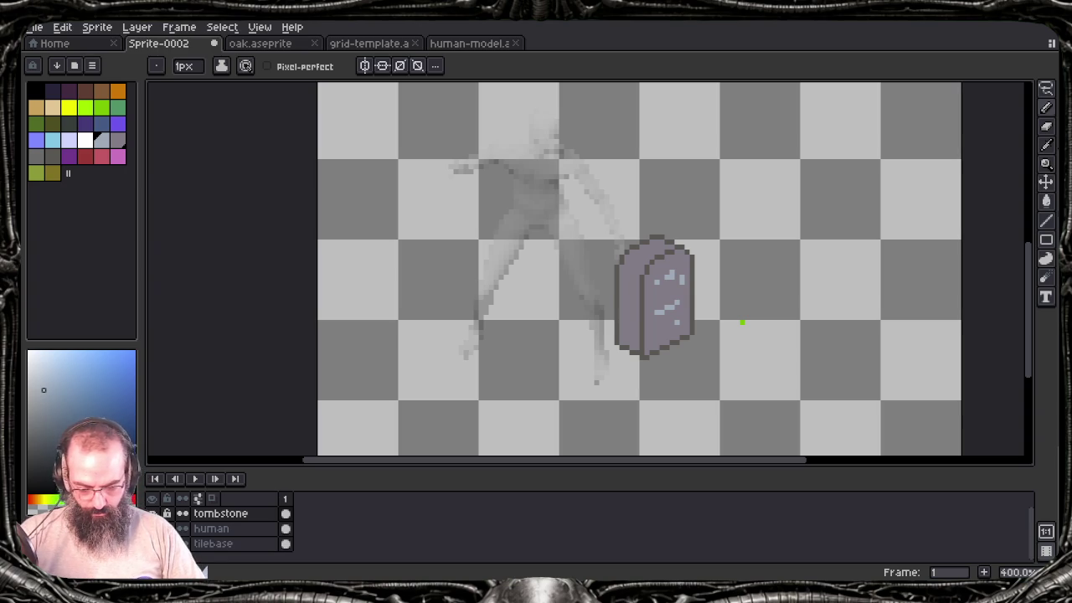
# Step: Set the human layer's opacity to 100% and move the figure beside the tombstone
pyautogui.hotkey('alt', 'Down')
pyautogui.hotkey('shift', 'p')
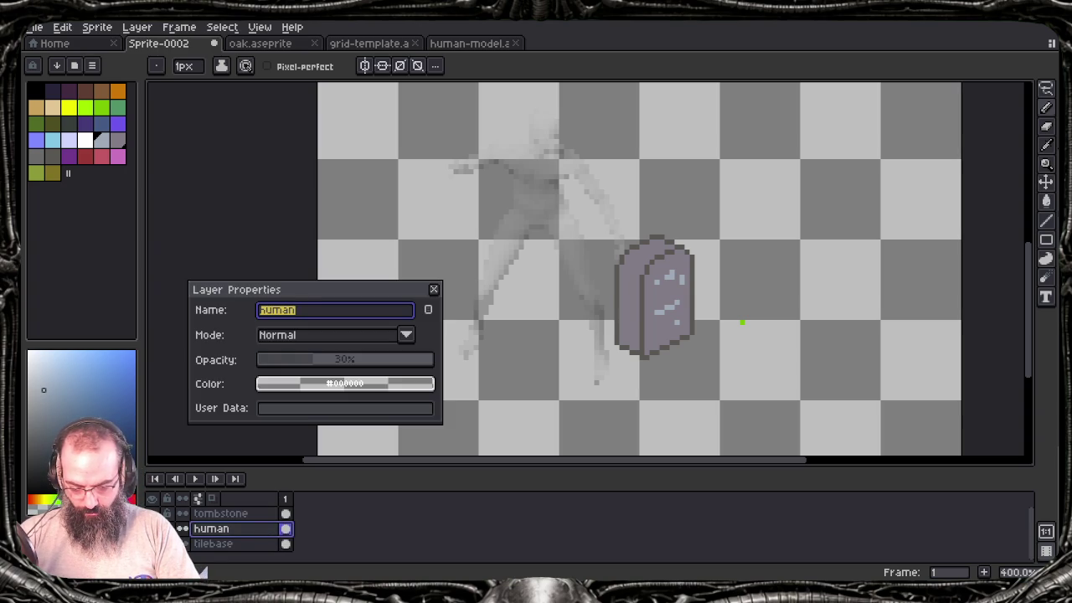
pyautogui.moveTo(339, 368); pyautogui.dragTo(434, 372)
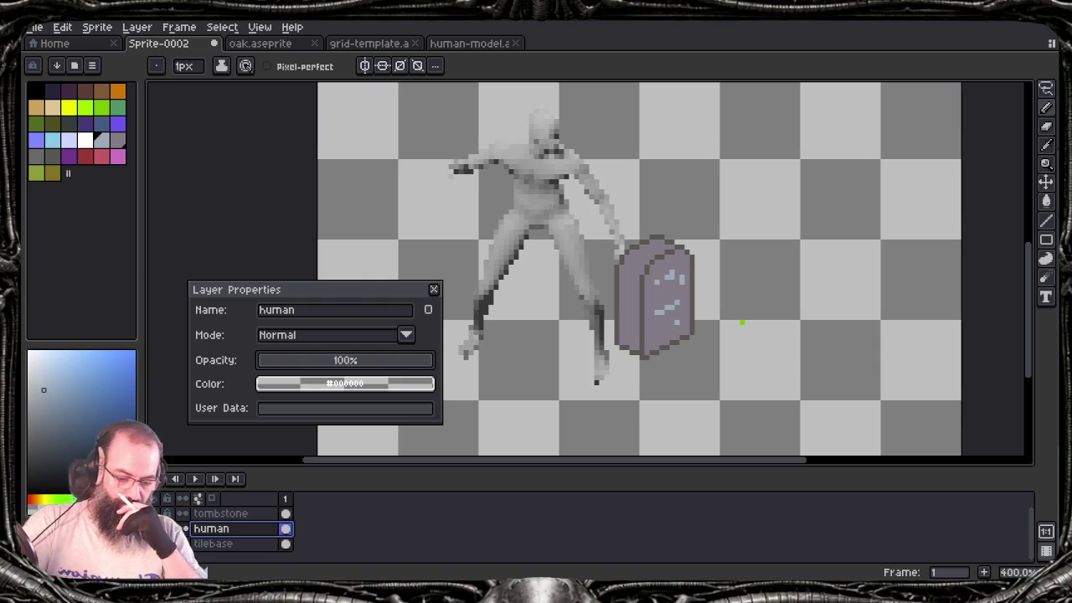
pyautogui.press('Escape')
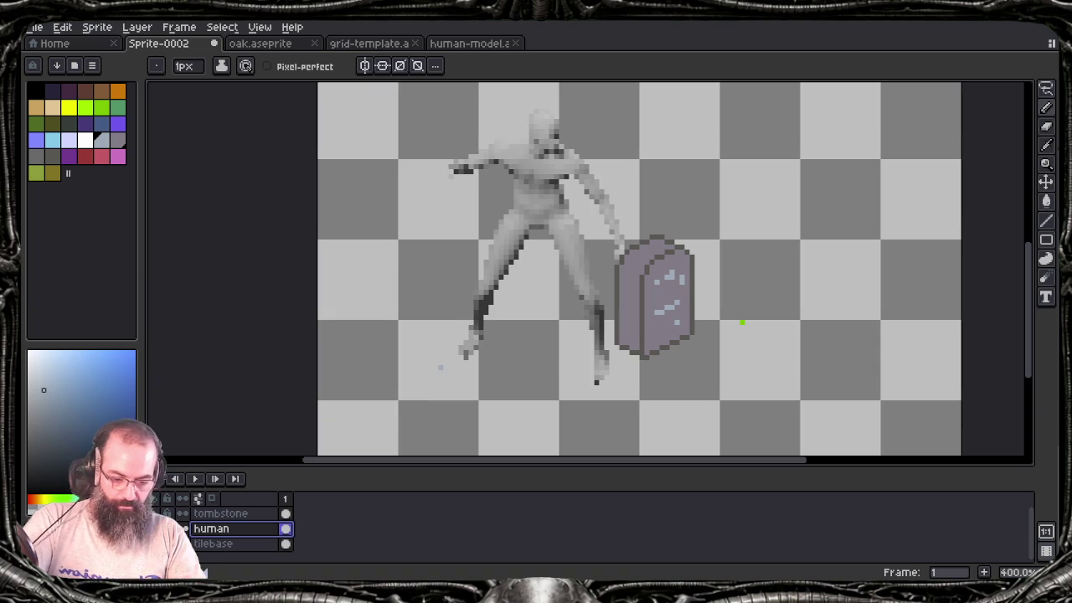
pyautogui.press('v')
pyautogui.moveTo(683, 307)
pyautogui.mouseDown()
pyautogui.moveTo(872, 282)
pyautogui.moveTo(904, 304)
pyautogui.moveTo(926, 302)
pyautogui.mouseUp()
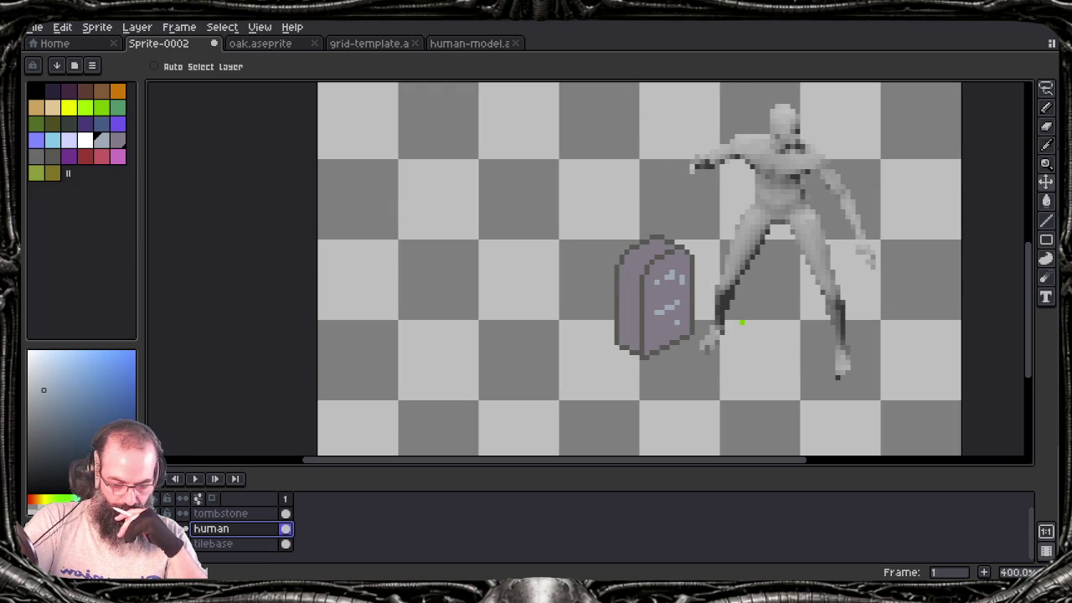
# Step: Try the human figure on both sides of the tombstone, leaving it on the left
pyautogui.moveTo(777, 195)
pyautogui.mouseDown()
pyautogui.moveTo(513, 223)
pyautogui.moveTo(473, 185)
pyautogui.mouseUp()
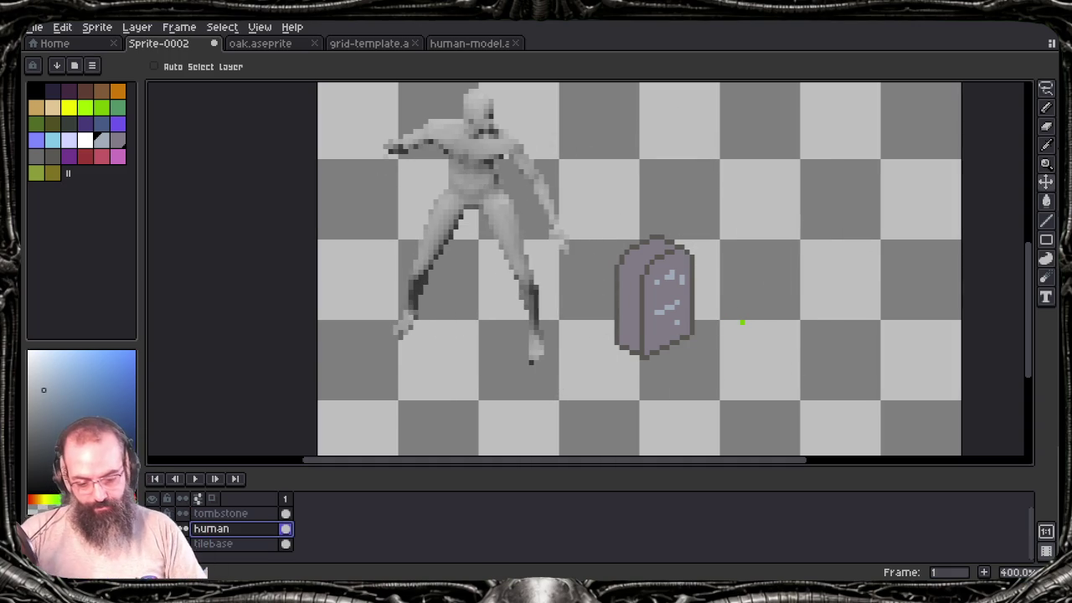
pyautogui.moveTo(491, 184)
pyautogui.mouseDown()
pyautogui.moveTo(679, 210)
pyautogui.moveTo(730, 173)
pyautogui.moveTo(796, 180)
pyautogui.mouseUp()
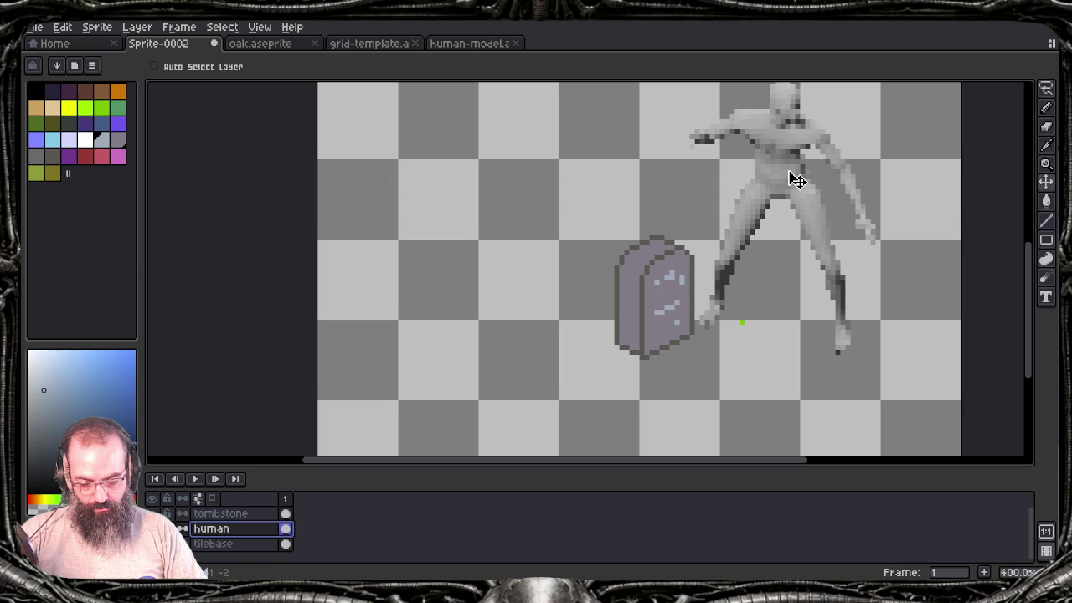
pyautogui.moveTo(796, 180)
pyautogui.mouseDown()
pyautogui.moveTo(726, 175)
pyautogui.moveTo(495, 206)
pyautogui.mouseUp()
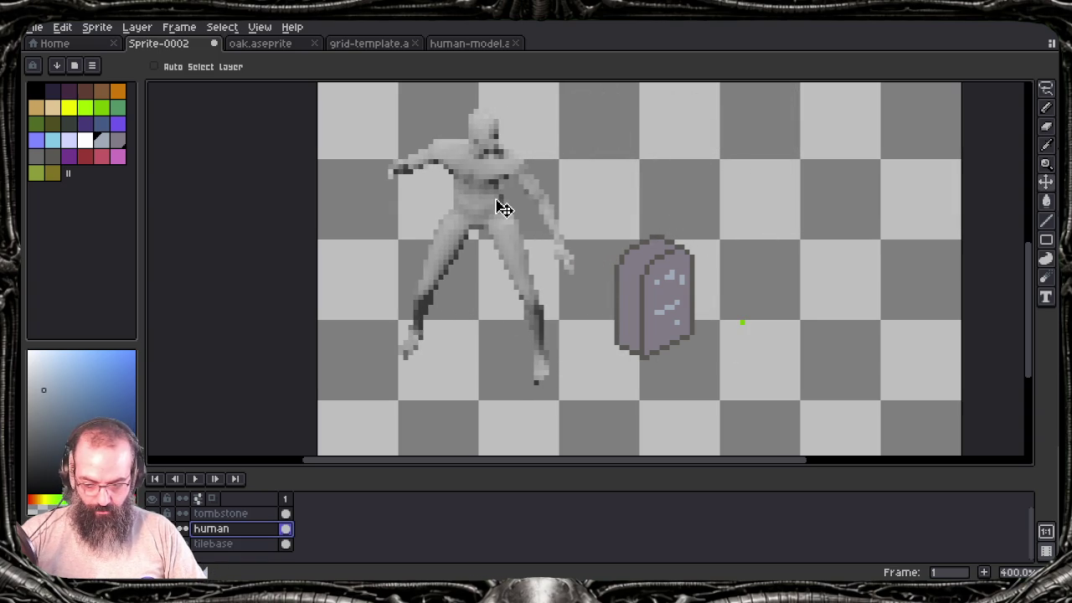
pyautogui.press('m')
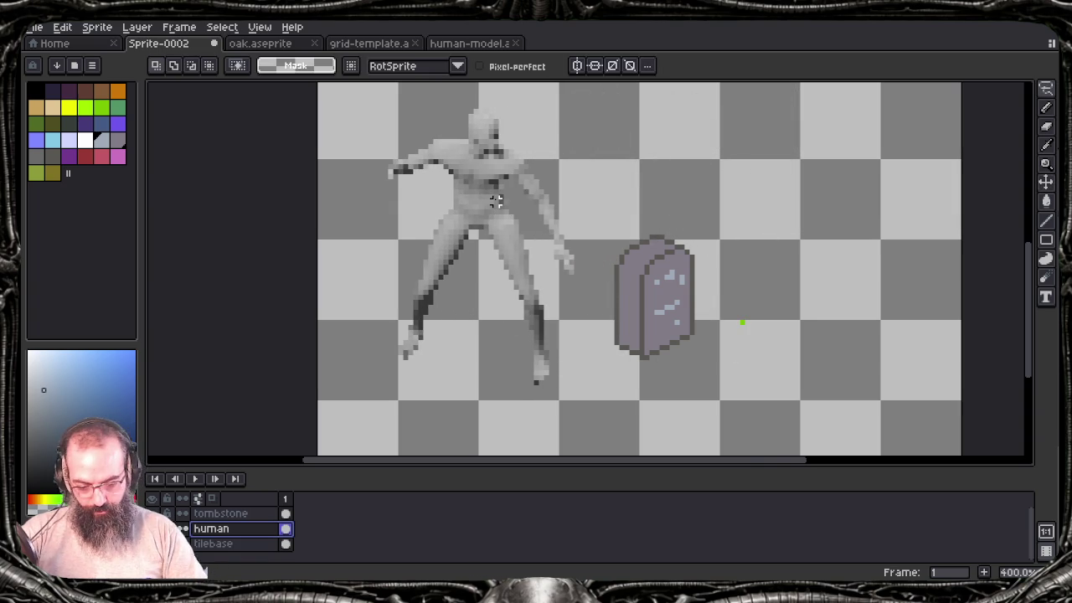
pyautogui.scroll(3, 691, 293)
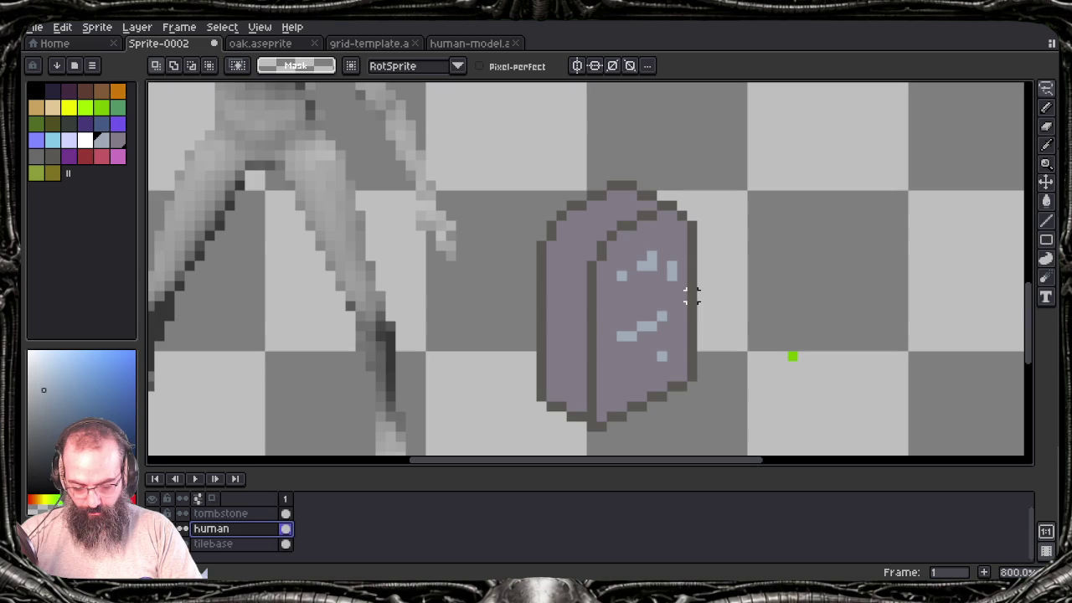
# Step: On the tombstone layer, lasso the stone's upper half and lift it upward
pyautogui.hotkey('alt', 'Up')
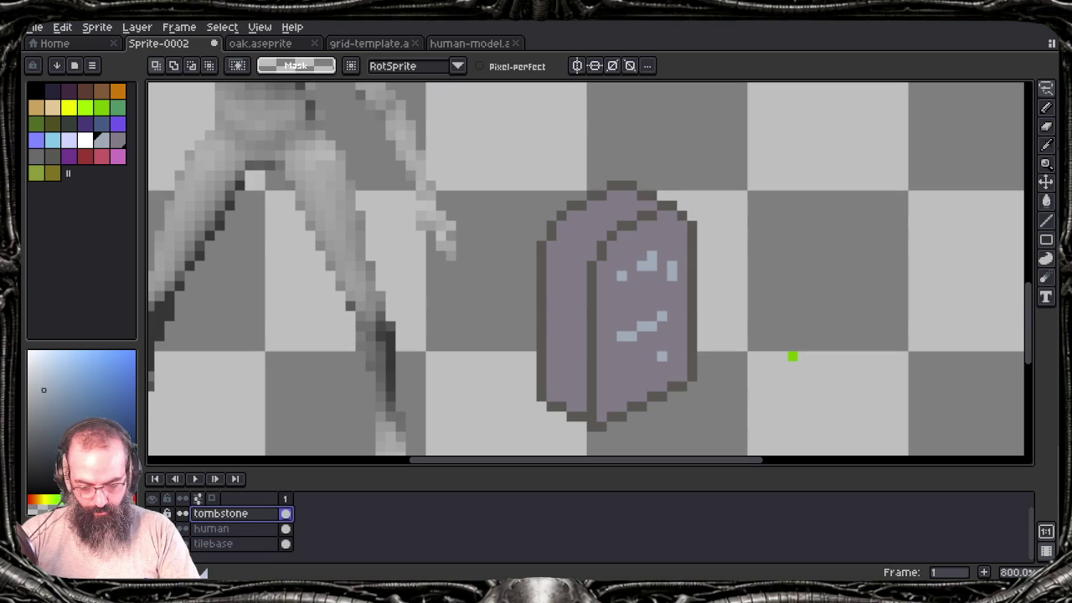
pyautogui.click(570, 277)
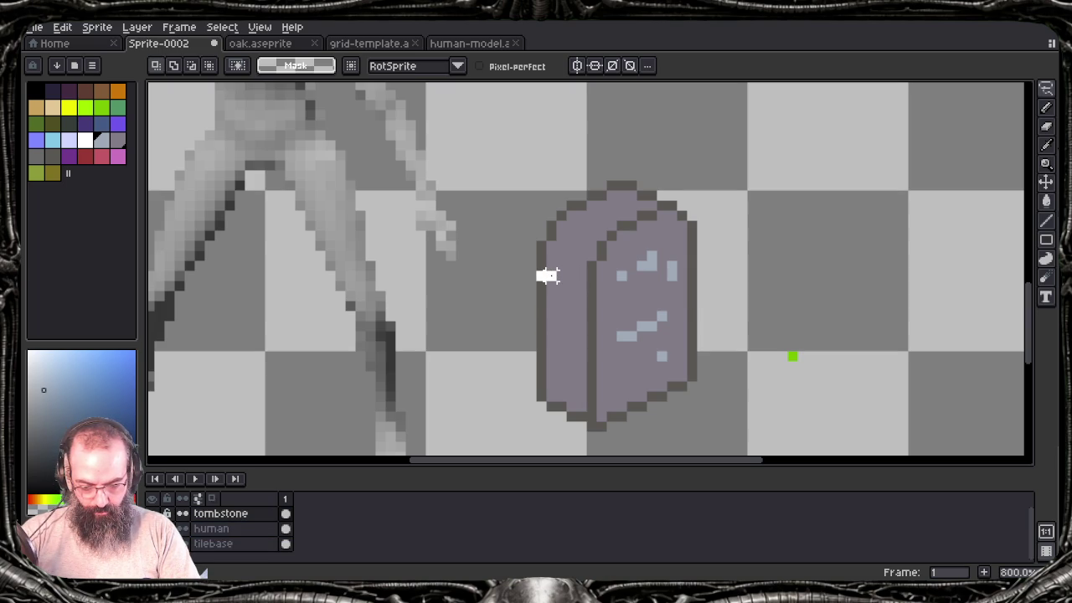
pyautogui.moveTo(548, 276); pyautogui.dragTo(560, 284)
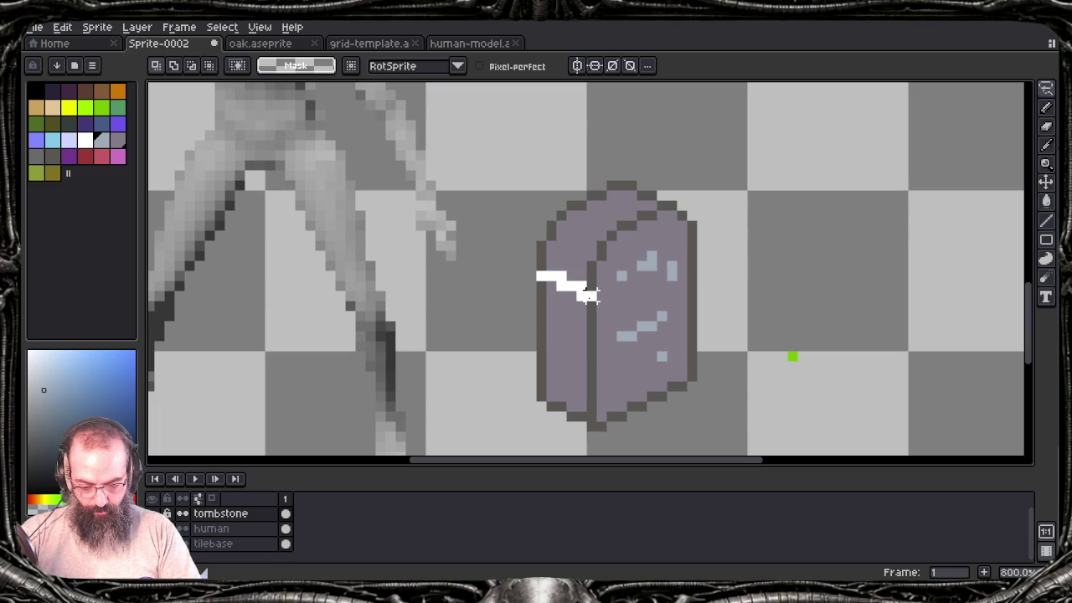
pyautogui.moveTo(600, 303)
pyautogui.mouseDown()
pyautogui.moveTo(609, 356)
pyautogui.moveTo(680, 376)
pyautogui.moveTo(528, 228)
pyautogui.mouseUp()
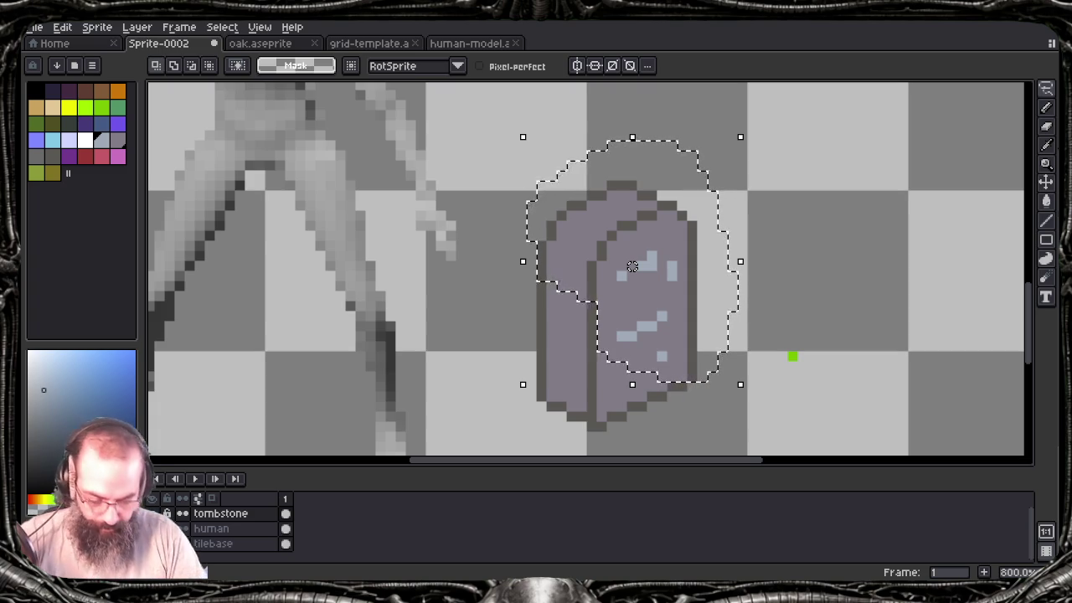
pyautogui.moveTo(632, 266); pyautogui.dragTo(632, 216)
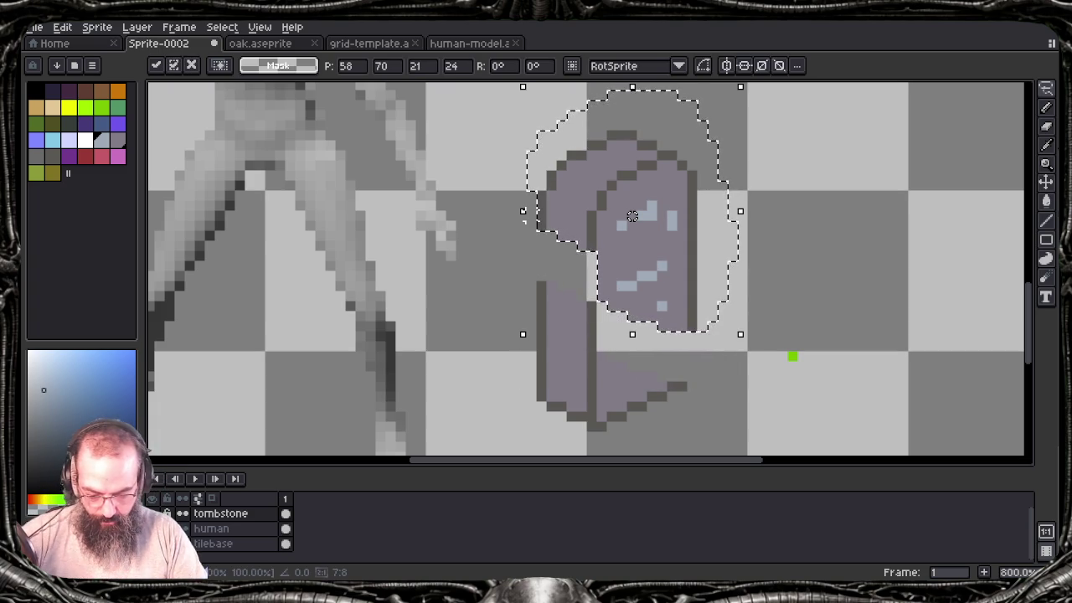
pyautogui.click(531, 216)
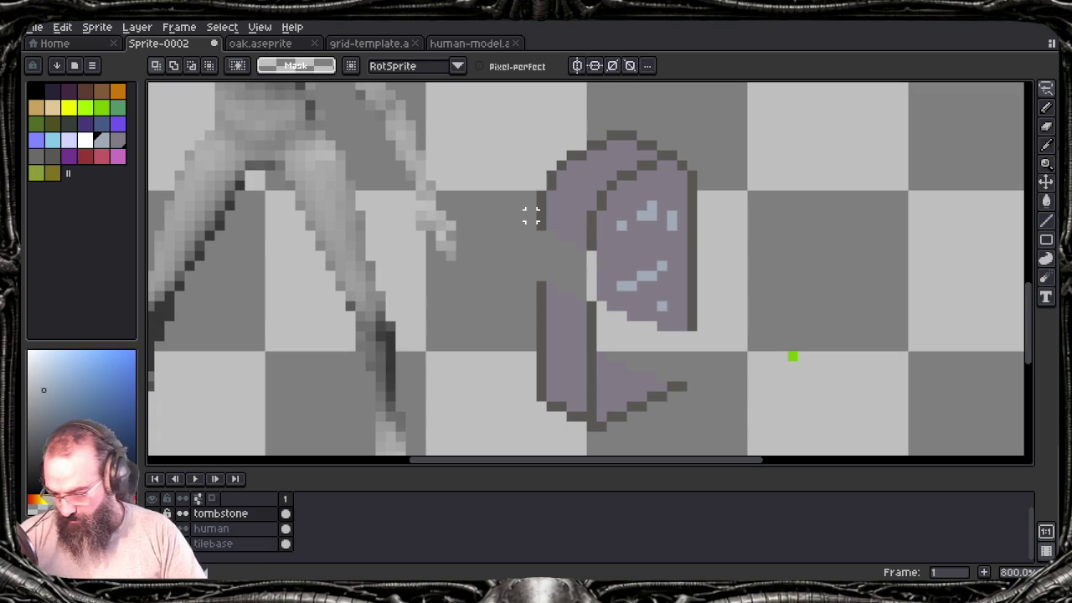
# Step: Redraw the broken inner, left and right outlines with the dark outline colour
pyautogui.press('i')
pyautogui.click(49, 155)
pyautogui.press('b')
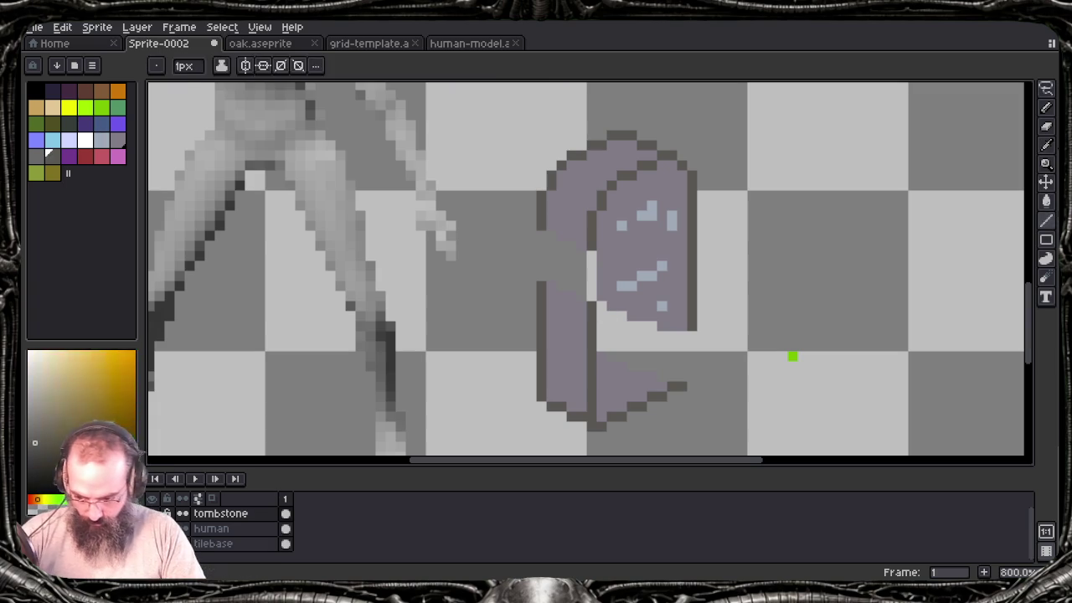
pyautogui.moveTo(592, 262); pyautogui.dragTo(592, 299)
pyautogui.moveTo(542, 243); pyautogui.dragTo(542, 279)
pyautogui.moveTo(691, 333); pyautogui.dragTo(702, 357)
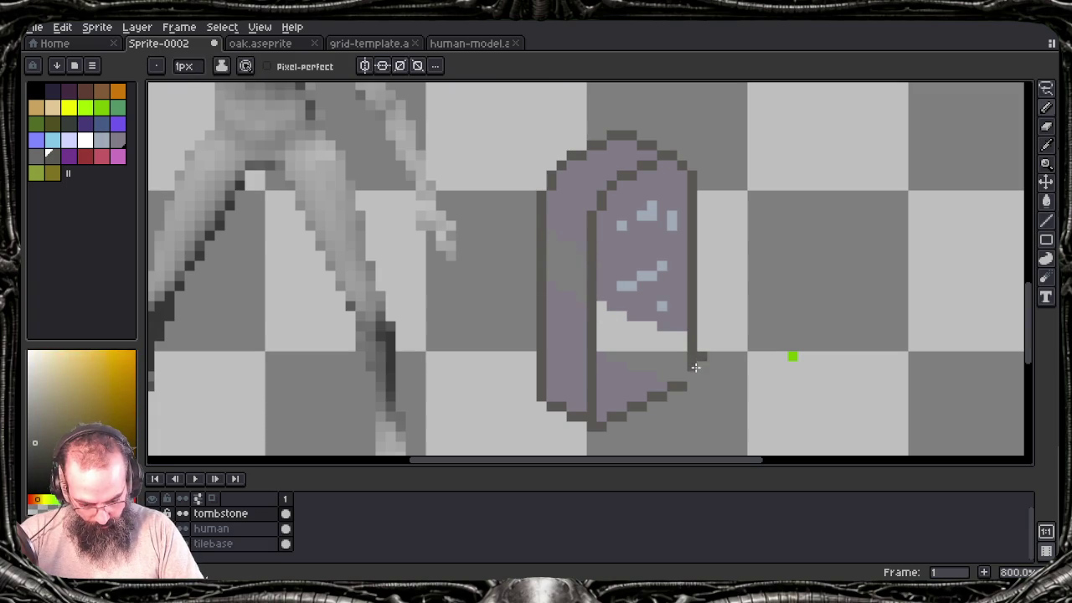
# Step: Fill the white gap inside the tombstone with its purple stone colour
pyautogui.press('e')
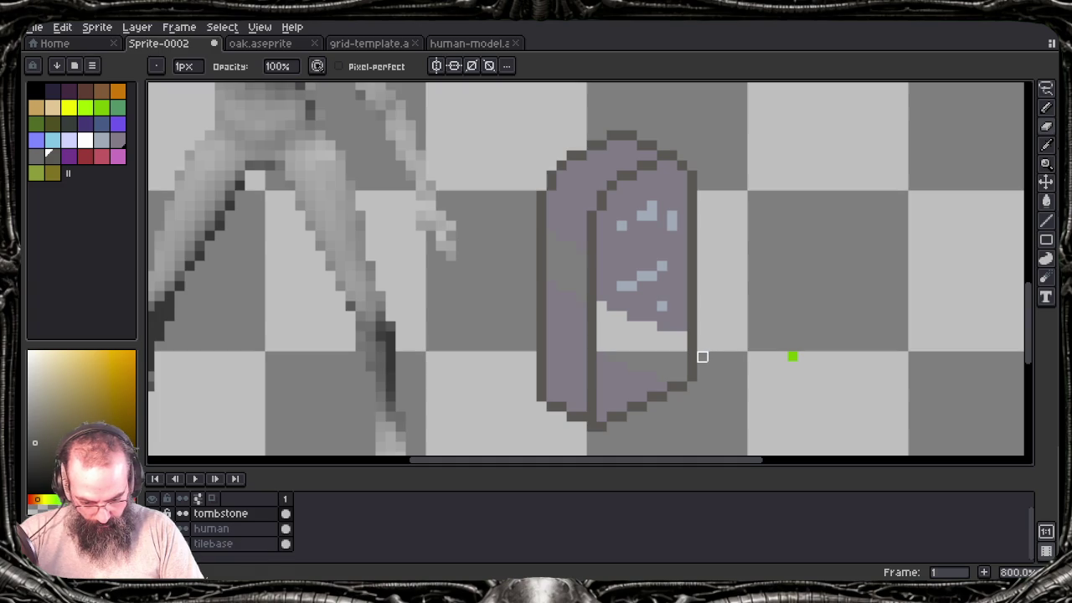
pyautogui.keyDown('alt'); pyautogui.click(682, 307); pyautogui.keyUp('alt')
pyautogui.press('g')
pyautogui.click(645, 339)
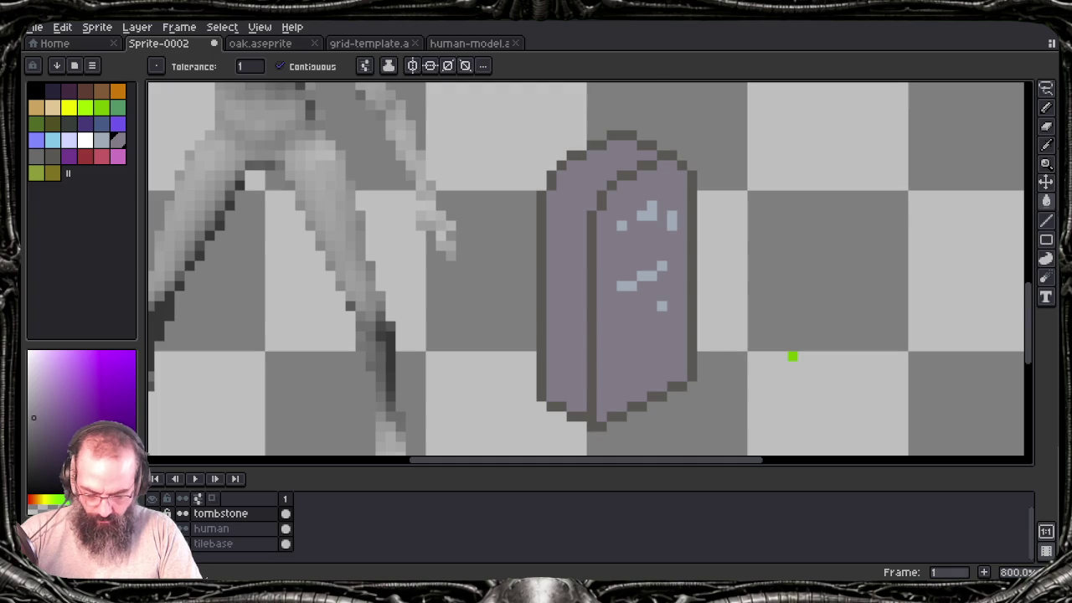
# Step: Lasso the tombstone's right edge and shift it right and up to thicken the stone
pyautogui.press('m')
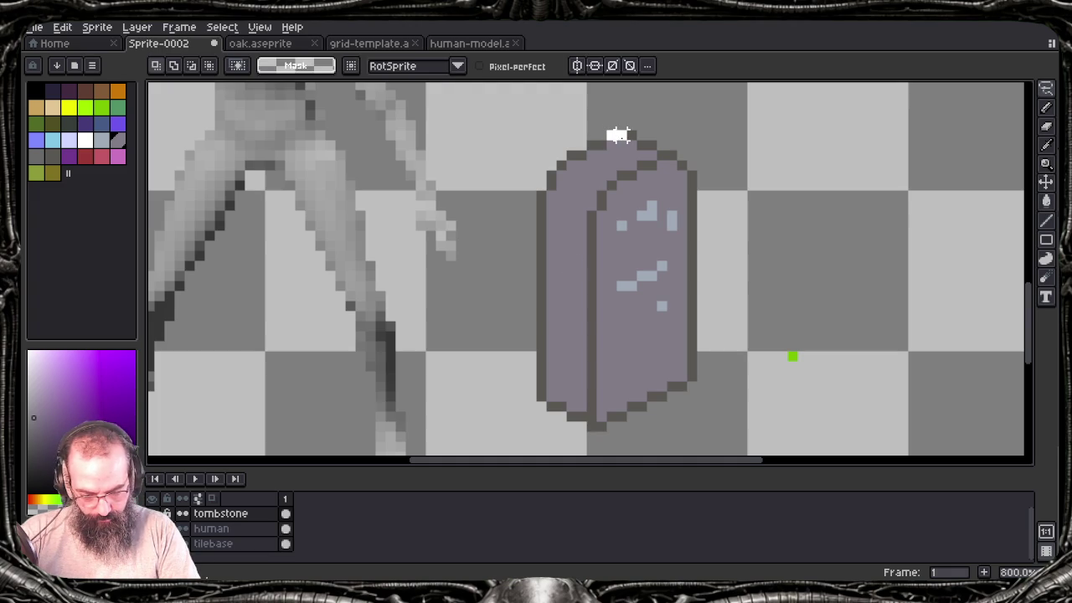
pyautogui.moveTo(641, 144); pyautogui.dragTo(662, 164)
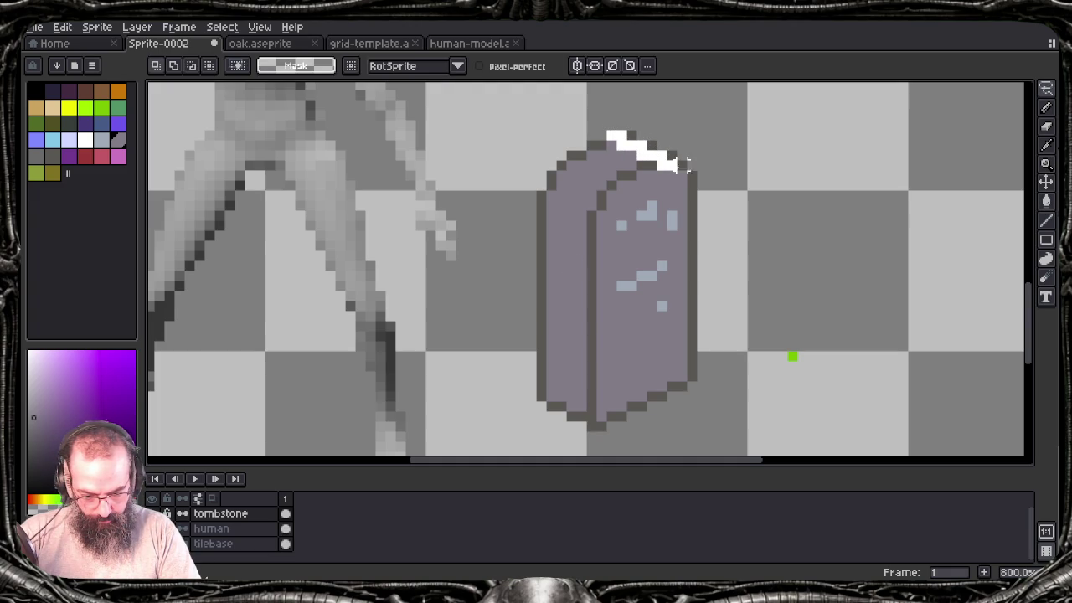
pyautogui.moveTo(682, 174)
pyautogui.mouseDown()
pyautogui.moveTo(682, 366)
pyautogui.moveTo(711, 112)
pyautogui.moveTo(680, 381)
pyautogui.mouseUp()
pyautogui.press('q')
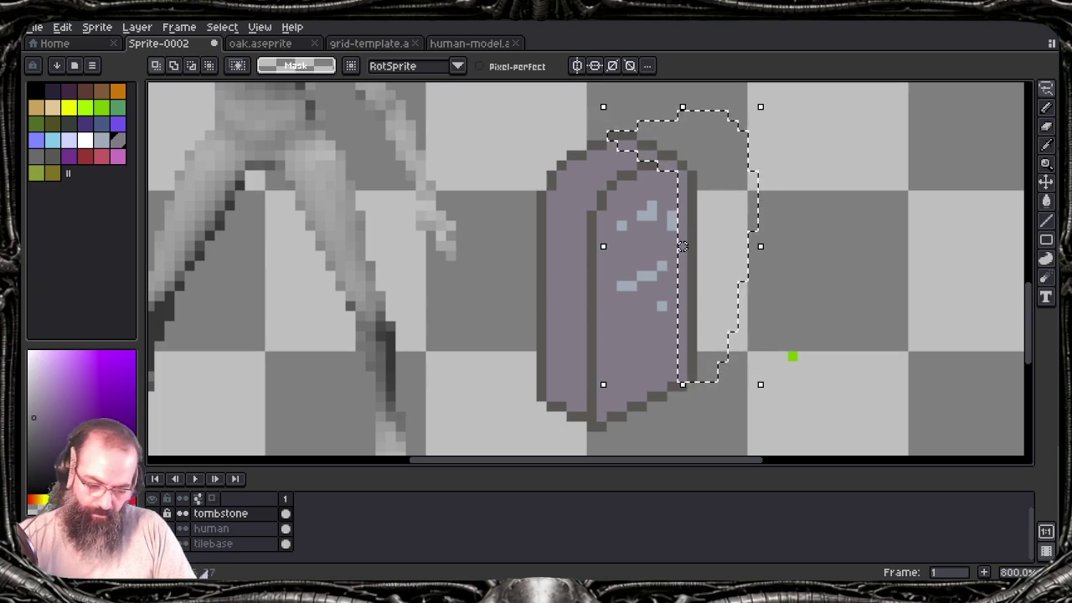
pyautogui.moveTo(683, 246); pyautogui.dragTo(712, 246)
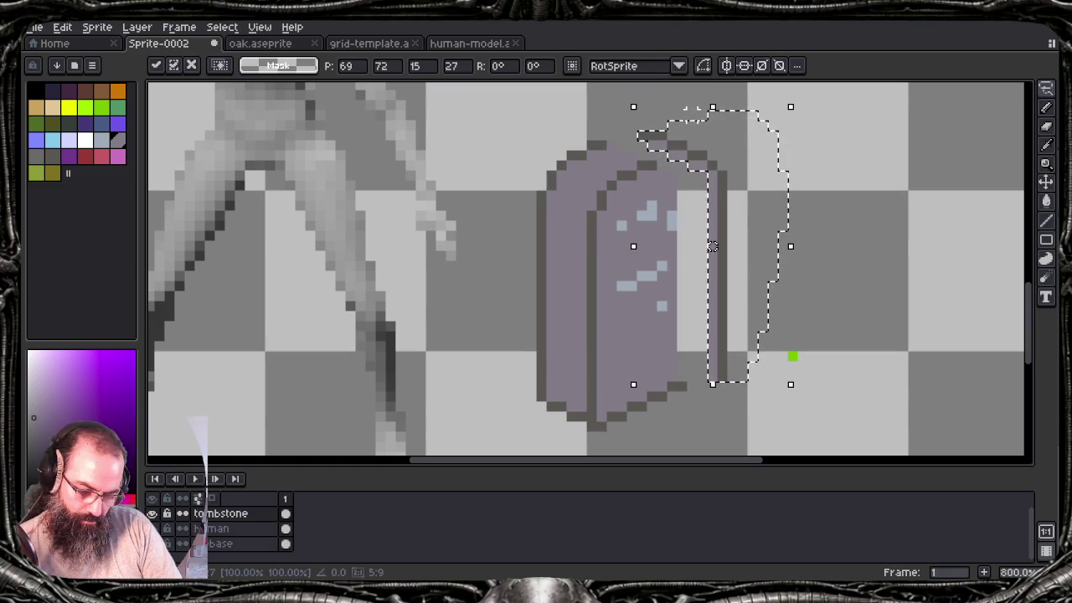
pyautogui.moveTo(712, 247)
pyautogui.mouseDown()
pyautogui.moveTo(711, 236)
pyautogui.moveTo(693, 246)
pyautogui.moveTo(723, 227)
pyautogui.mouseUp()
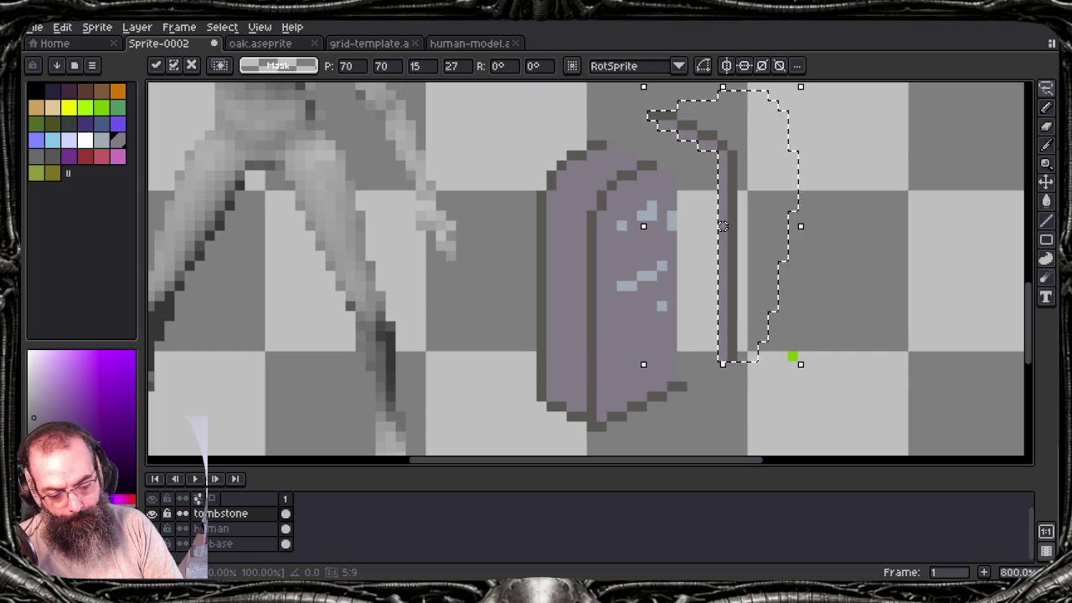
pyautogui.moveTo(722, 226)
pyautogui.mouseDown()
pyautogui.moveTo(743, 227)
pyautogui.moveTo(743, 217)
pyautogui.mouseUp()
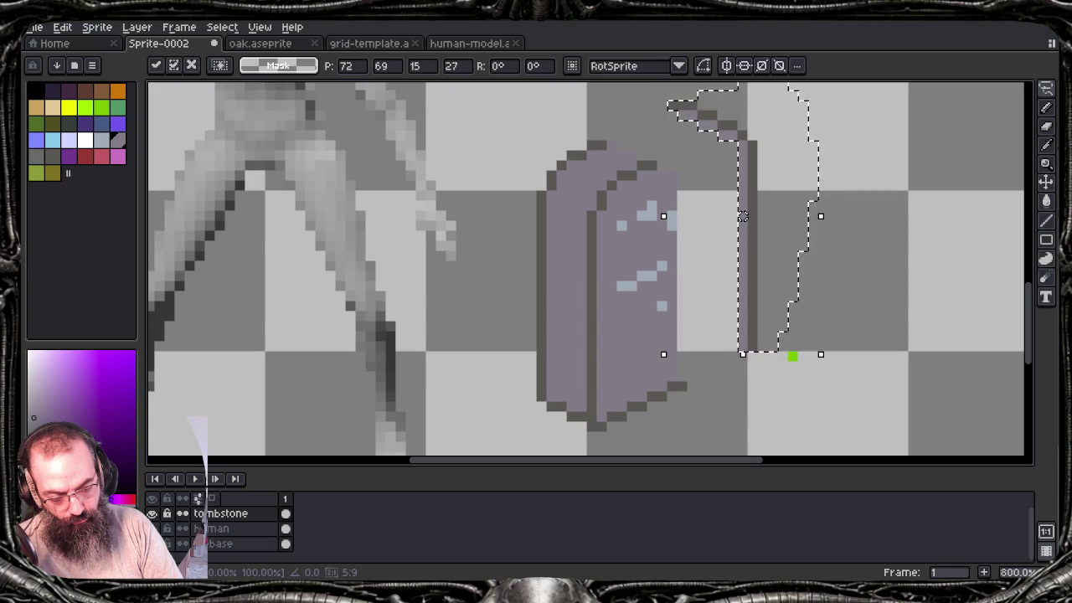
pyautogui.hotkey('ctrl', 'd')
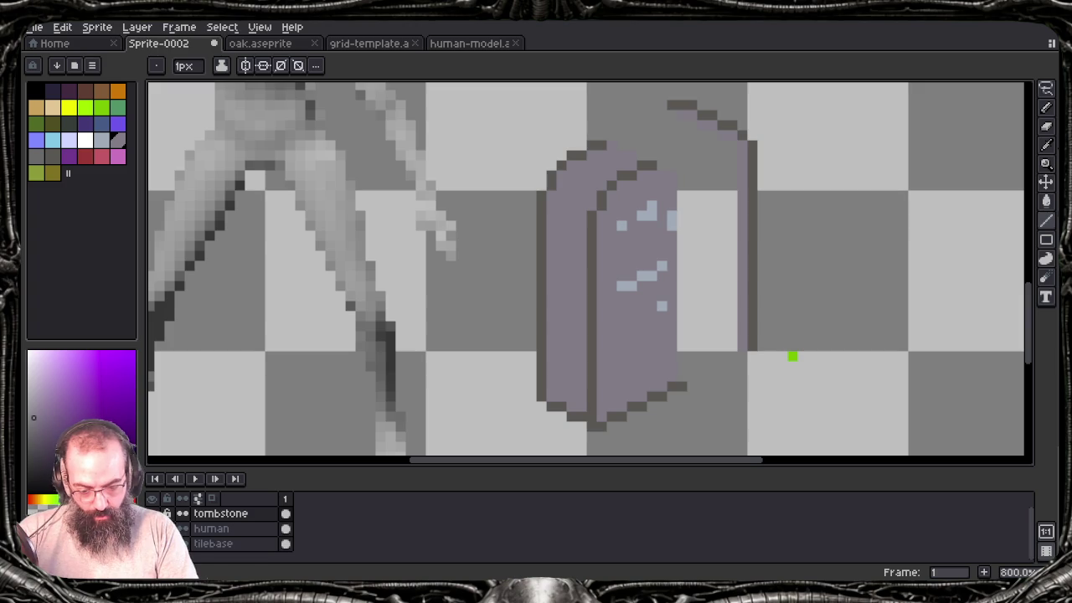
# Step: Draw straight lines closing the tombstone's top, top back edge and lower-right diagonal
pyautogui.click(48, 153)
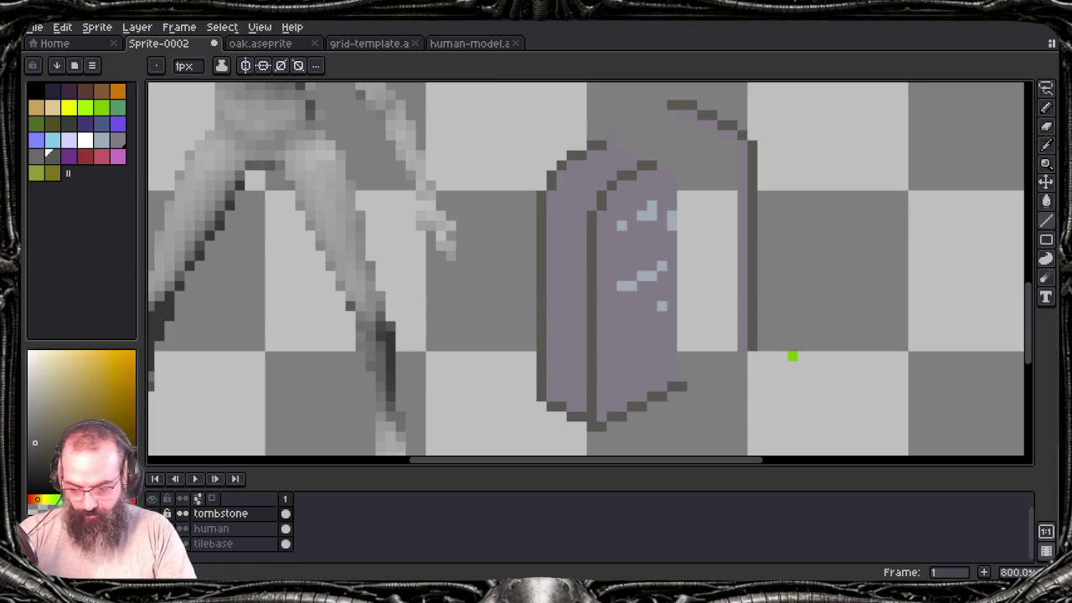
pyautogui.click(624, 134)
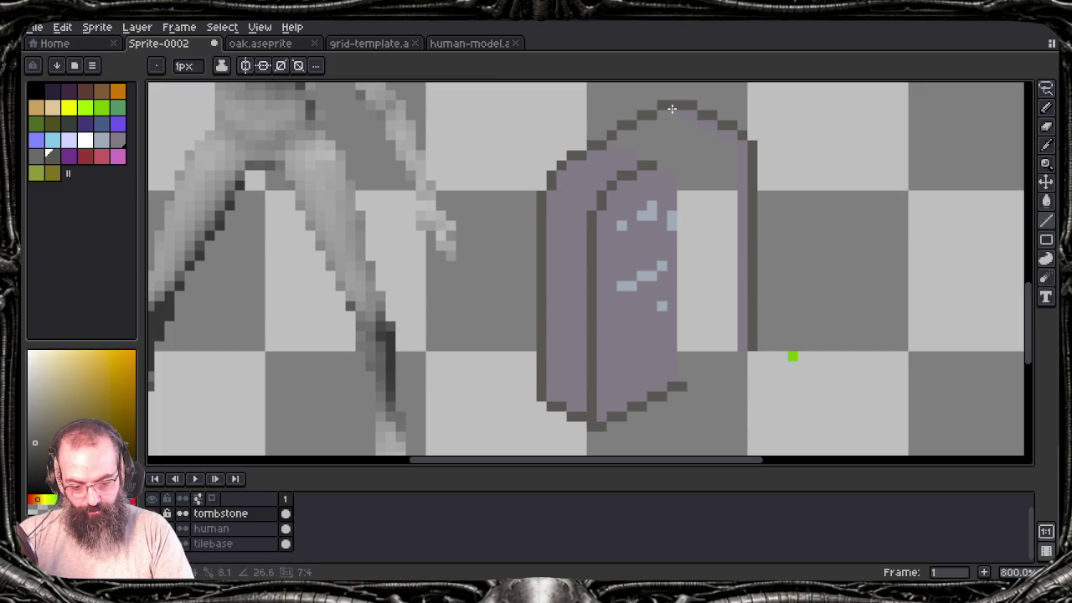
pyautogui.keyDown('shift'); pyautogui.click(683, 108); pyautogui.keyUp('shift')
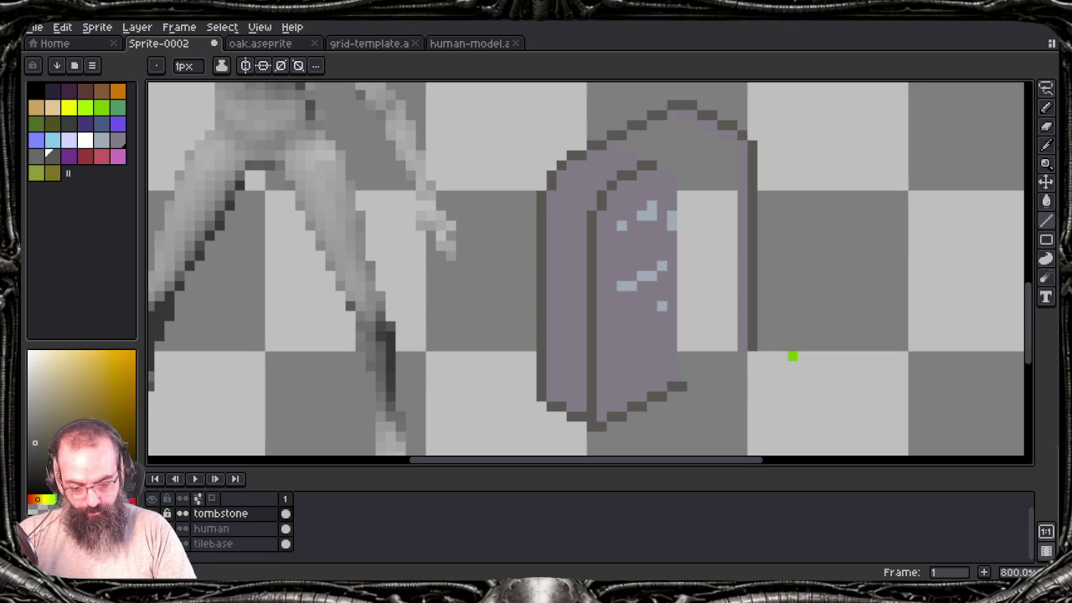
pyautogui.click(661, 156)
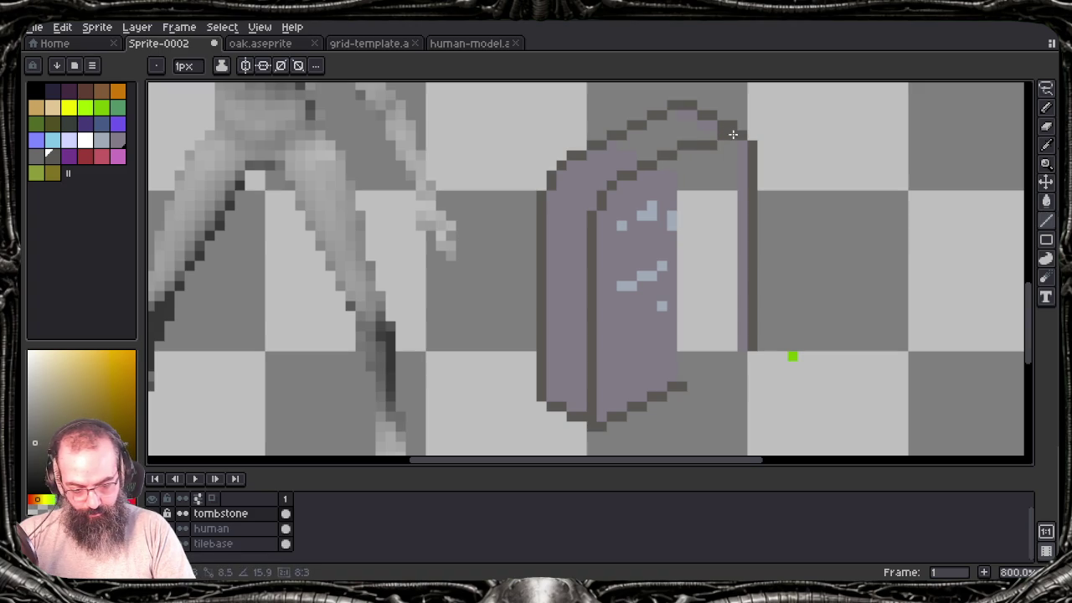
pyautogui.keyDown('shift'); pyautogui.click(730, 128); pyautogui.keyUp('shift')
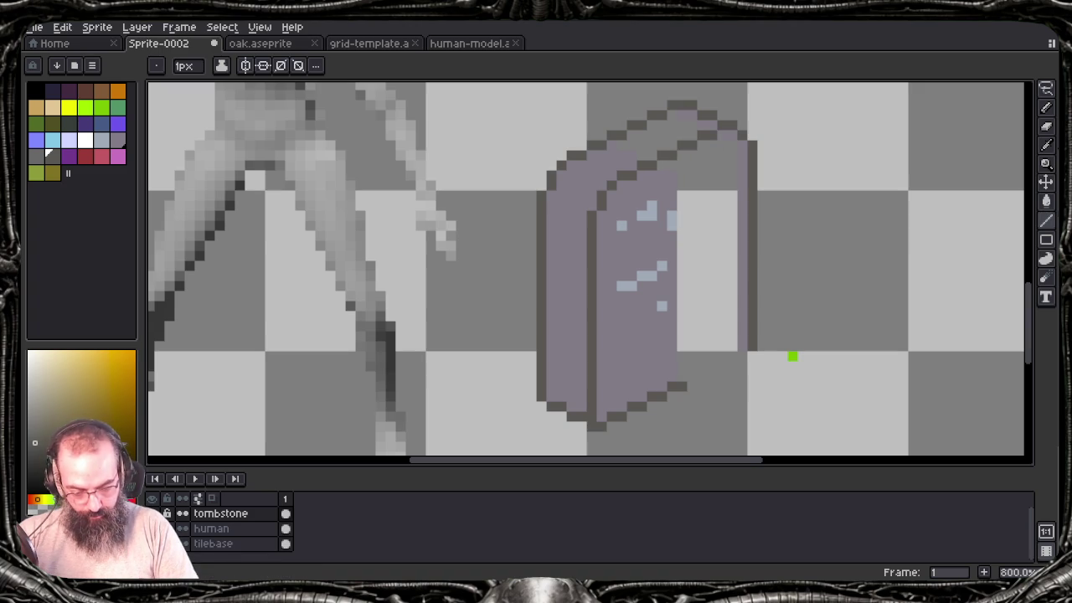
pyautogui.click(692, 377)
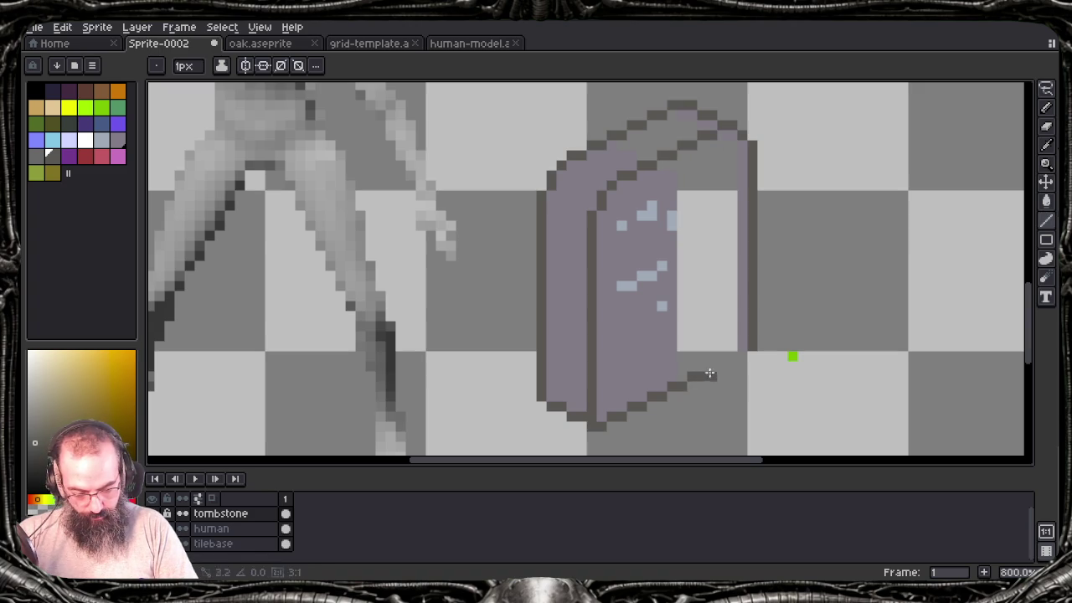
pyautogui.keyDown('shift'); pyautogui.click(754, 352); pyautogui.keyUp('shift')
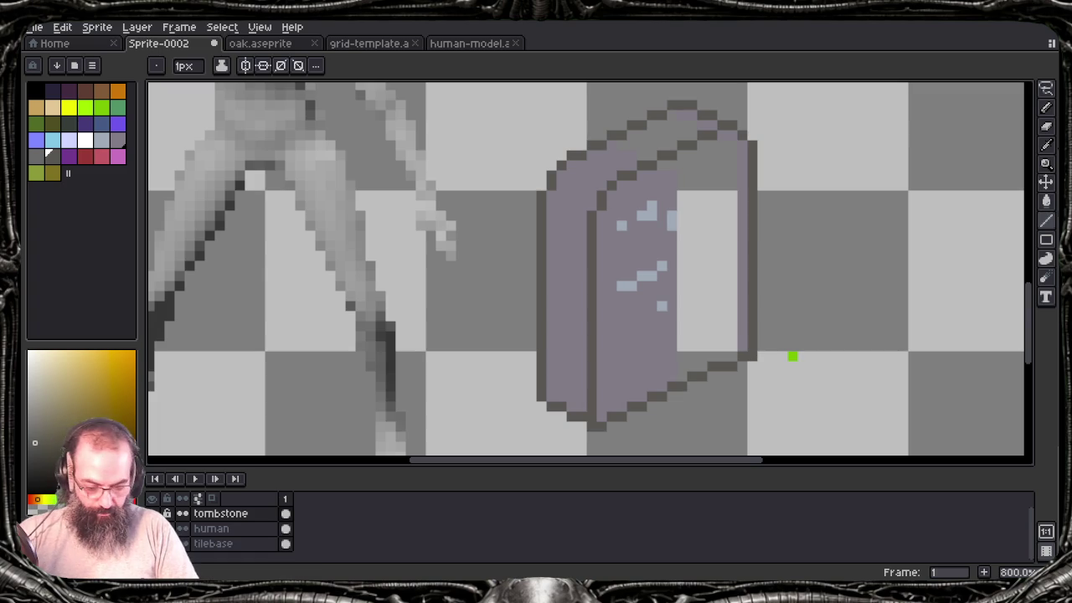
pyautogui.hotkey('ctrl', 'z')
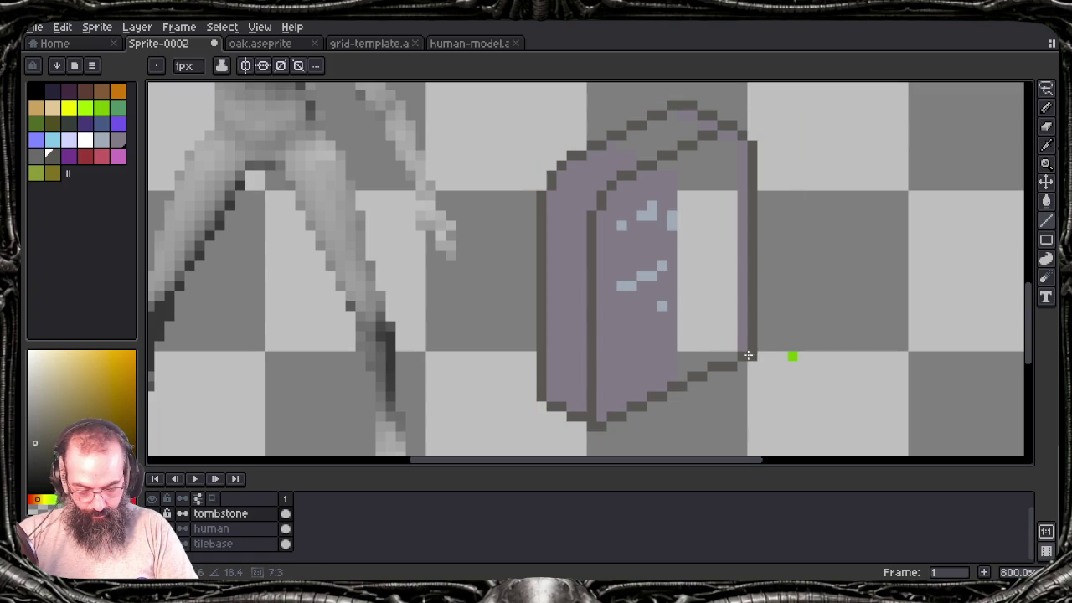
pyautogui.moveTo(745, 355); pyautogui.dragTo(745, 356)
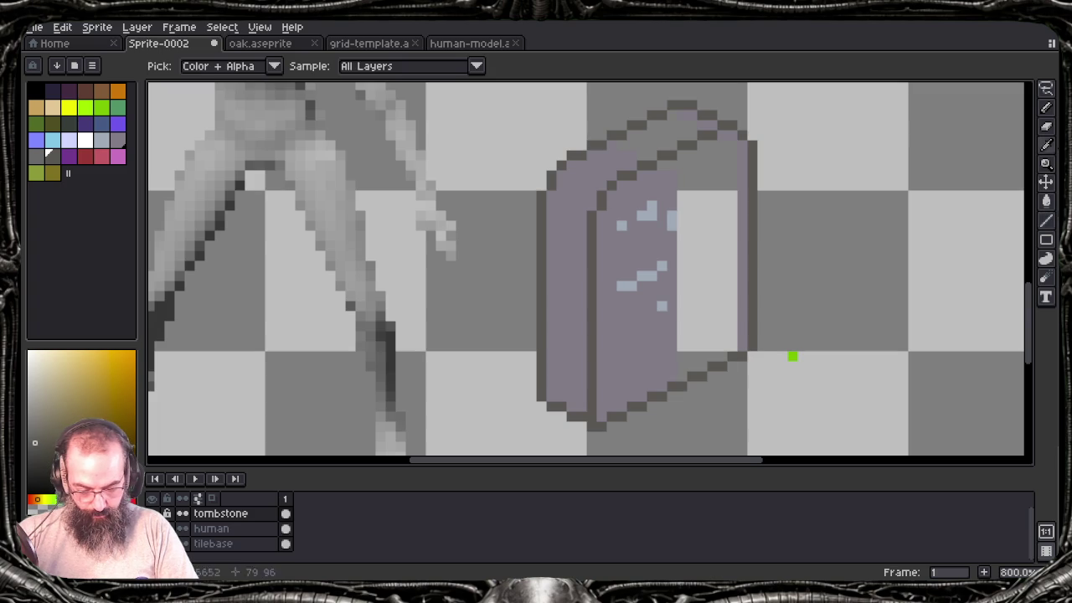
# Step: Fill the tombstone's right face with the lavender stone colour
pyautogui.press('g')
pyautogui.click(709, 322)
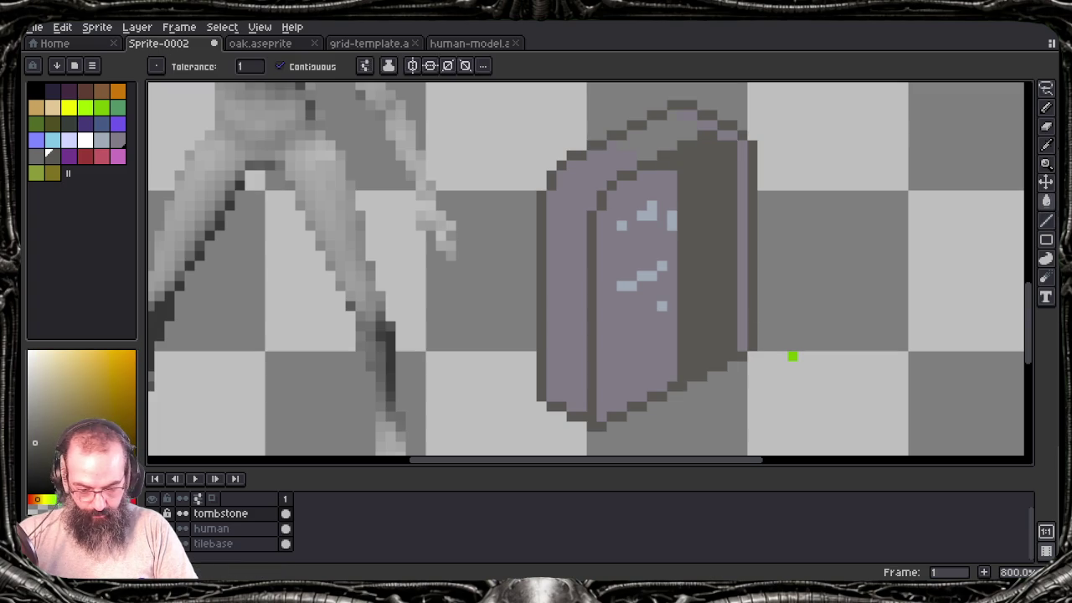
pyautogui.hotkey('ctrl', 'z')
pyautogui.click(711, 324)
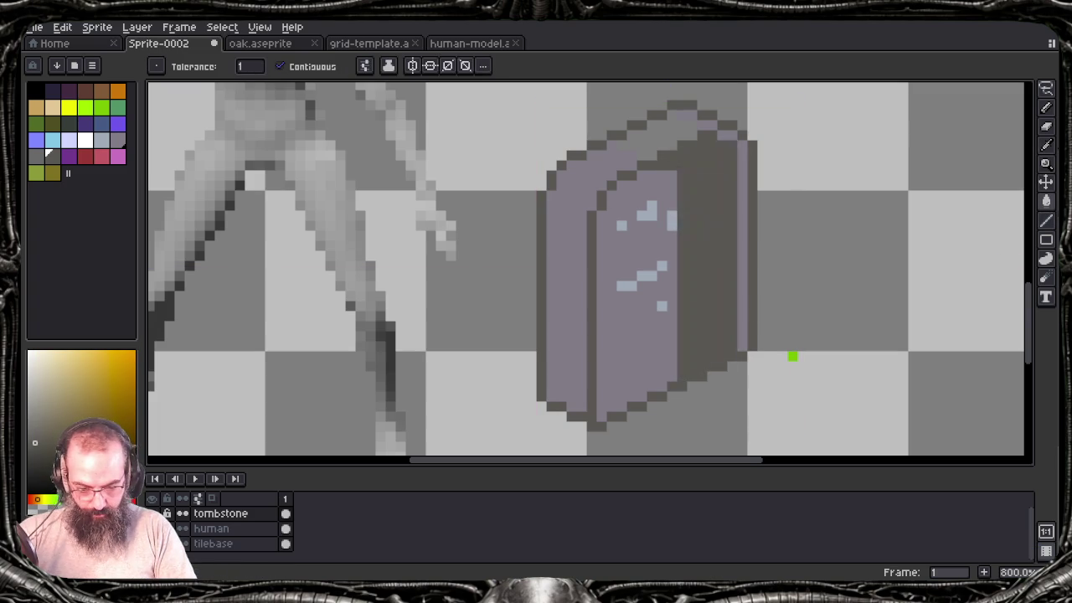
pyautogui.hotkey('ctrl', 'z')
pyautogui.keyDown('alt'); pyautogui.click(637, 318); pyautogui.keyUp('alt')
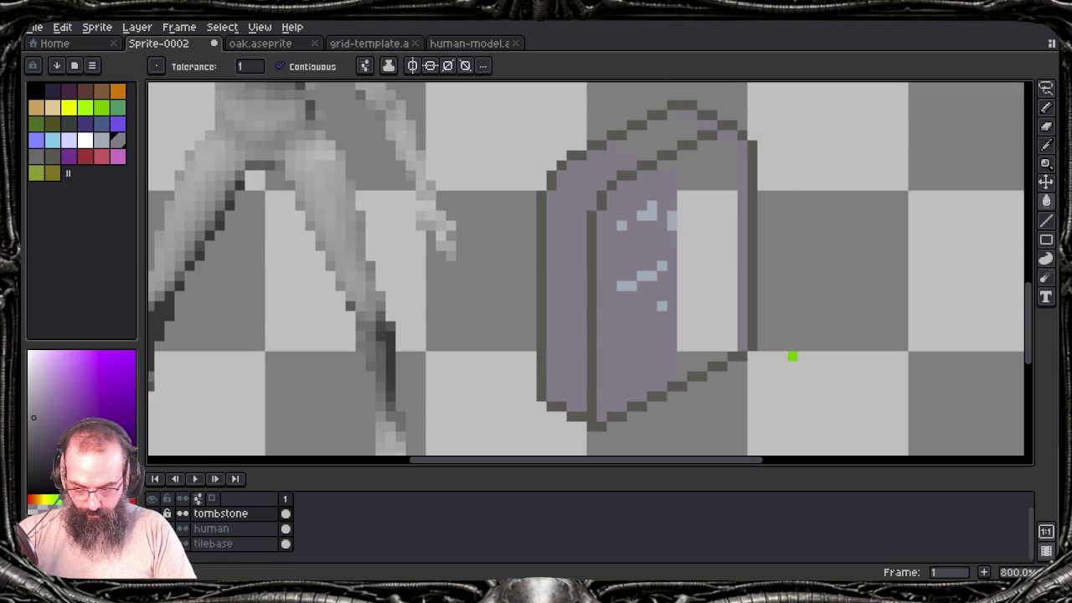
pyautogui.click(708, 323)
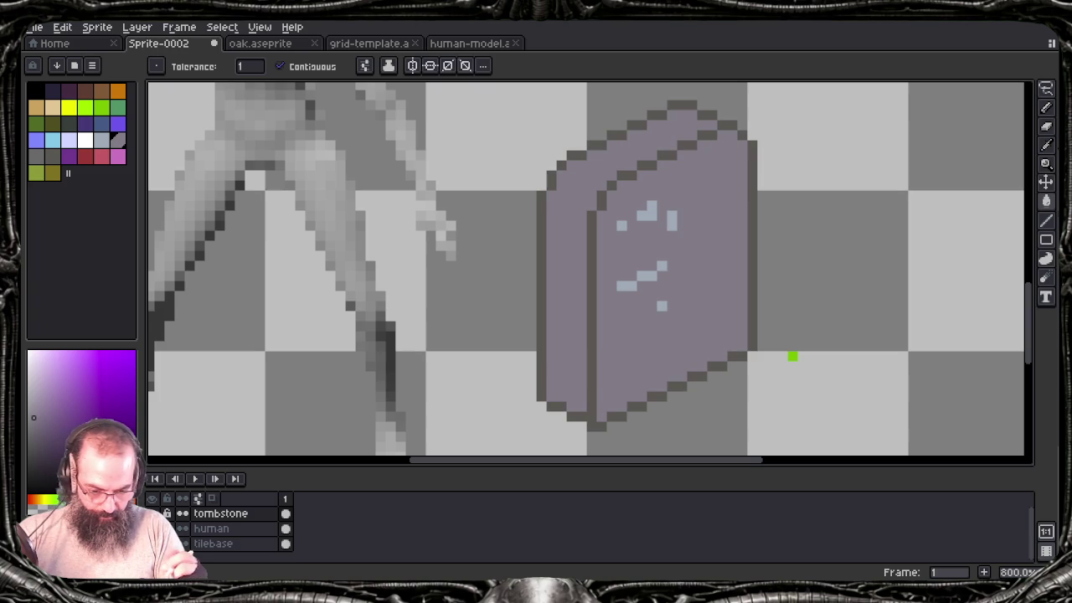
pyautogui.keyDown('alt'); pyautogui.click(654, 275); pyautogui.keyUp('alt')
# Step: Draw light-blue cracks across the tombstone face, near its top right and bottom right
pyautogui.press('b')
pyautogui.moveTo(680, 255); pyautogui.dragTo(724, 245)
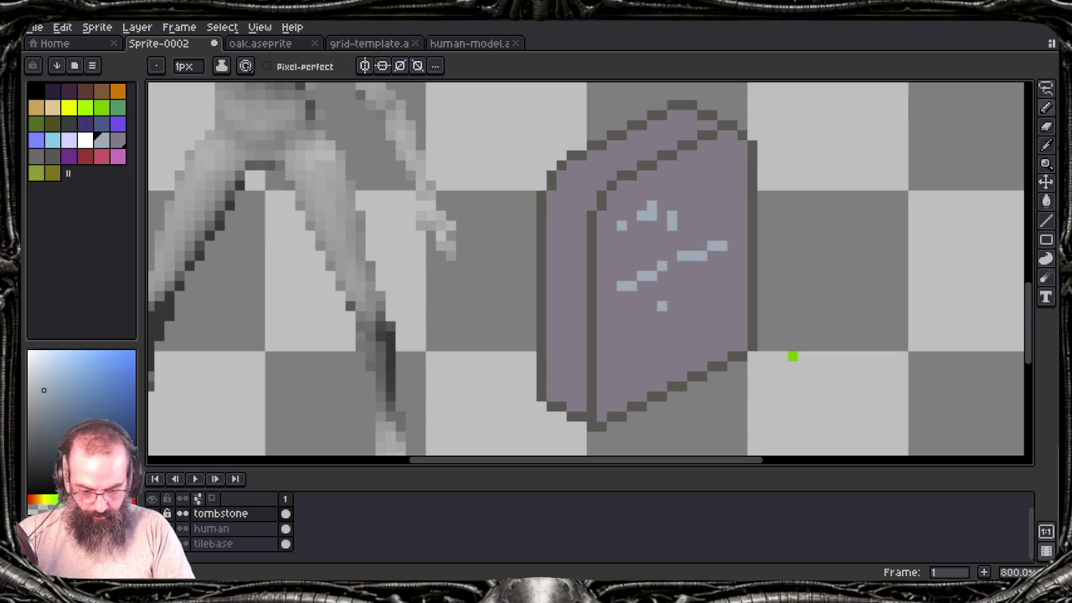
pyautogui.moveTo(722, 166); pyautogui.dragTo(722, 216)
pyautogui.click(713, 185)
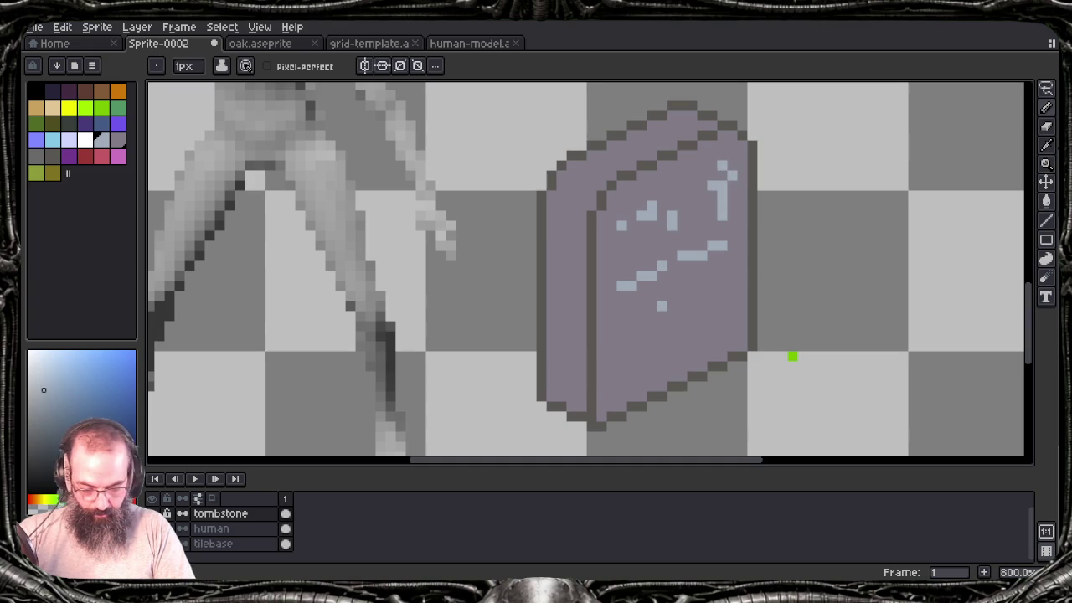
pyautogui.moveTo(717, 335); pyautogui.dragTo(712, 347)
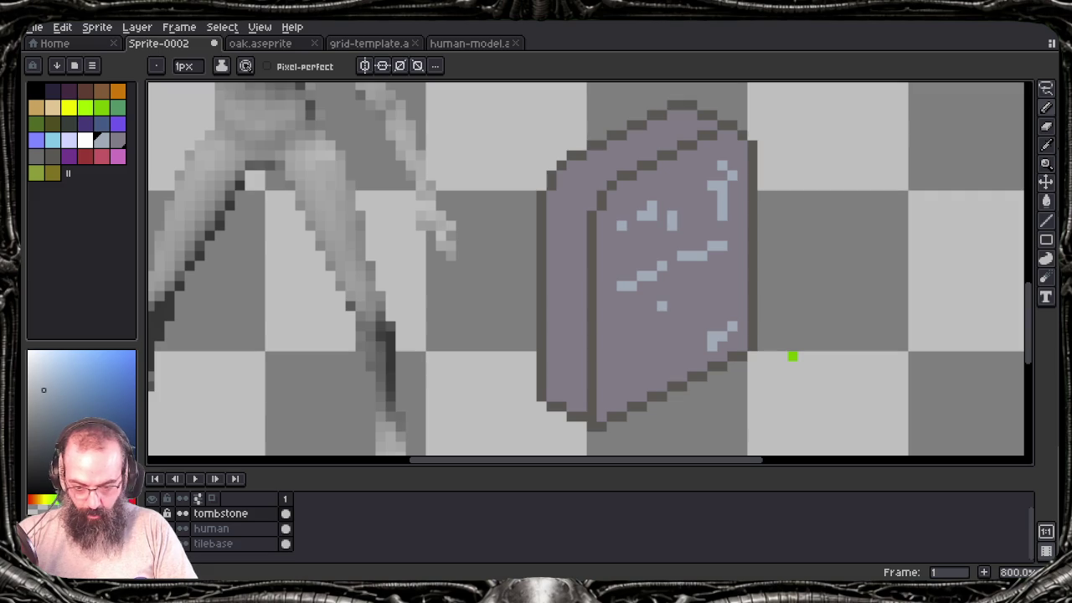
pyautogui.moveTo(518, 284)
pyautogui.mouseDown()
pyautogui.moveTo(440, 261)
pyautogui.moveTo(421, 280)
pyautogui.mouseUp()
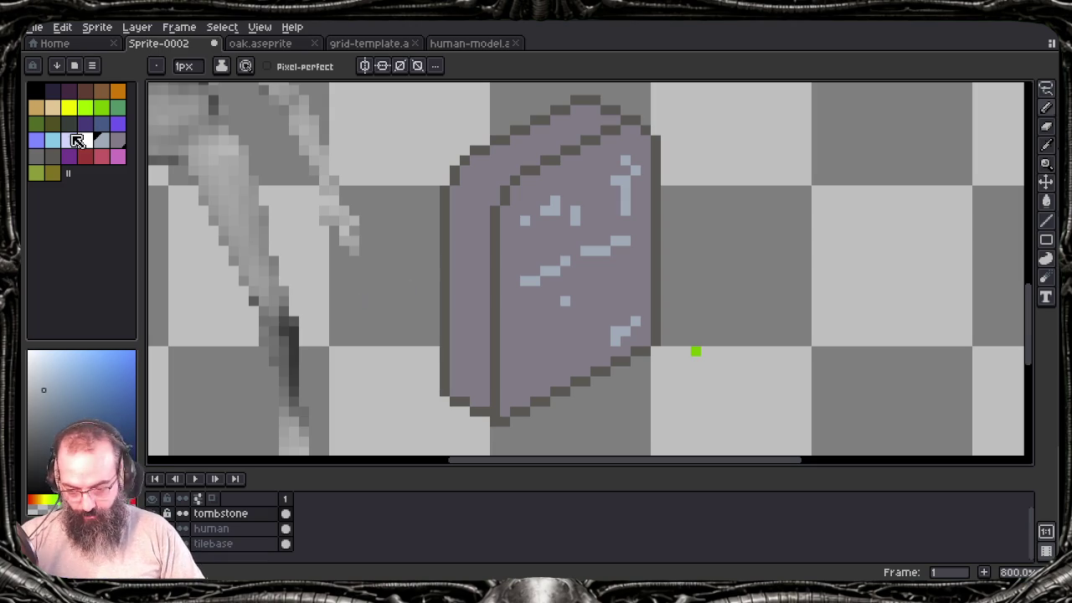
# Step: Open pavements01.aseprite from the recent files, then close it
pyautogui.click(87, 43)
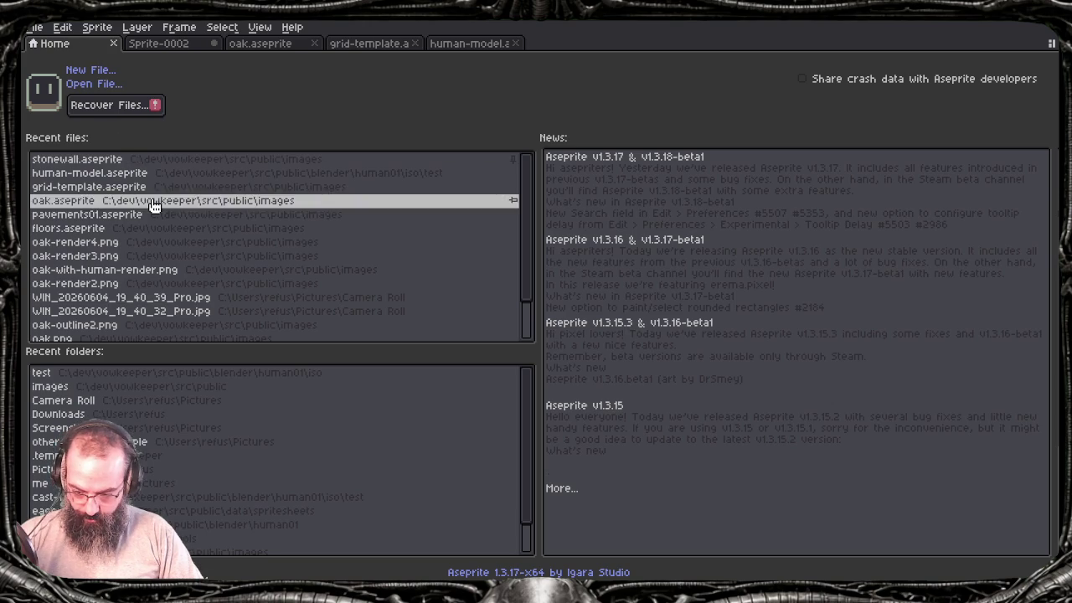
pyautogui.scroll(-1, 144, 289)
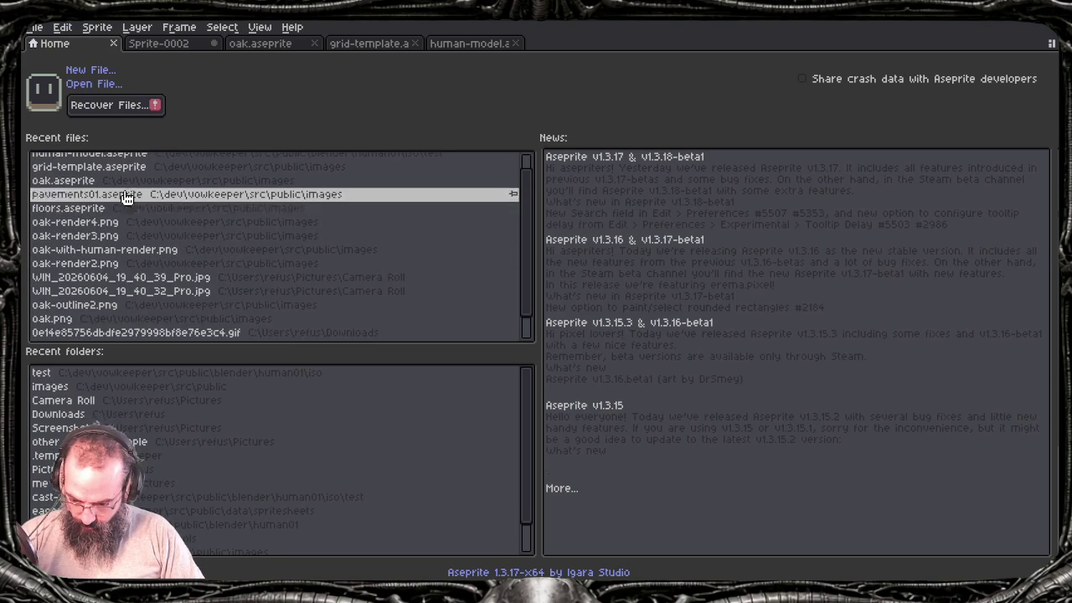
pyautogui.scroll(2, 132, 227)
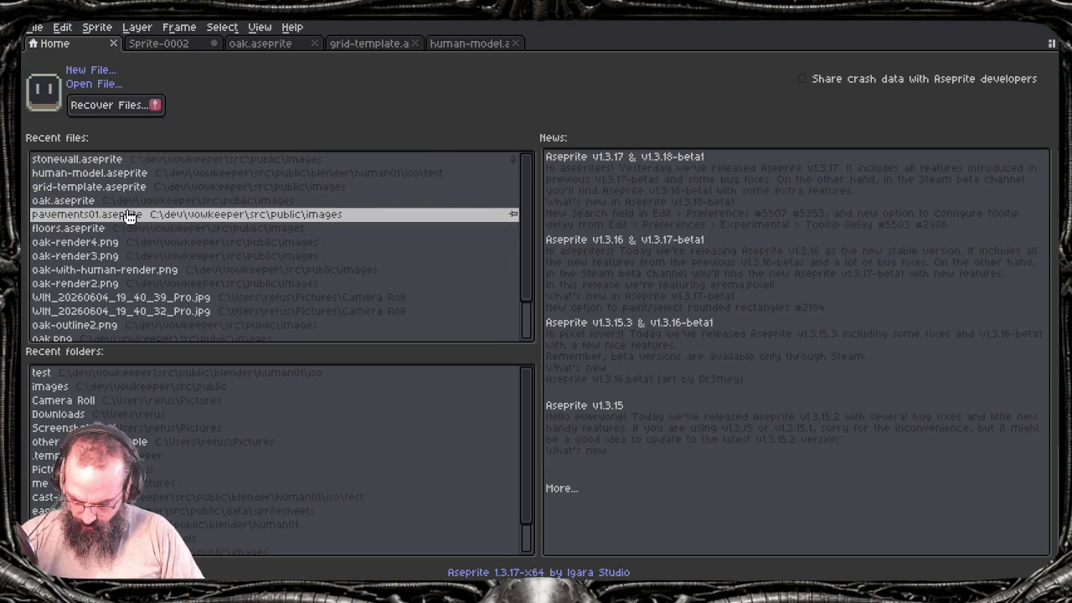
pyautogui.click(127, 216)
pyautogui.press('v')
pyautogui.hotkey('ctrl', 'w')
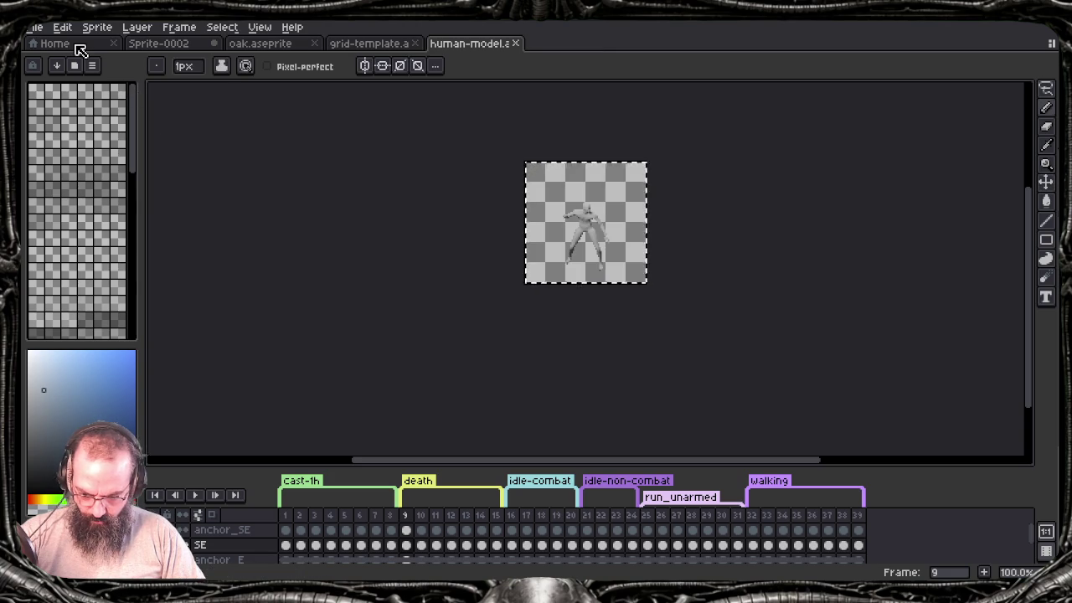
# Step: Close human-model and grid-template, sample the oak's leaf green, and return to Sprite-0002
pyautogui.click(77, 45)
pyautogui.click(486, 47)
pyautogui.hotkey('ctrl', 'w')
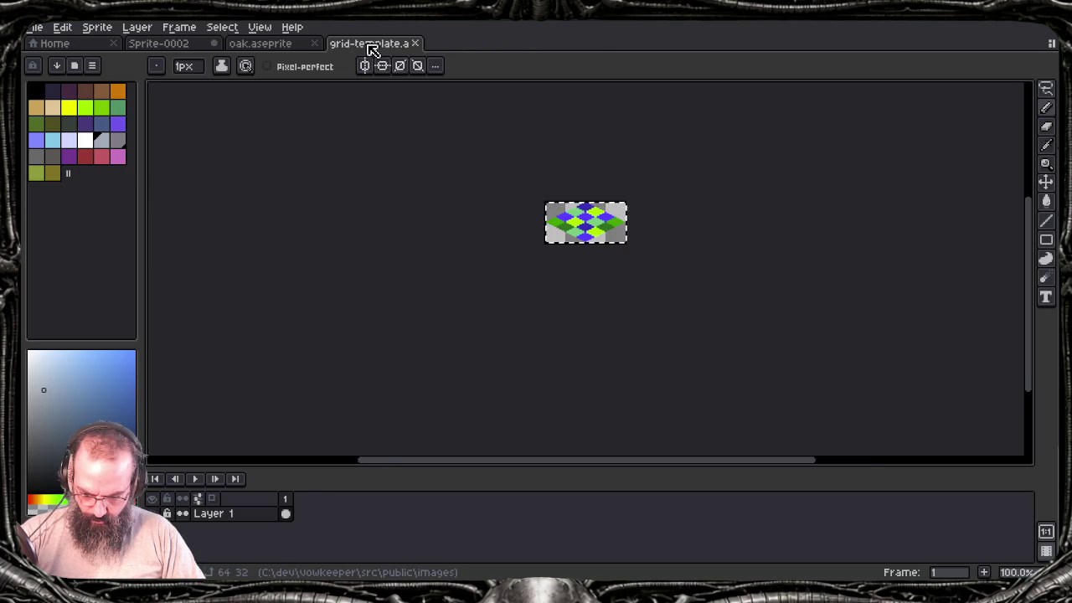
pyautogui.hotkey('ctrl', 'w')
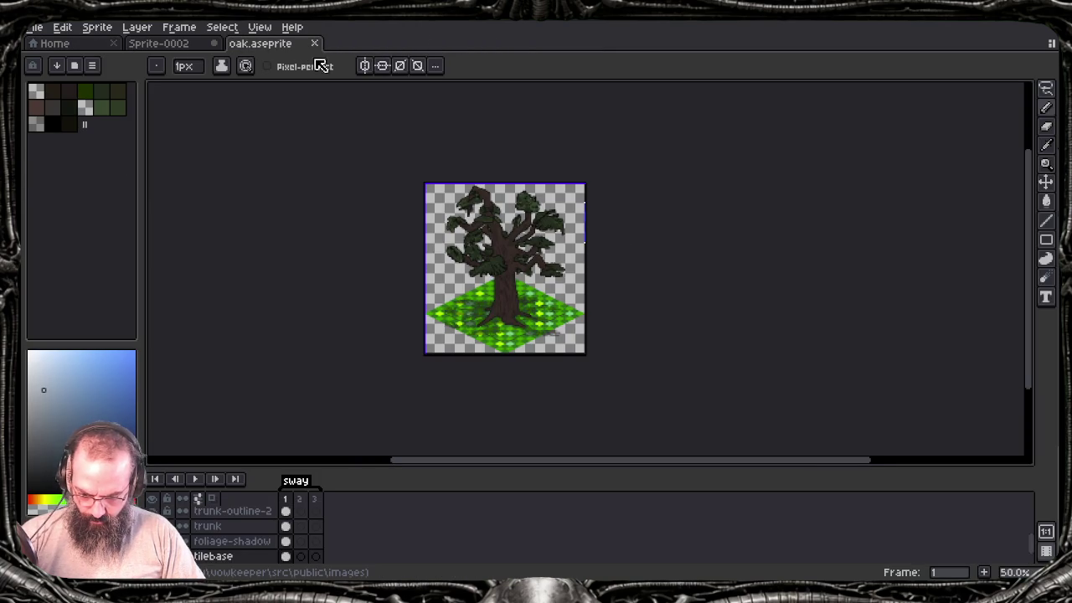
pyautogui.scroll(4, 478, 237)
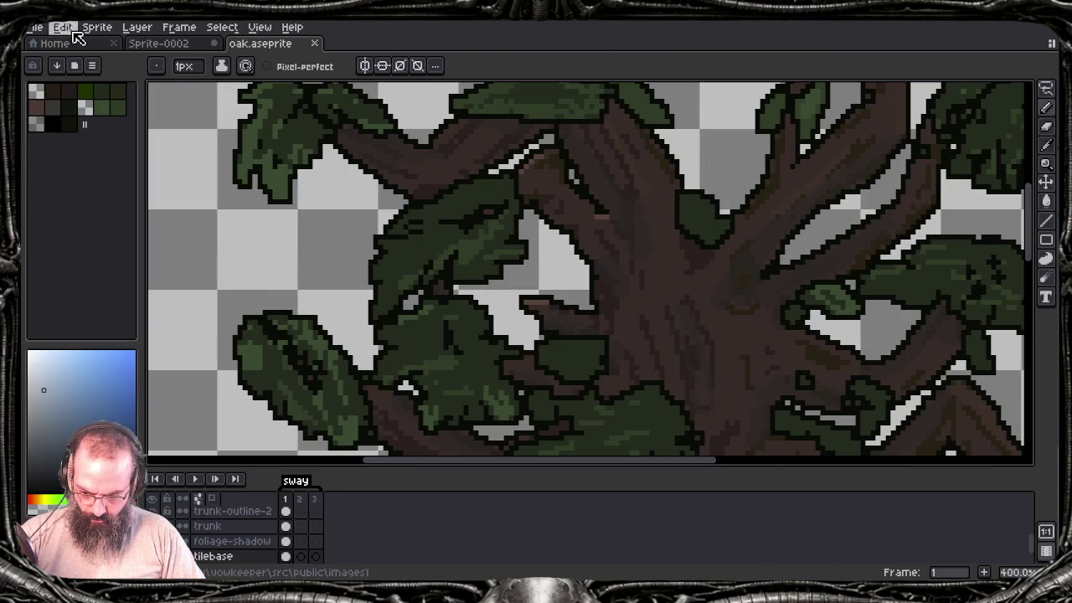
pyautogui.keyDown('alt'); pyautogui.click(437, 238); pyautogui.keyUp('alt')
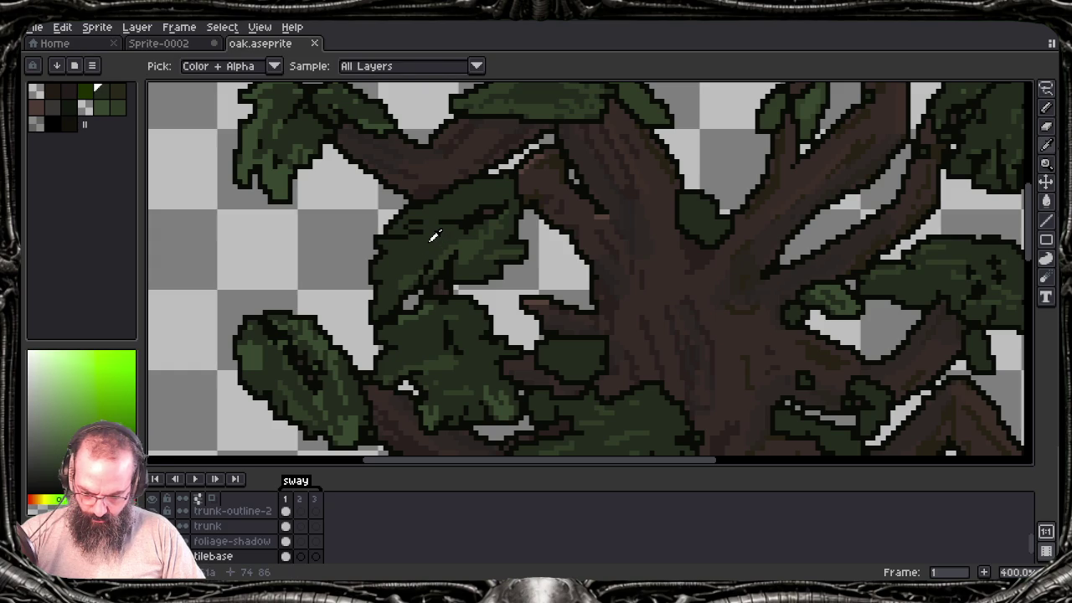
pyautogui.click(174, 46)
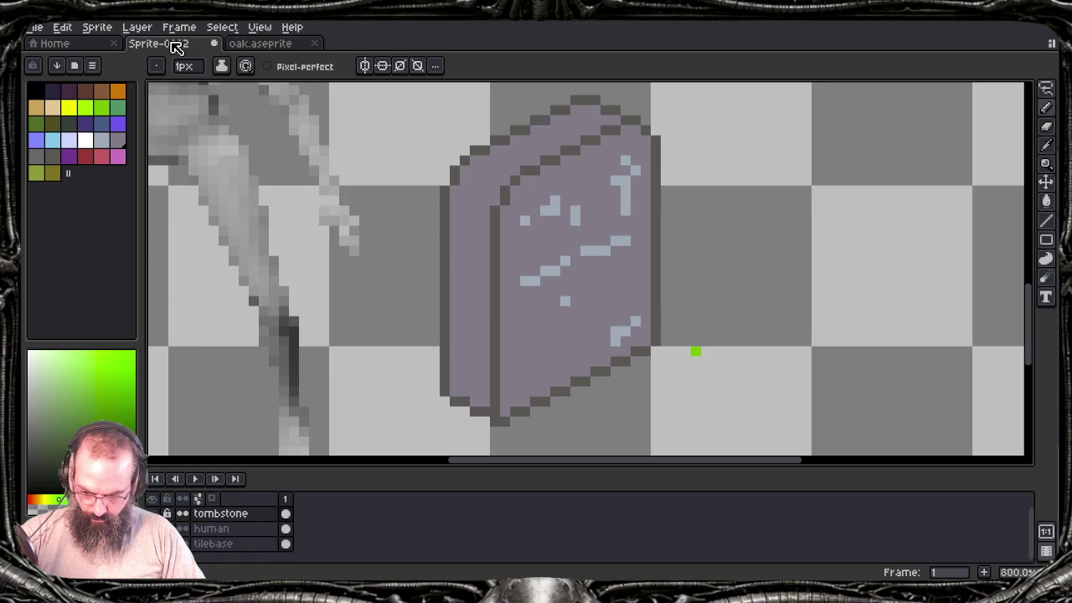
# Step: Add a new layer named 'grass' above the tombstone
pyautogui.hotkey('shift', 'n')
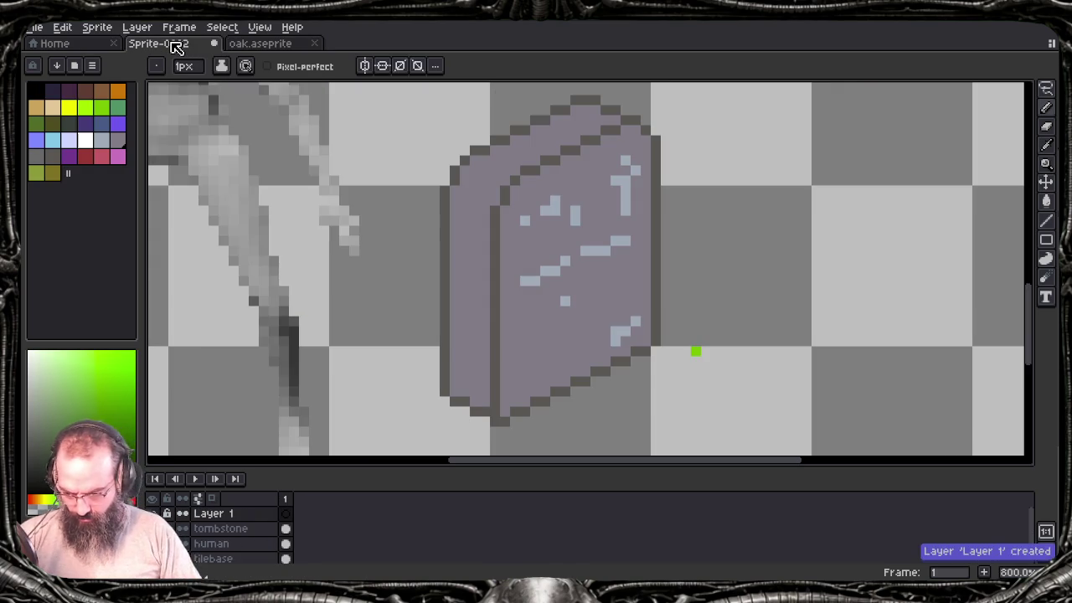
pyautogui.hotkey('shift', 'p')
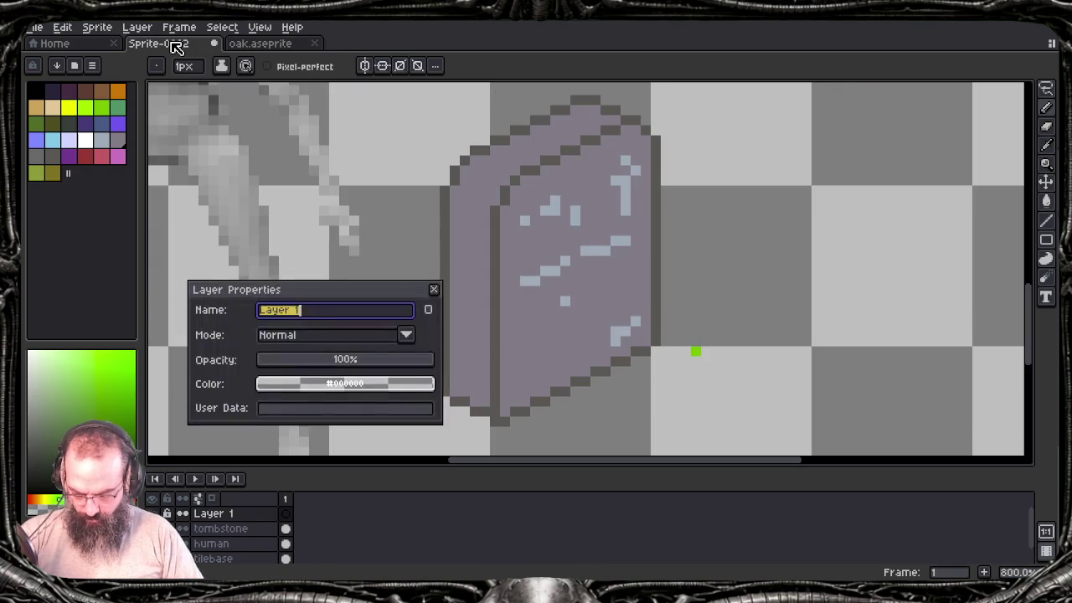
pyautogui.write('grass')
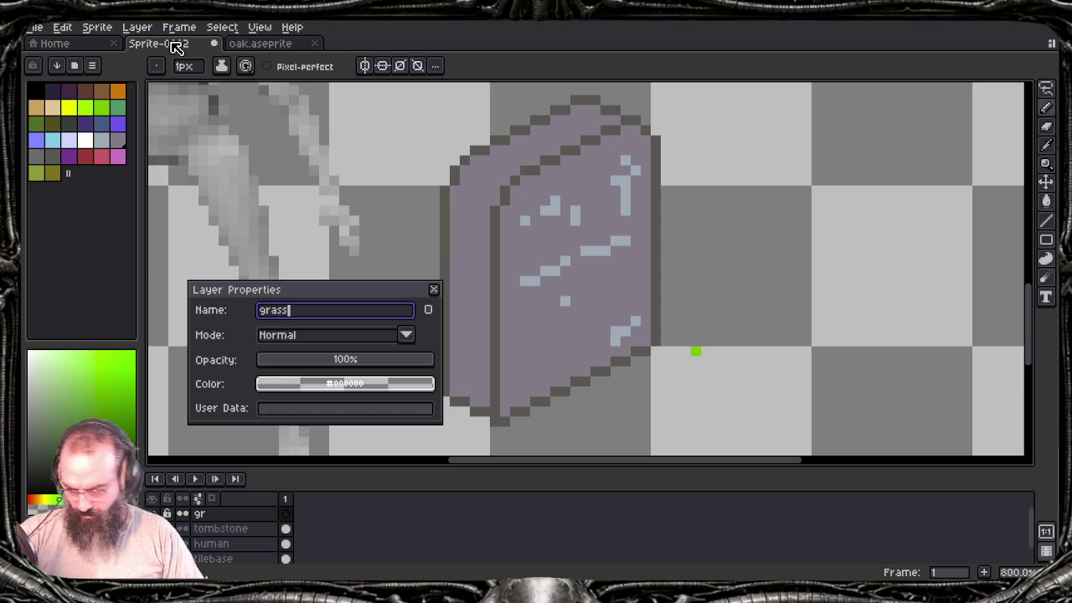
pyautogui.press('Return')
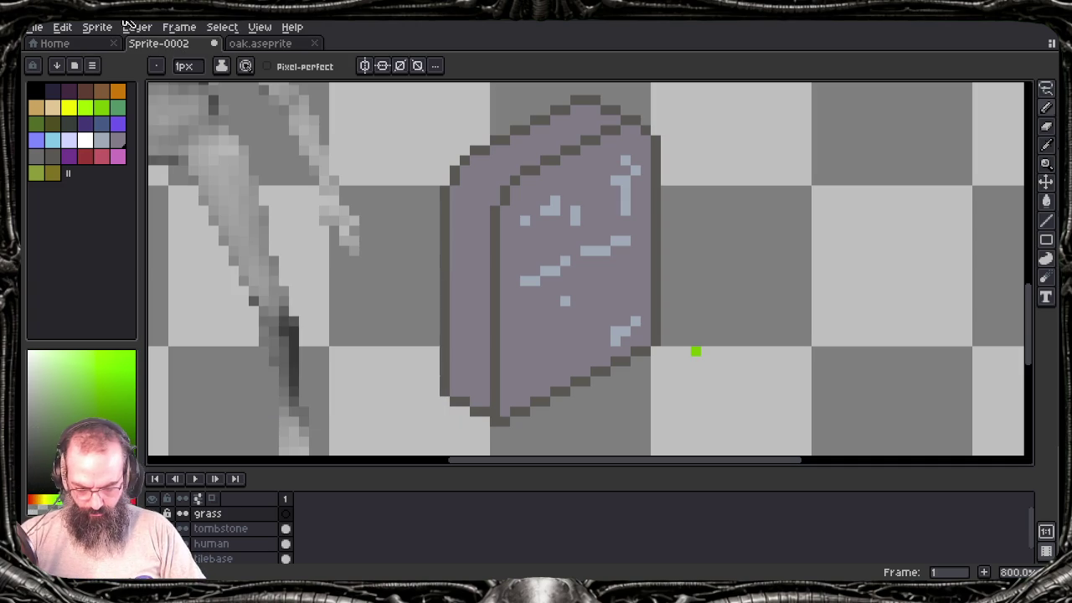
# Step: Reselect the grass layer and draw the first green pixels at the tombstone's base
pyautogui.moveTo(534, 240); pyautogui.dragTo(441, 175)
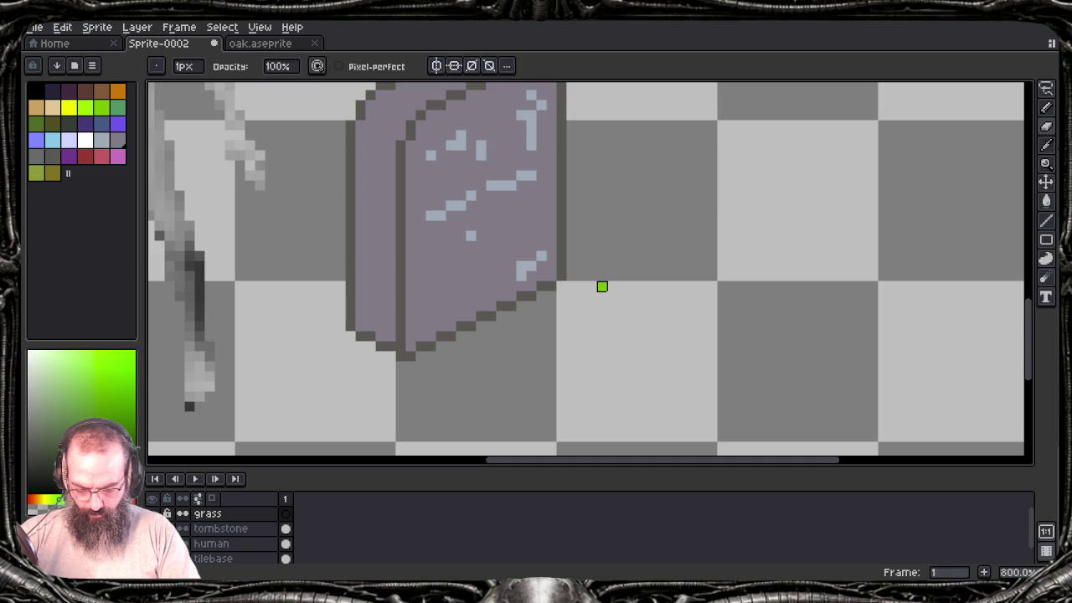
pyautogui.hotkey('alt', 'Down')
pyautogui.press('Escape')
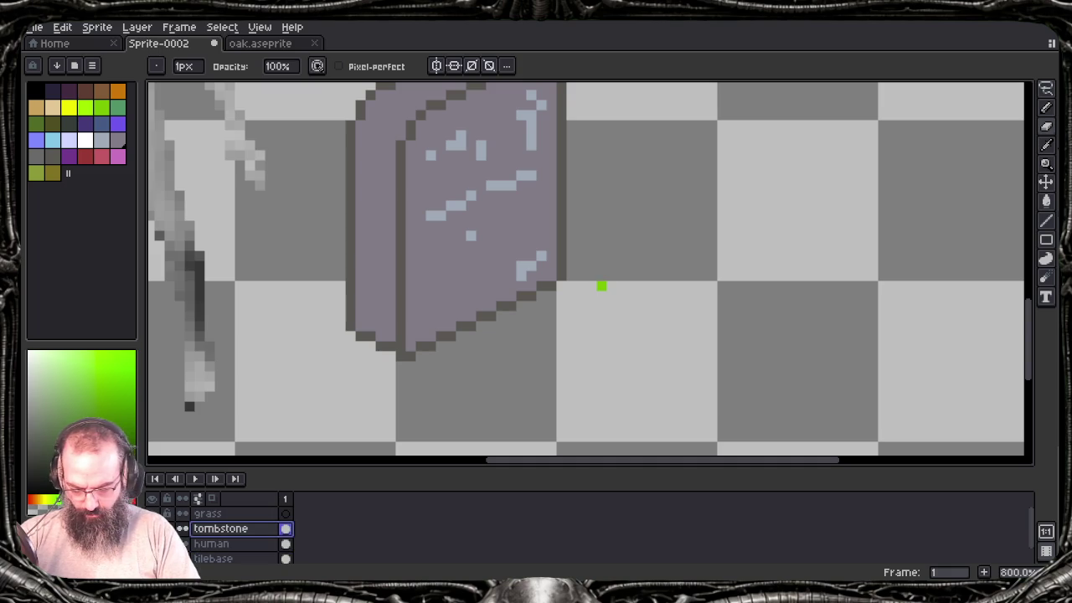
pyautogui.doubleClick(251, 513)
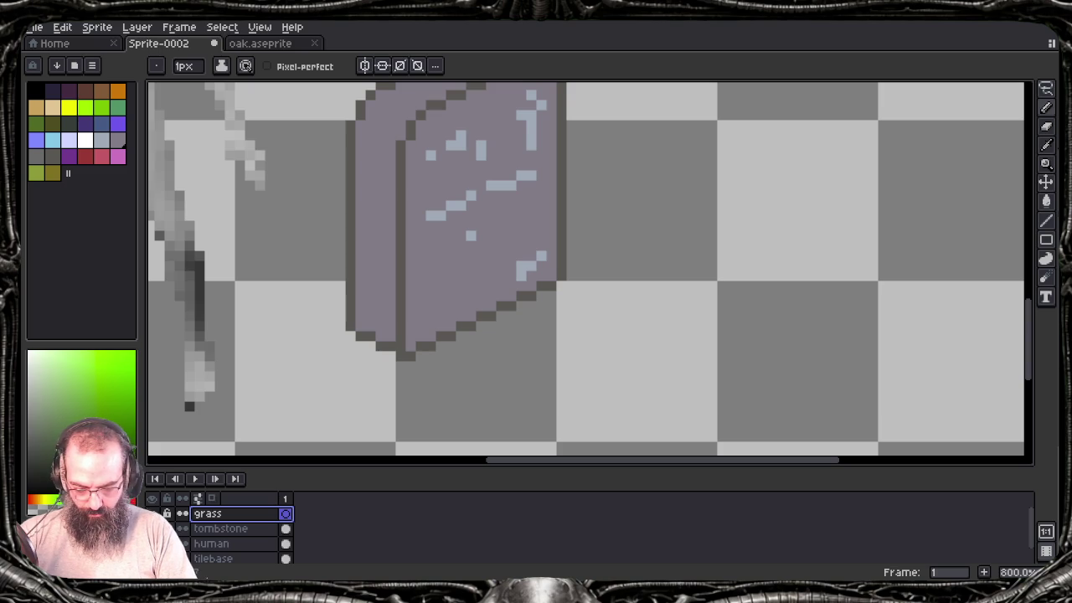
pyautogui.moveTo(420, 352); pyautogui.dragTo(411, 338)
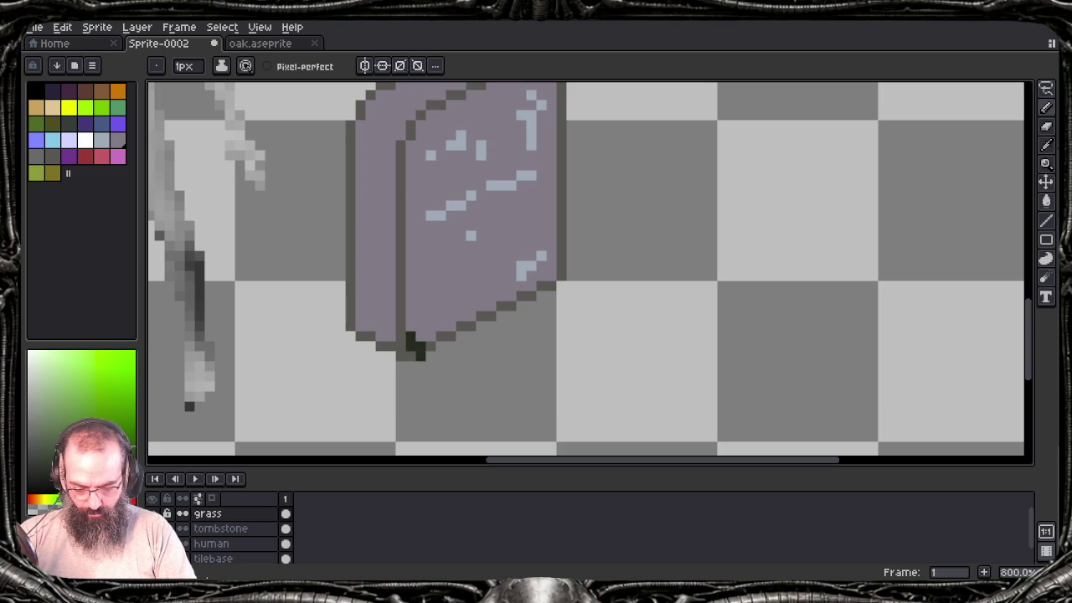
# Step: Paint dark green grass along the tombstone's bottom and lower-right edges
pyautogui.hotkey('ctrl', 'z')
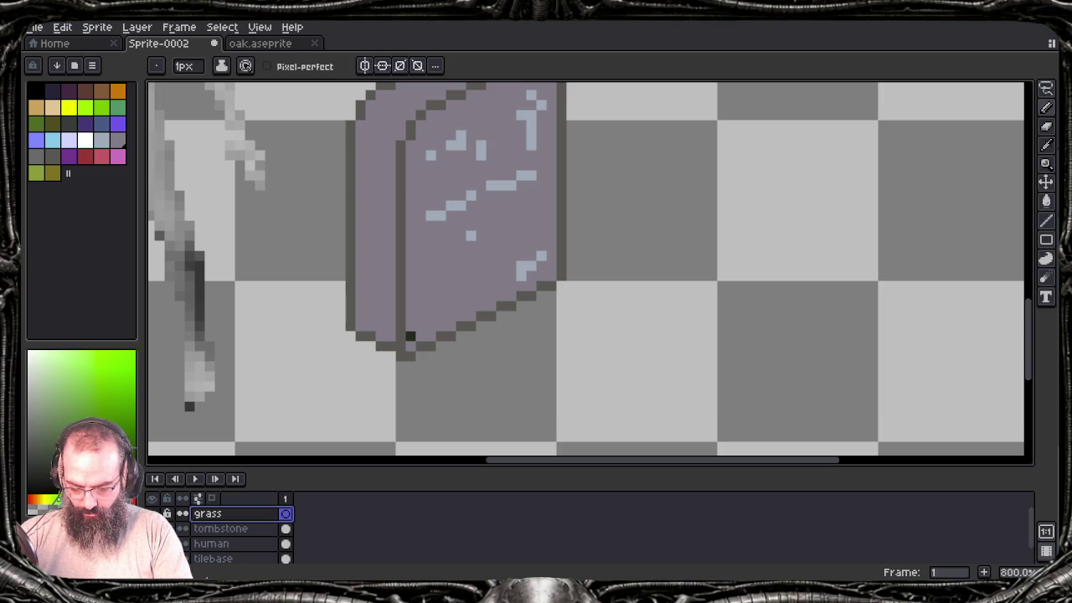
pyautogui.moveTo(419, 328)
pyautogui.mouseDown()
pyautogui.moveTo(431, 347)
pyautogui.moveTo(442, 326)
pyautogui.mouseUp()
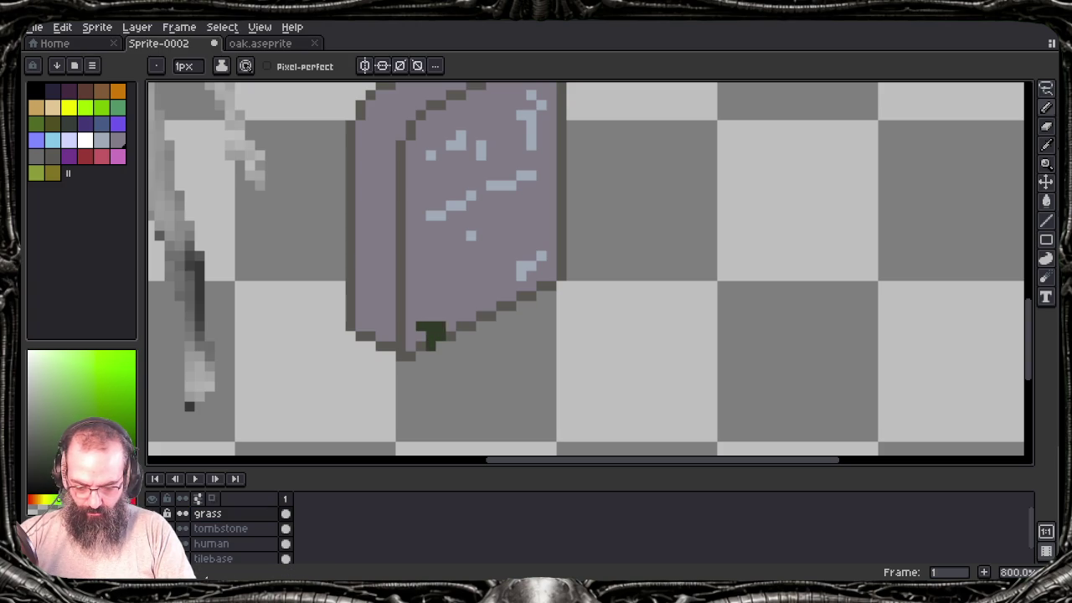
pyautogui.click(481, 315)
pyautogui.click(491, 295)
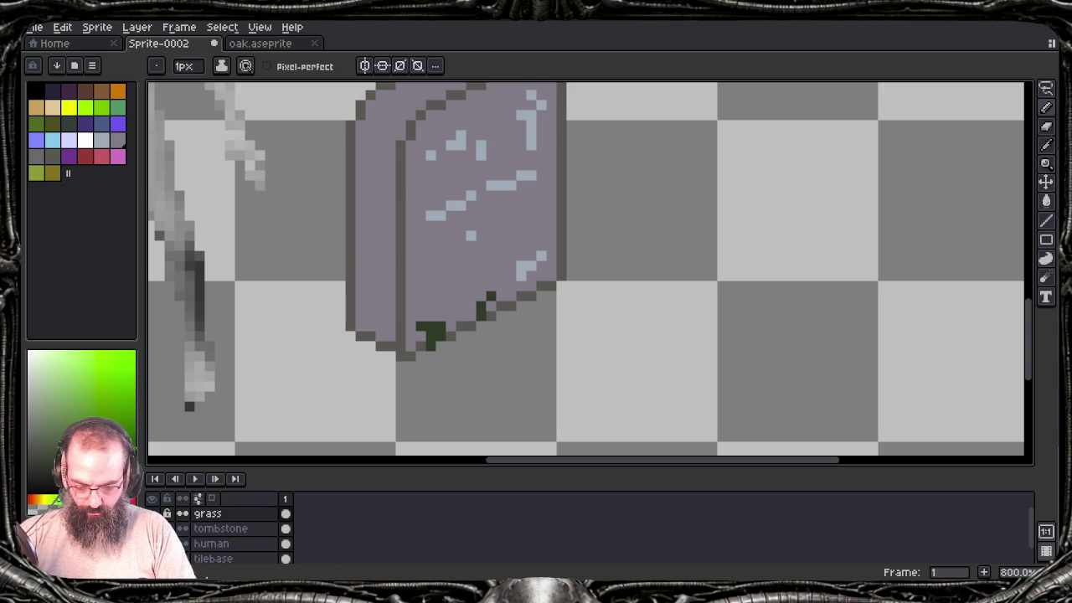
pyautogui.moveTo(492, 303); pyautogui.dragTo(486, 315)
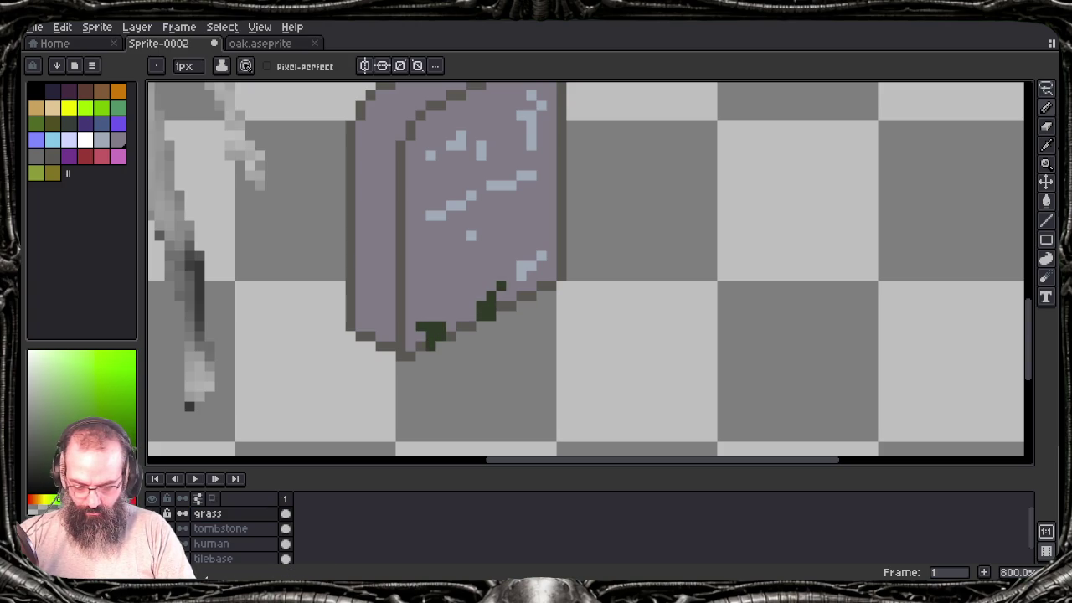
pyautogui.click(491, 326)
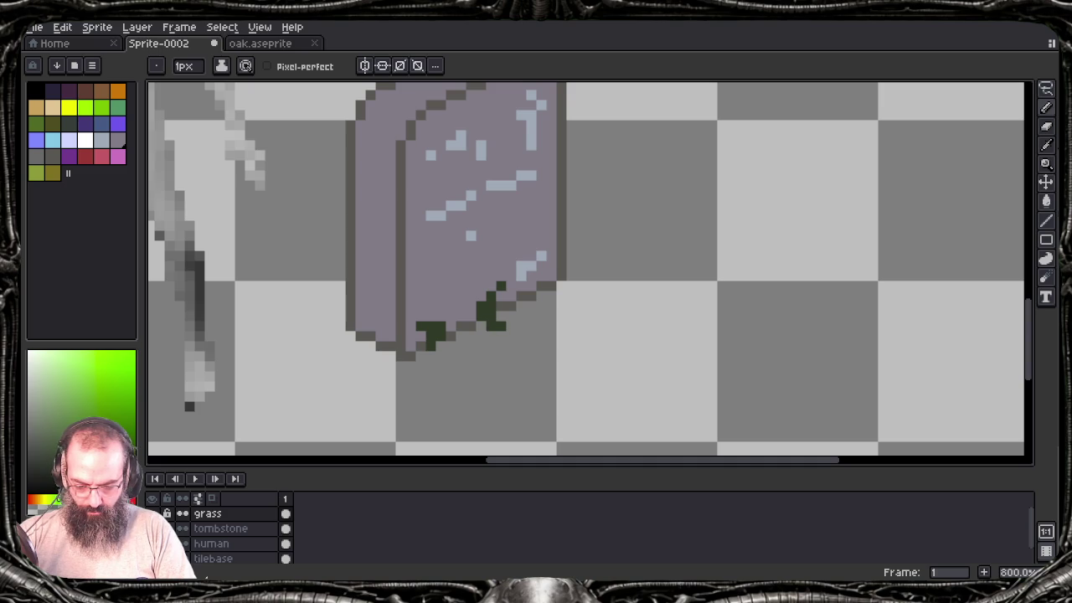
pyautogui.click(471, 336)
pyautogui.click(501, 325)
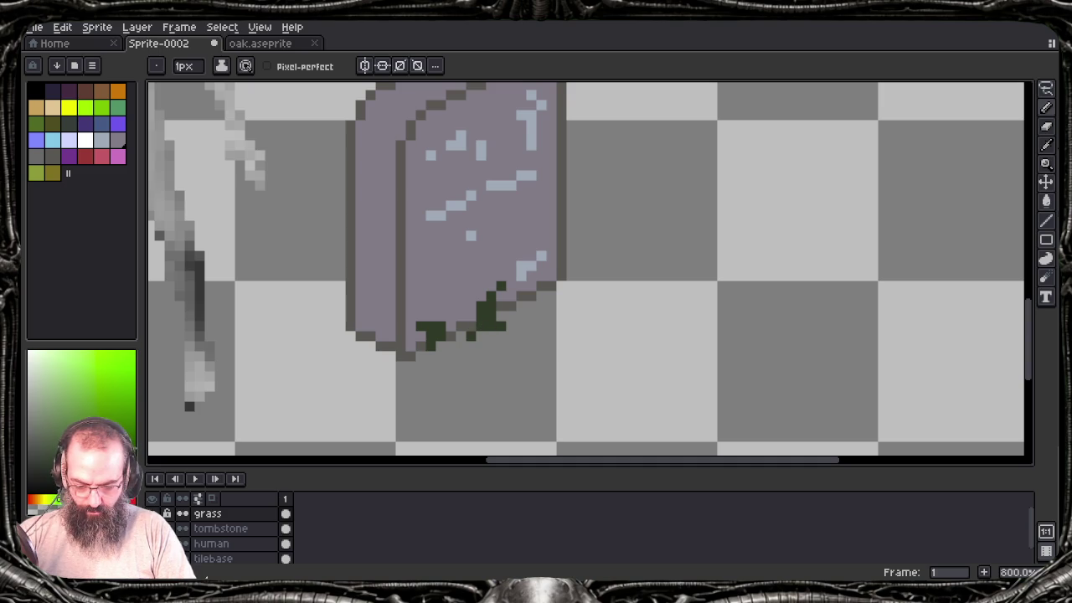
pyautogui.moveTo(551, 283)
pyautogui.mouseDown()
pyautogui.moveTo(572, 256)
pyautogui.moveTo(571, 270)
pyautogui.mouseUp()
# Step: Paint grass tufts around the tombstone's lower-left corner and edge
pyautogui.click(391, 356)
pyautogui.click(381, 336)
pyautogui.moveTo(381, 330); pyautogui.dragTo(371, 316)
pyautogui.click(373, 331)
pyautogui.click(382, 346)
pyautogui.click(371, 346)
pyautogui.moveTo(340, 316); pyautogui.dragTo(350, 337)
pyautogui.click(340, 336)
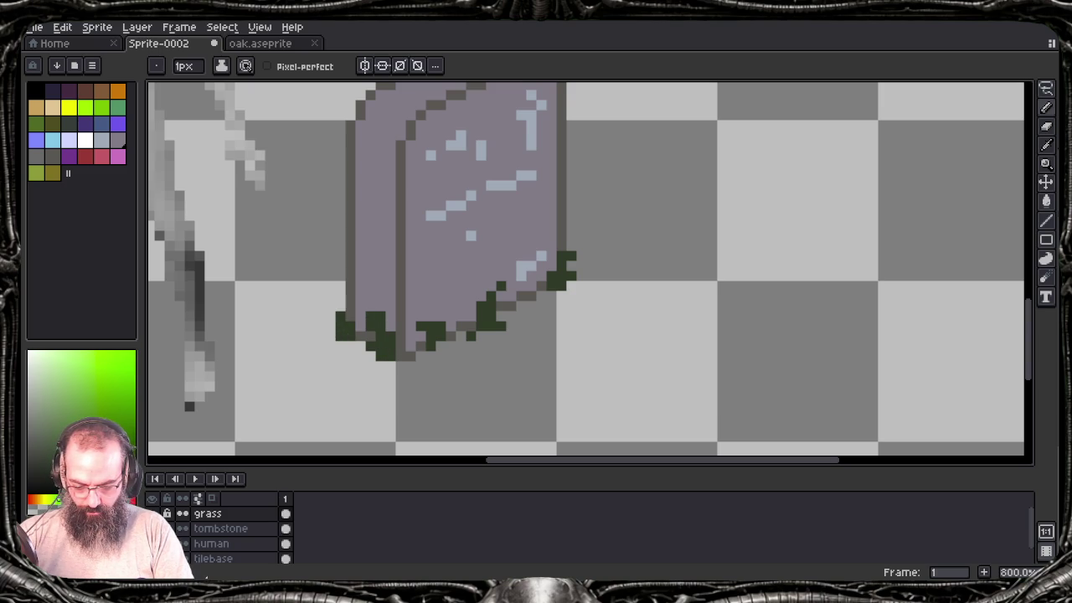
pyautogui.moveTo(331, 336); pyautogui.dragTo(330, 326)
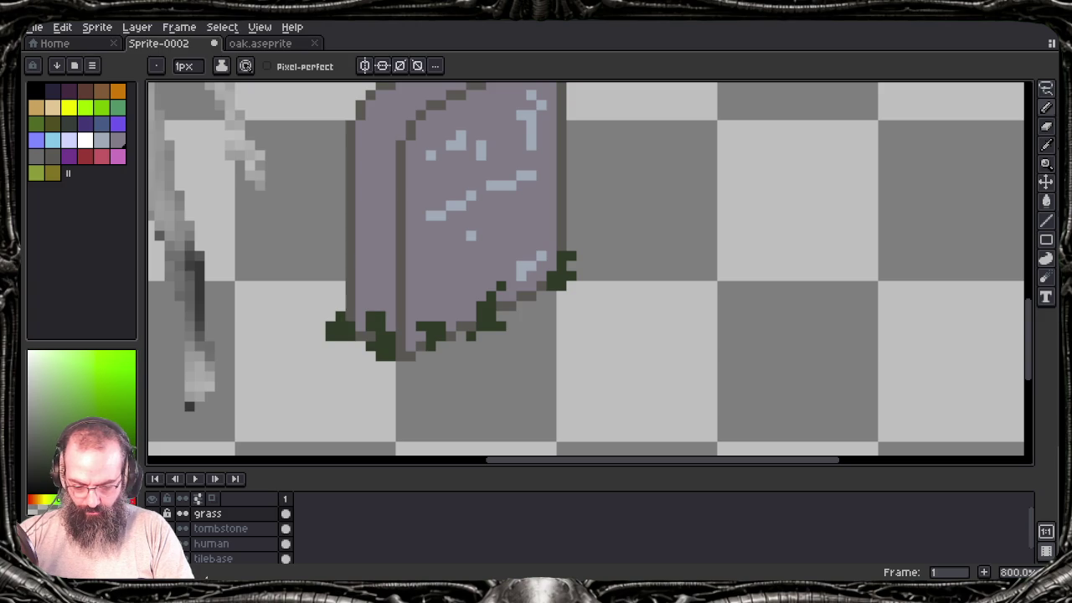
# Step: Touch up the grass on the lower-right edge and add a bottom-edge pixel
pyautogui.moveTo(522, 306)
pyautogui.mouseDown()
pyautogui.moveTo(532, 306)
pyautogui.moveTo(532, 285)
pyautogui.mouseUp()
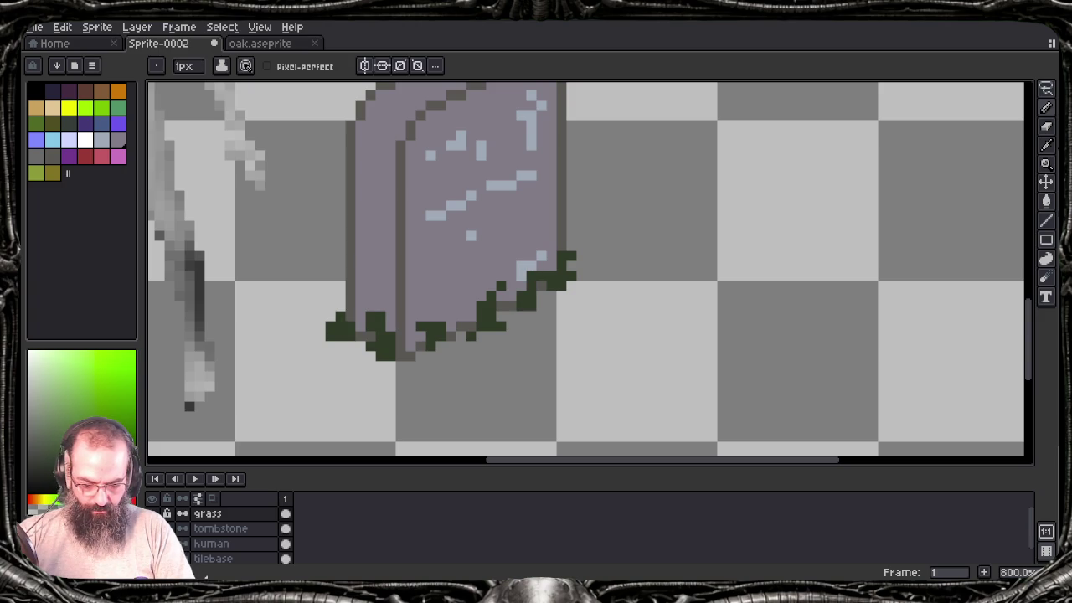
pyautogui.hotkey('ctrl', 'z')
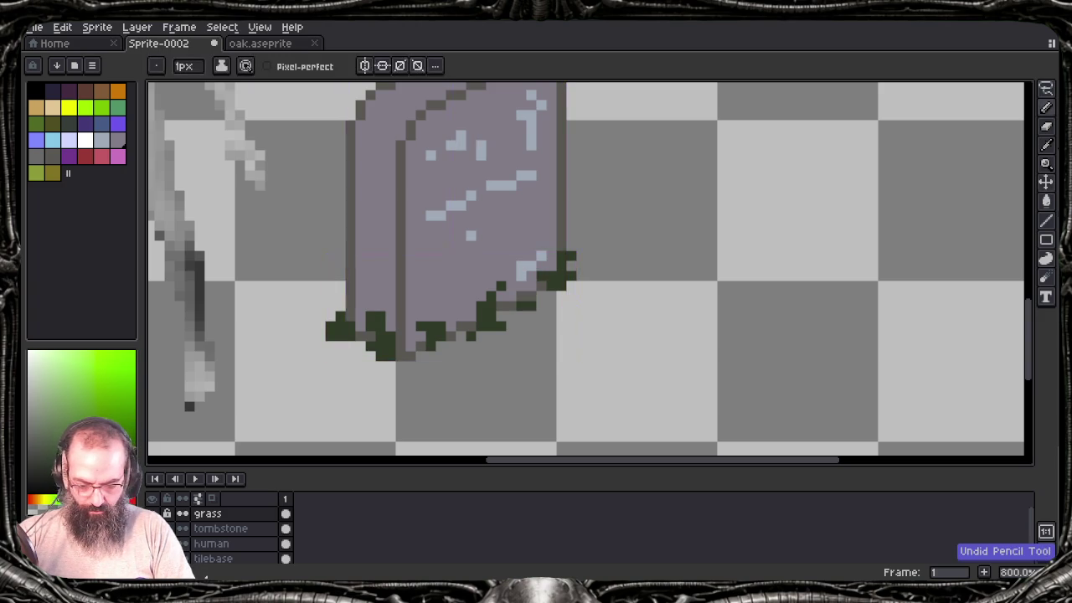
pyautogui.hotkey('ctrl', 'z')
pyautogui.click(532, 285)
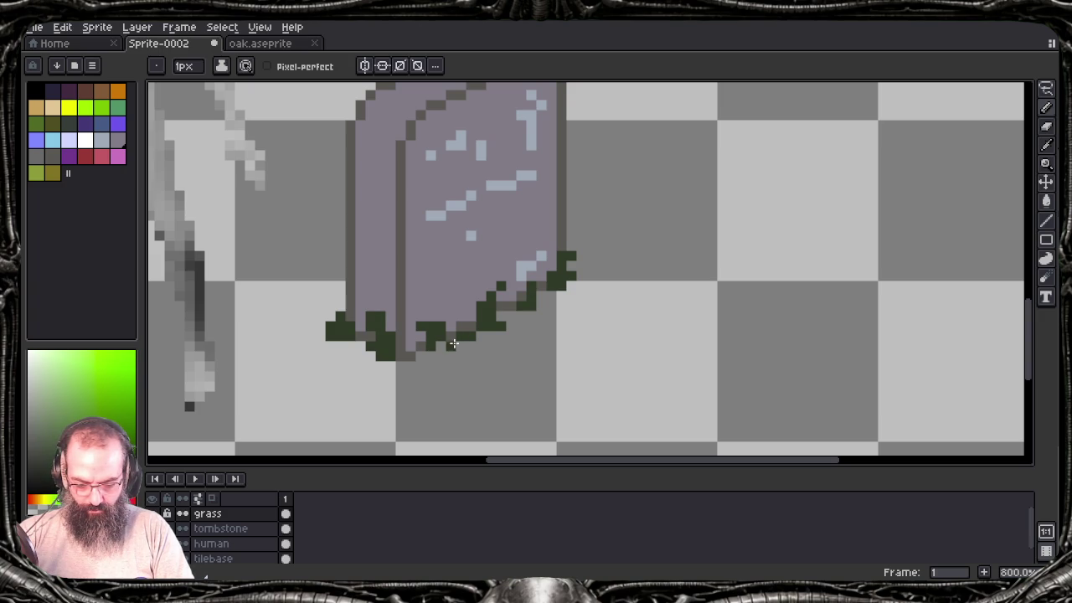
pyautogui.click(442, 346)
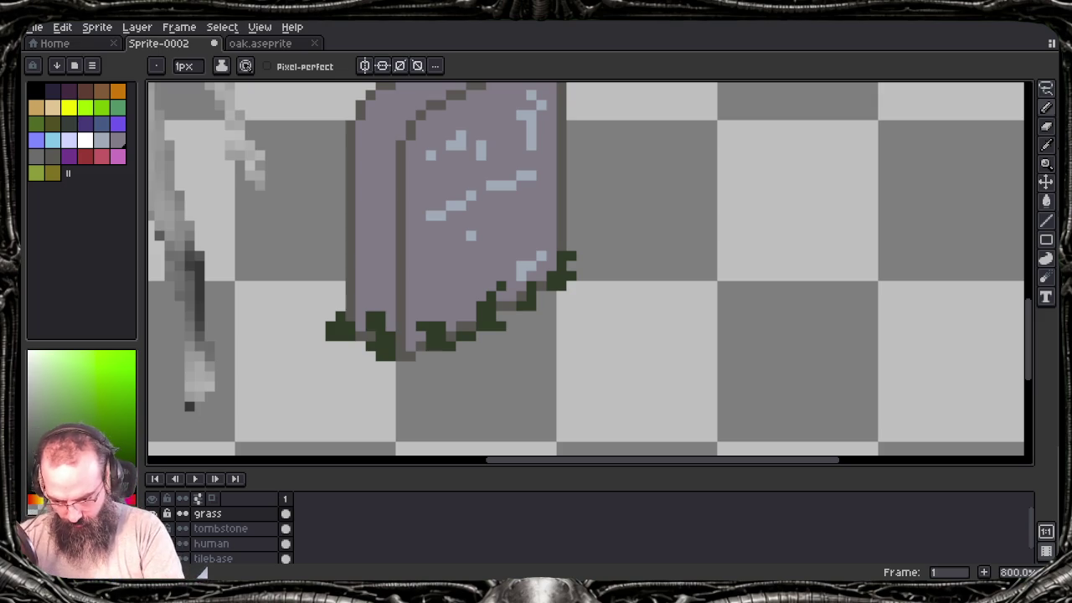
pyautogui.click(74, 124)
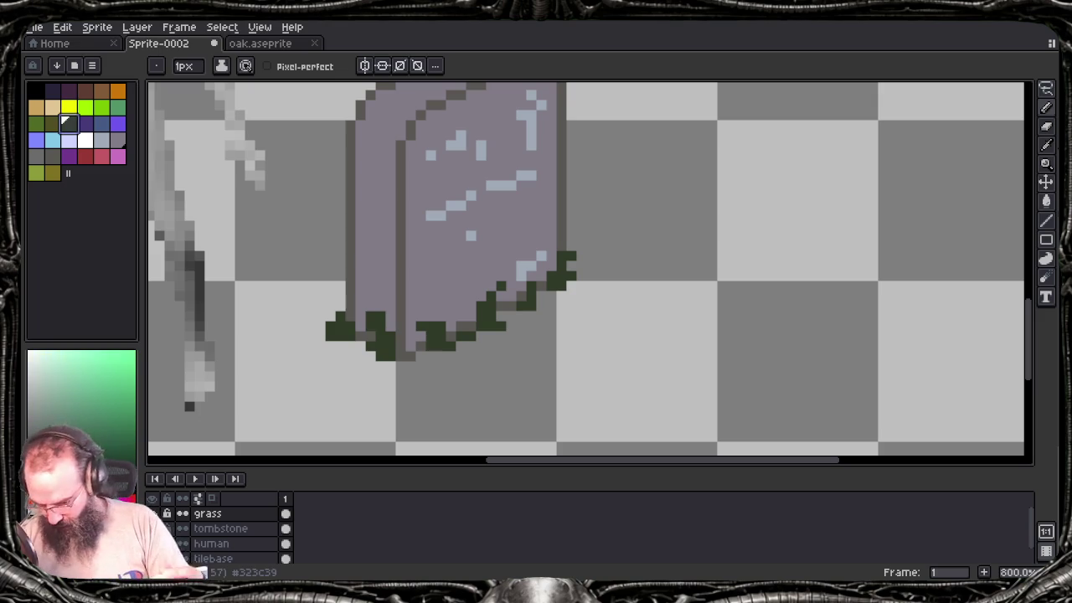
# Step: Apply a black outline to the grass, excluding the bottom, lower-right and upper-left matrix cells
pyautogui.hotkey('shift', 'o')
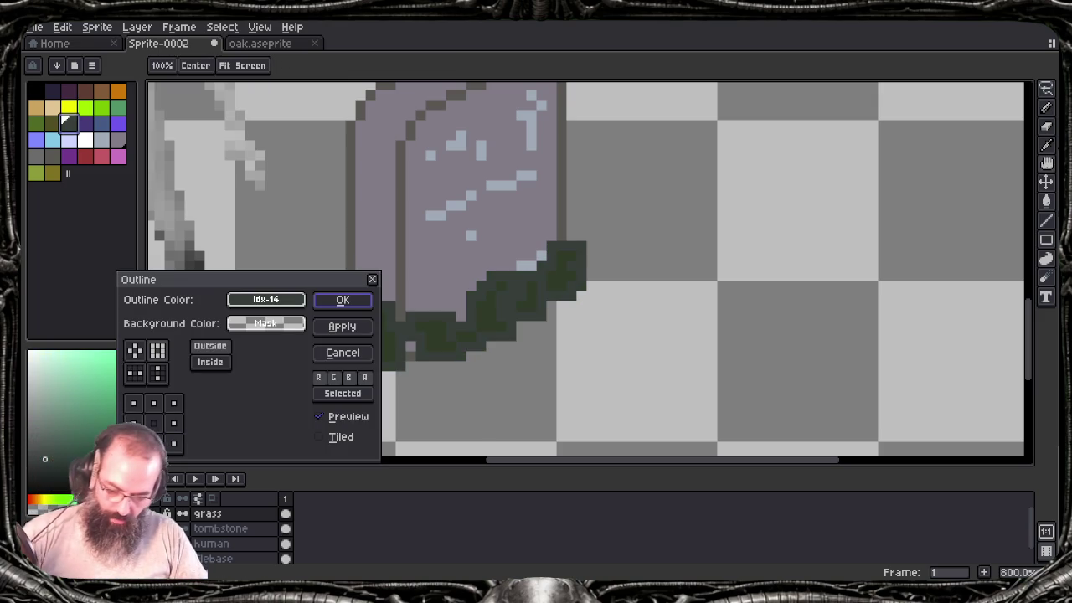
pyautogui.press('Escape')
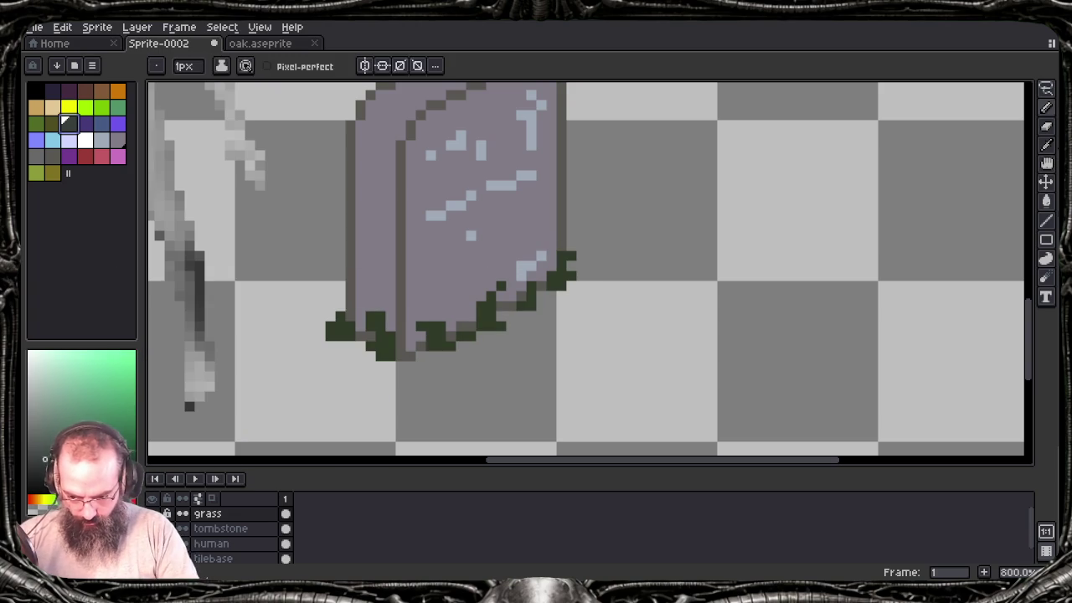
pyautogui.press('x')
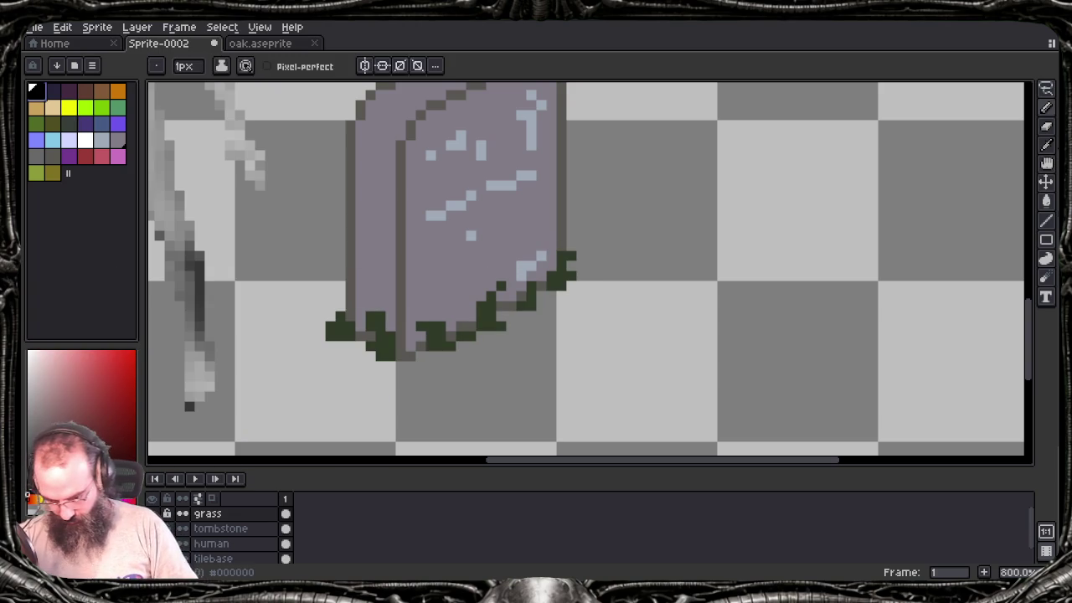
pyautogui.hotkey('shift', 'o')
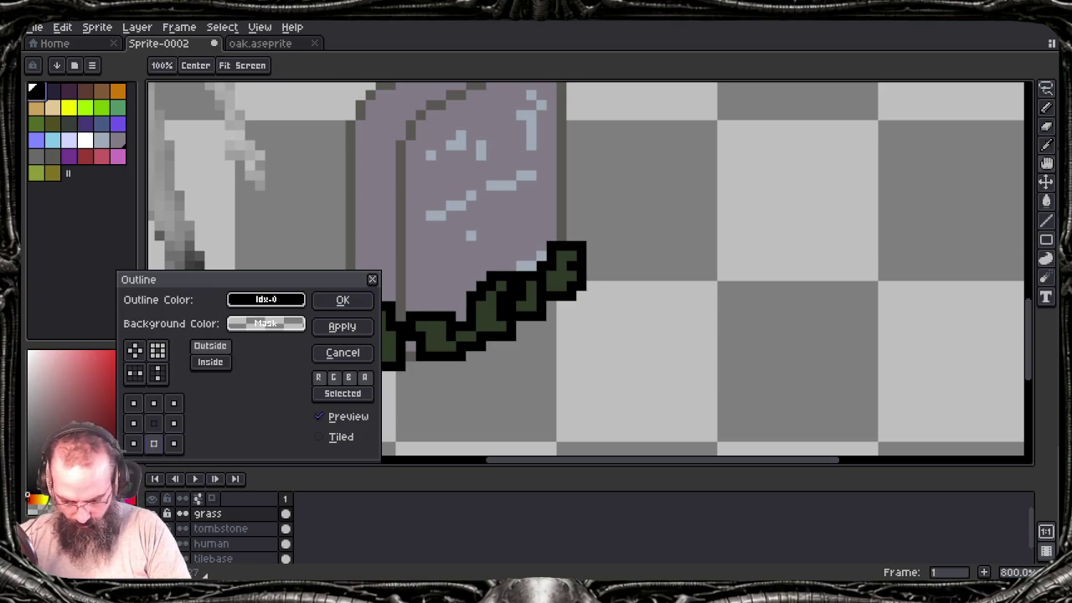
pyautogui.click(154, 443)
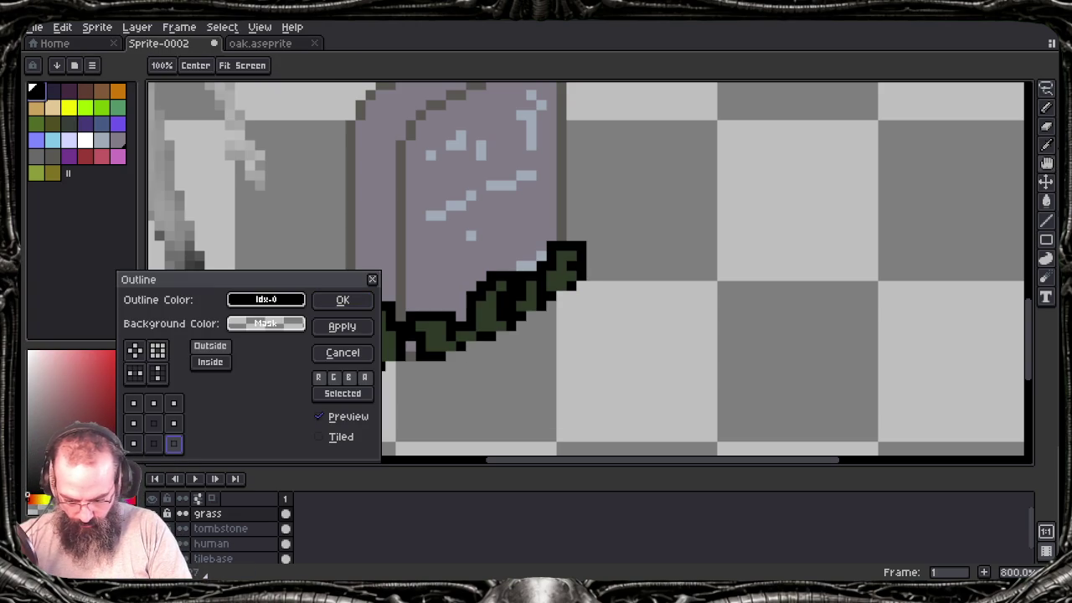
pyautogui.click(173, 443)
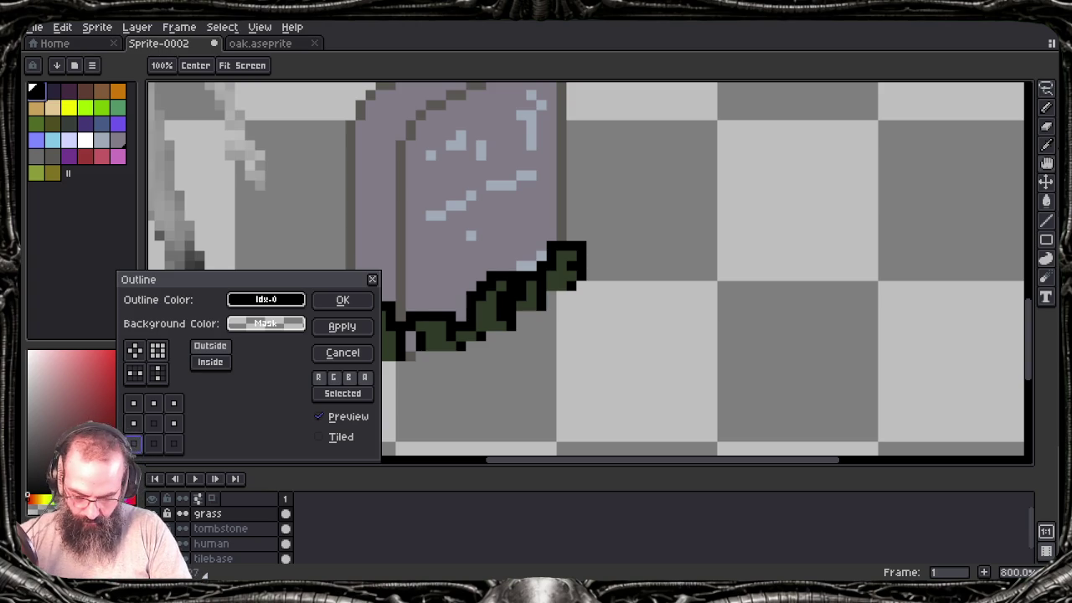
pyautogui.click(133, 403)
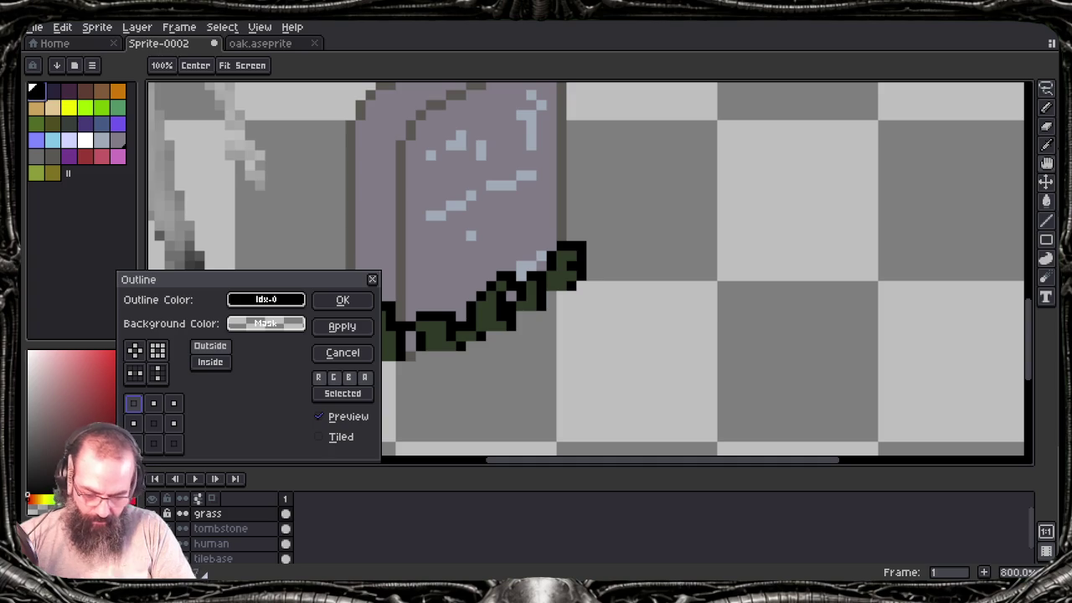
pyautogui.press('Return')
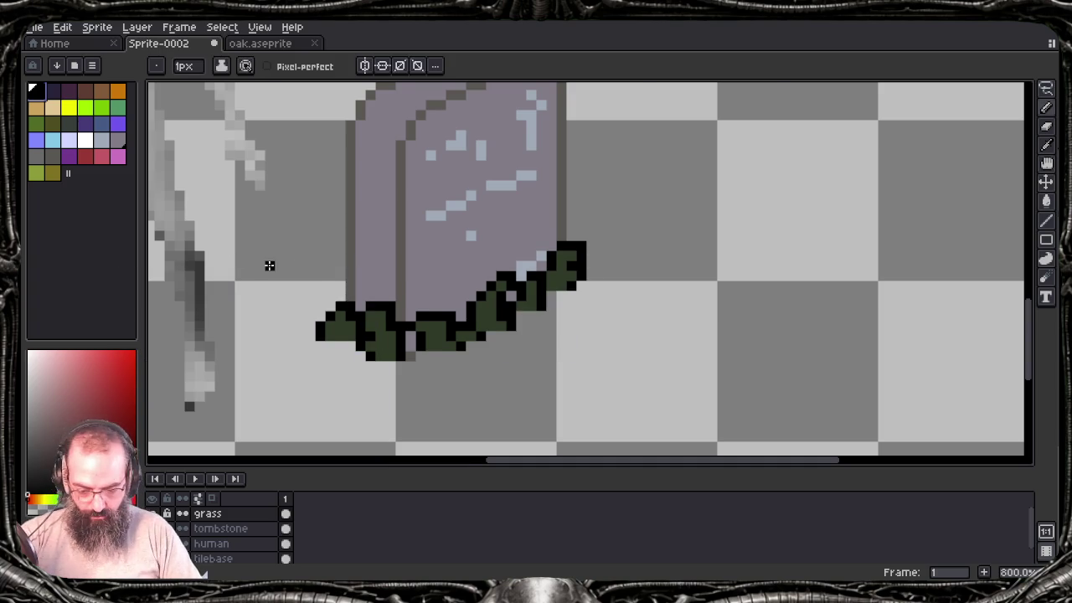
# Step: Zoom out and drag the human reference figure to the tombstone's upper right
pyautogui.scroll(-1, 311, 268)
pyautogui.scroll(-1, 310, 268)
pyautogui.scroll(-2, 315, 269)
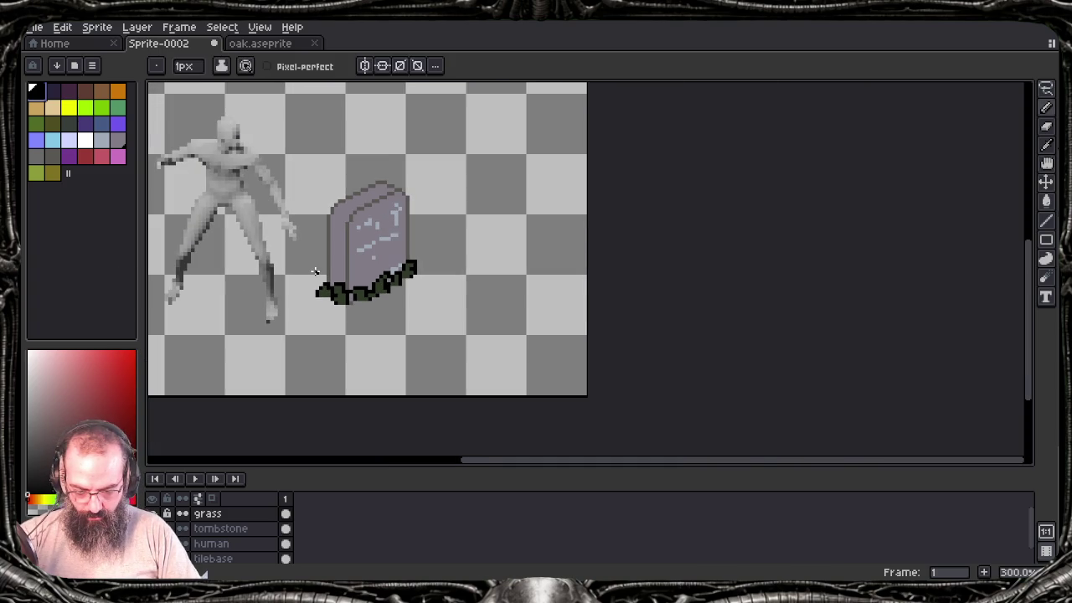
pyautogui.moveTo(331, 274); pyautogui.dragTo(442, 316)
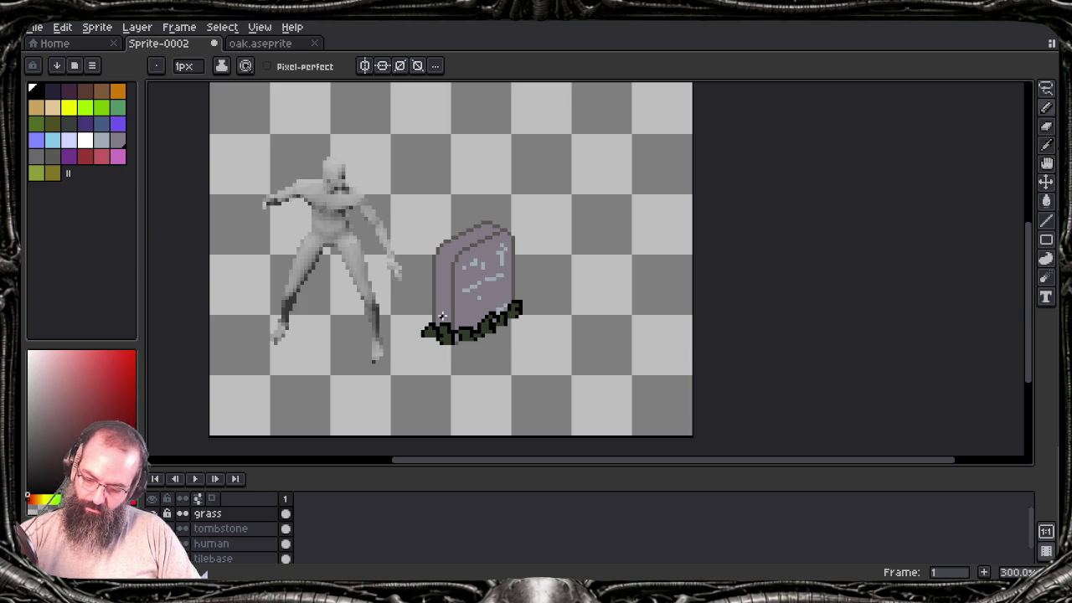
pyautogui.press('v')
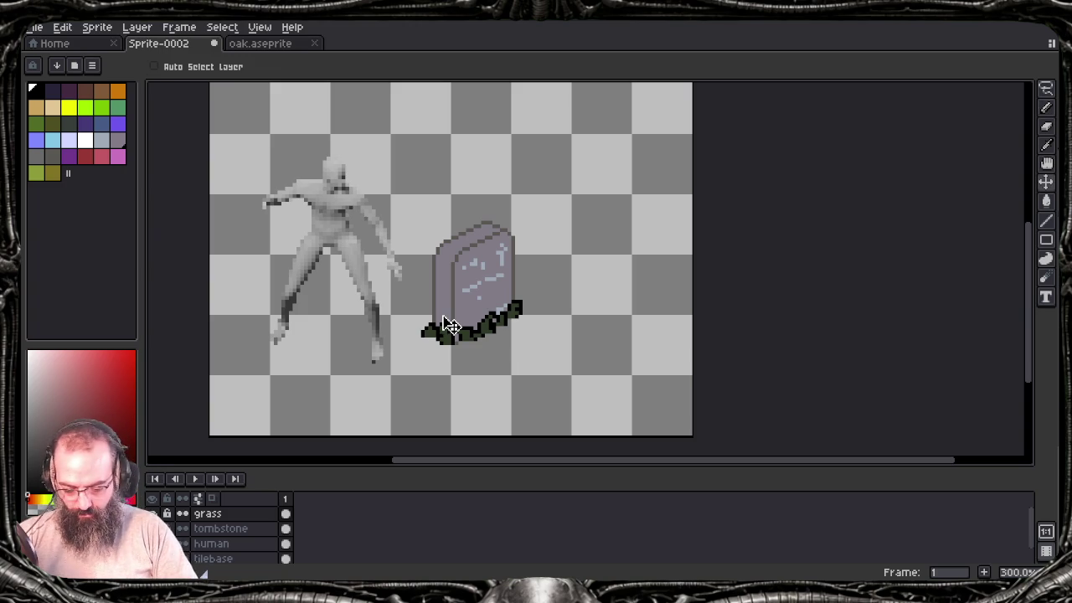
pyautogui.click(216, 543)
pyautogui.moveTo(352, 232); pyautogui.dragTo(622, 180)
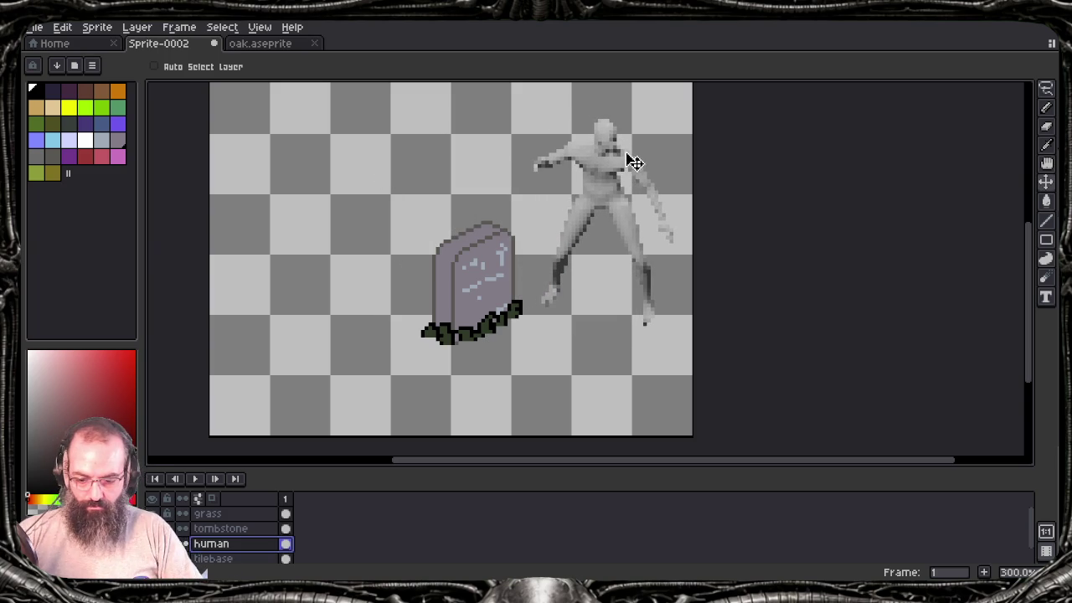
pyautogui.scroll(1, 634, 180)
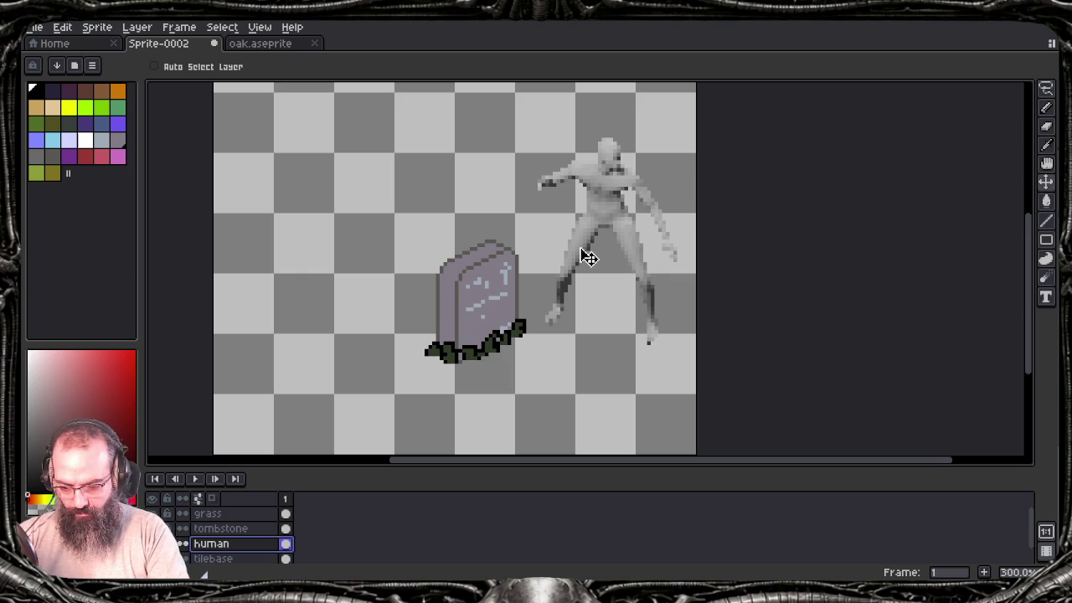
# Step: Sample the tombstone's dark grey #595652 from the canvas as the drawing colour
pyautogui.press('i')
pyautogui.click(48, 152)
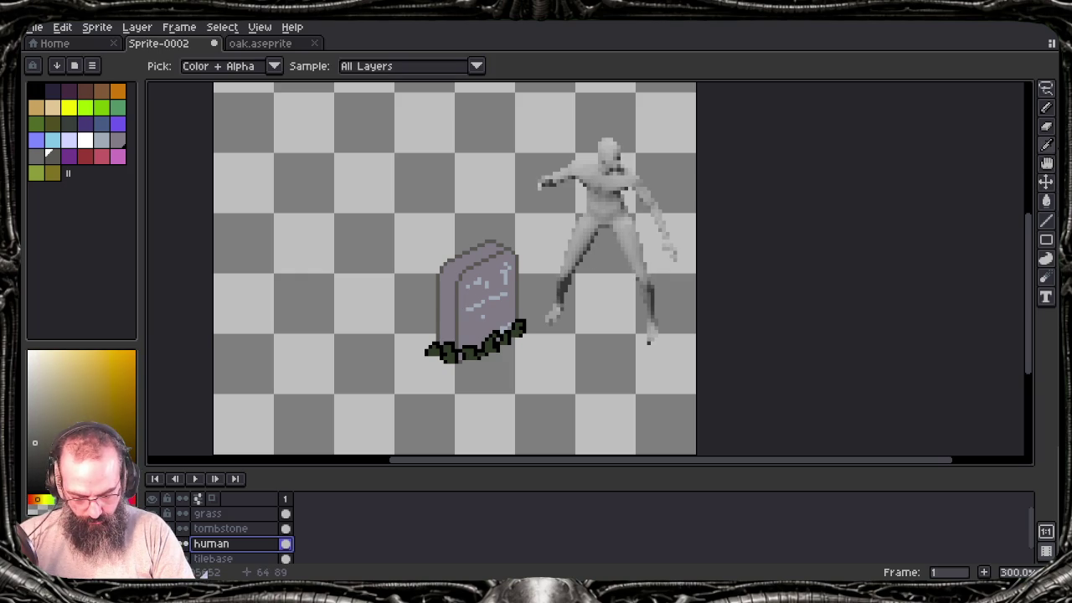
pyautogui.press('v')
pyautogui.scroll(4, 446, 328)
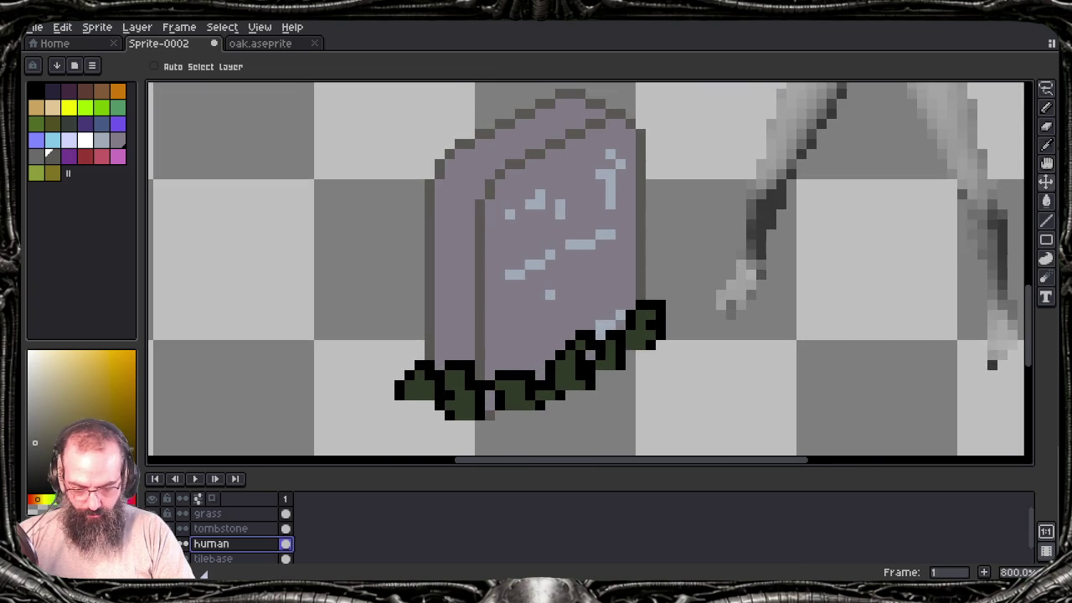
pyautogui.hscroll(-2, 589, 273)
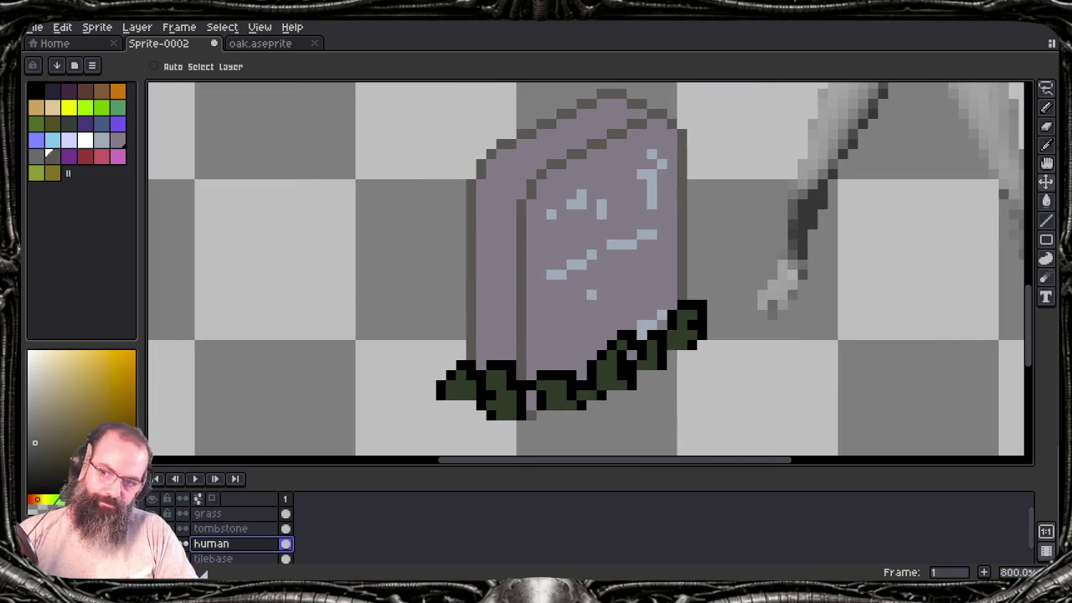
pyautogui.click(37, 500)
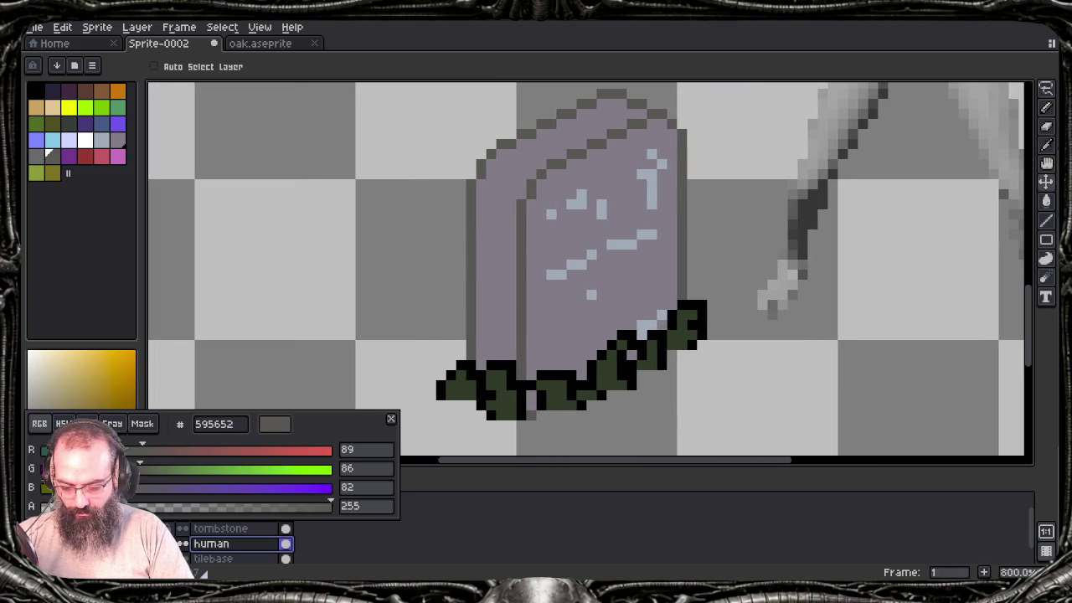
# Step: Darken the drawing colour to HSL lightness 20, undoing a stray background fill
pyautogui.click(87, 424)
pyautogui.moveTo(140, 481); pyautogui.dragTo(103, 487)
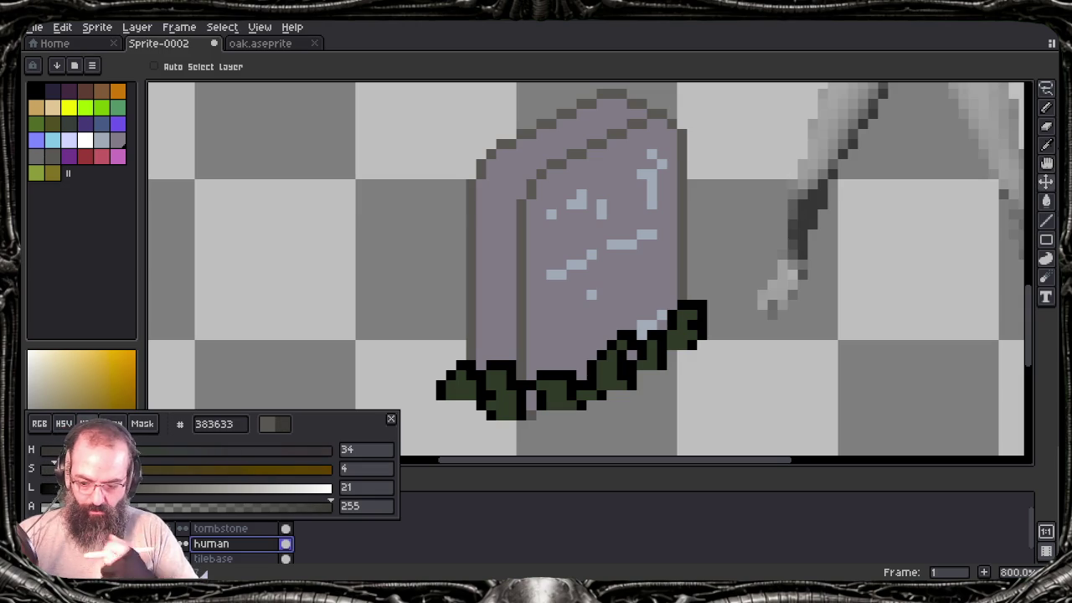
pyautogui.press('g')
pyautogui.press('Escape')
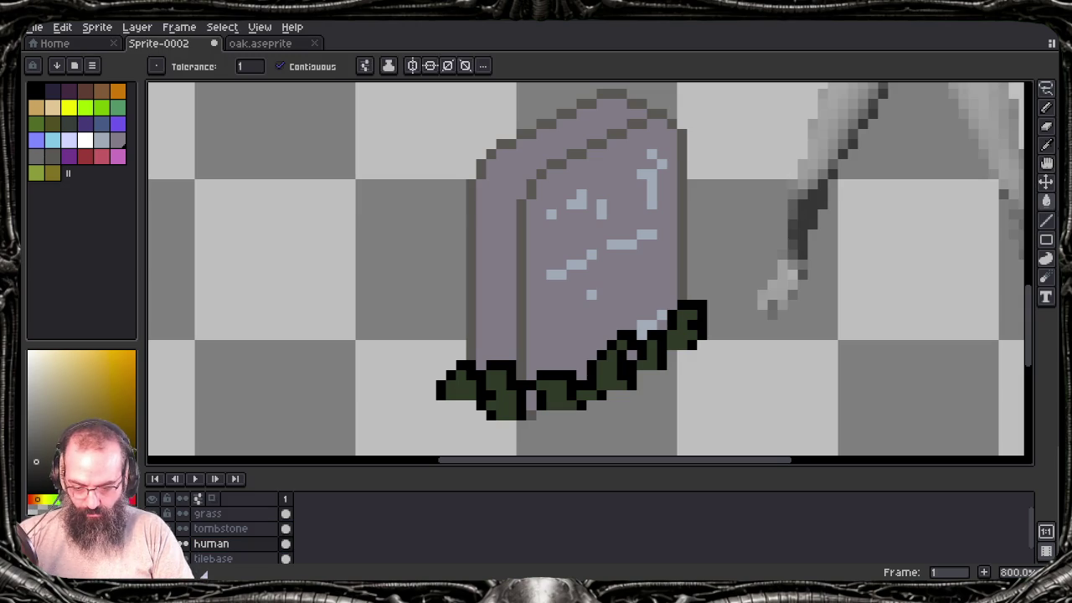
pyautogui.click(335, 251)
pyautogui.hotkey('ctrl', 'z')
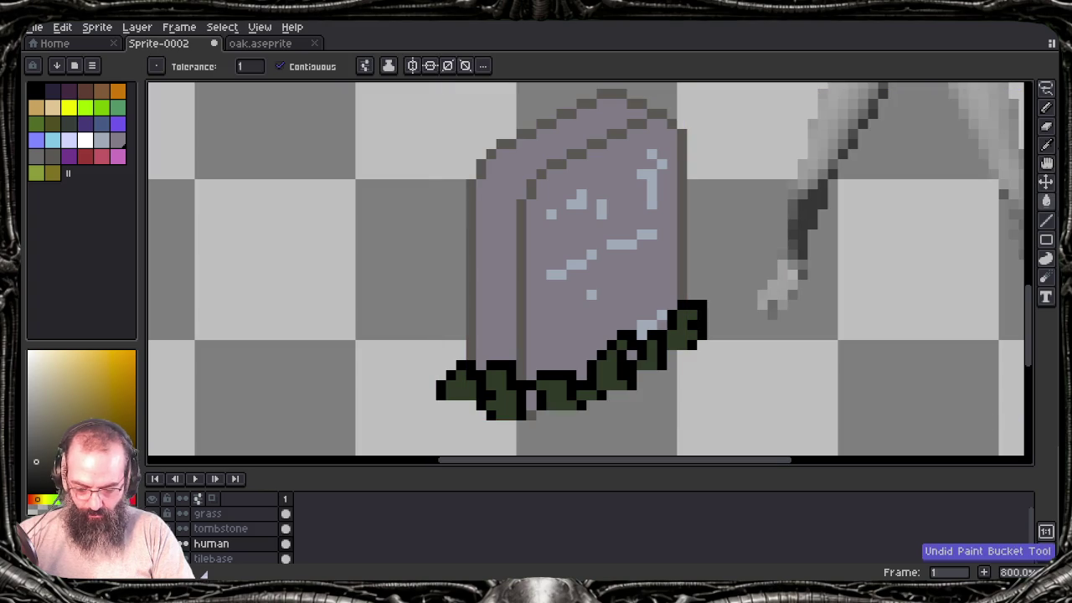
# Step: Make the tombstone layer active and bring up Replace Color
pyautogui.hotkey('alt', 'Up')
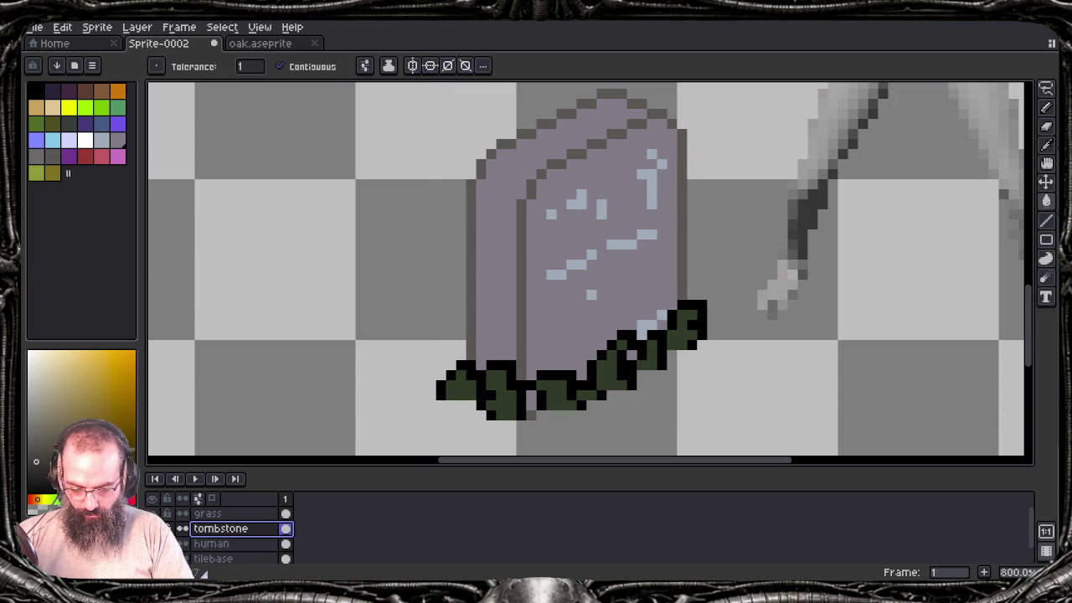
pyautogui.hotkey('alt', 'Up')
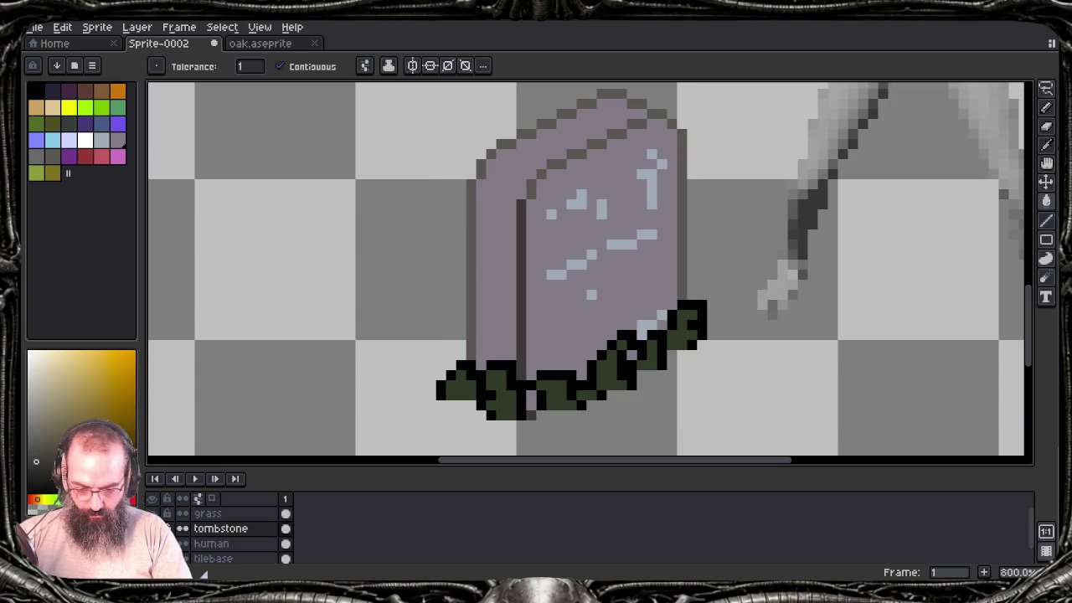
pyautogui.hotkey('ctrl', 'z')
pyautogui.hotkey('shift', 'r')
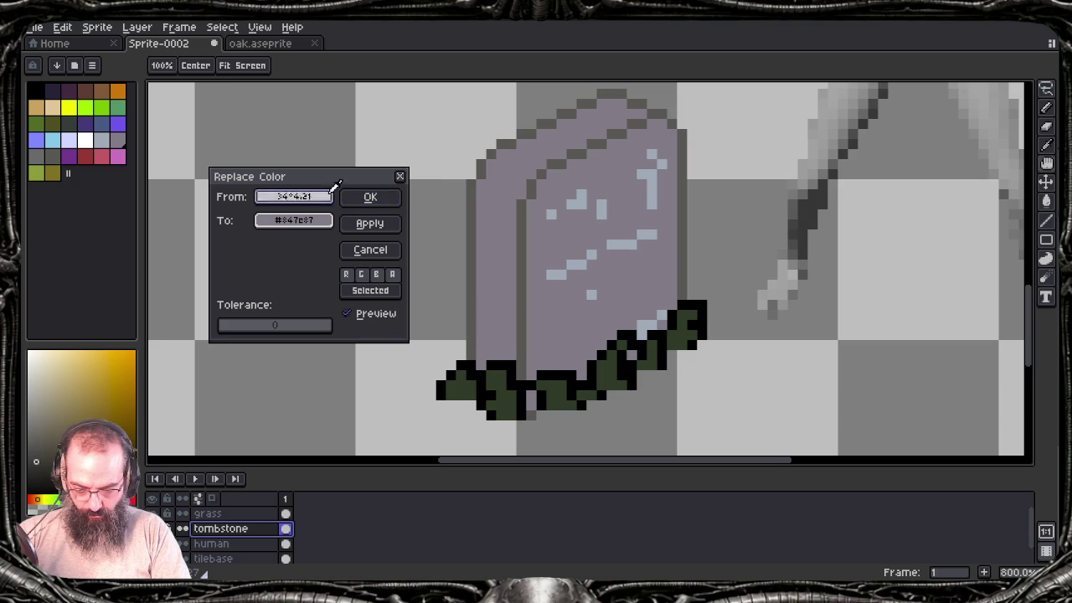
# Step: Replace the tombstone's #595652 outline with the darker grey shade
pyautogui.click(478, 191)
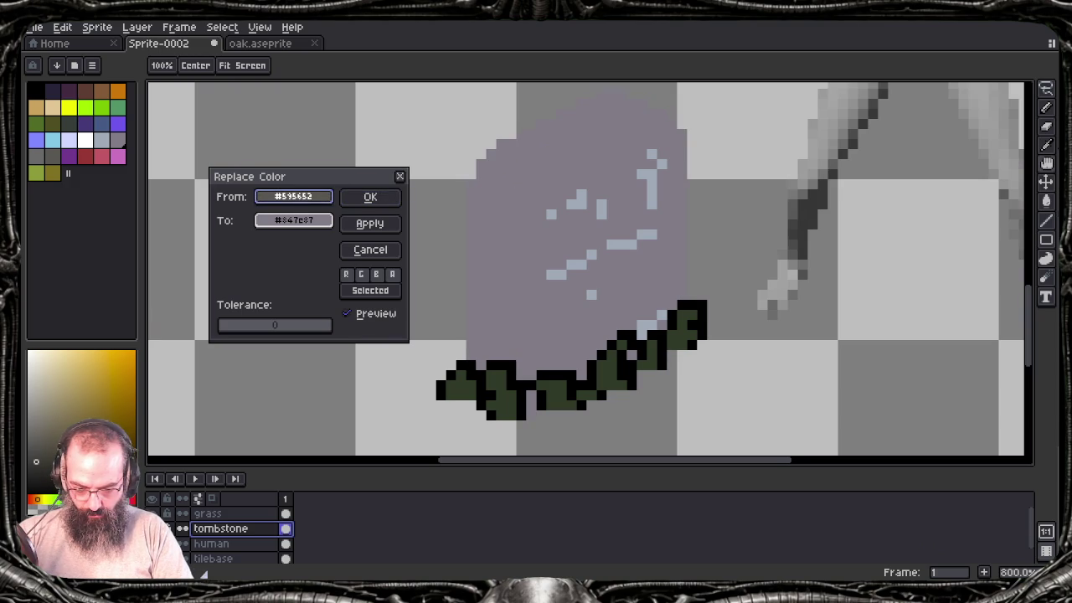
pyautogui.press('Tab')
pyautogui.write('34a421')
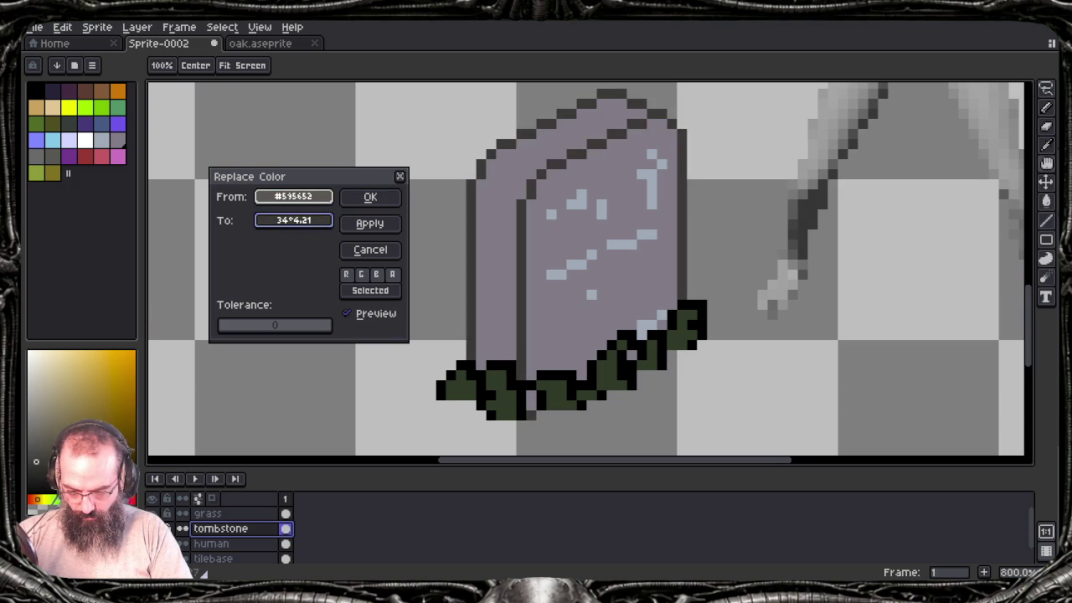
pyautogui.click(391, 203)
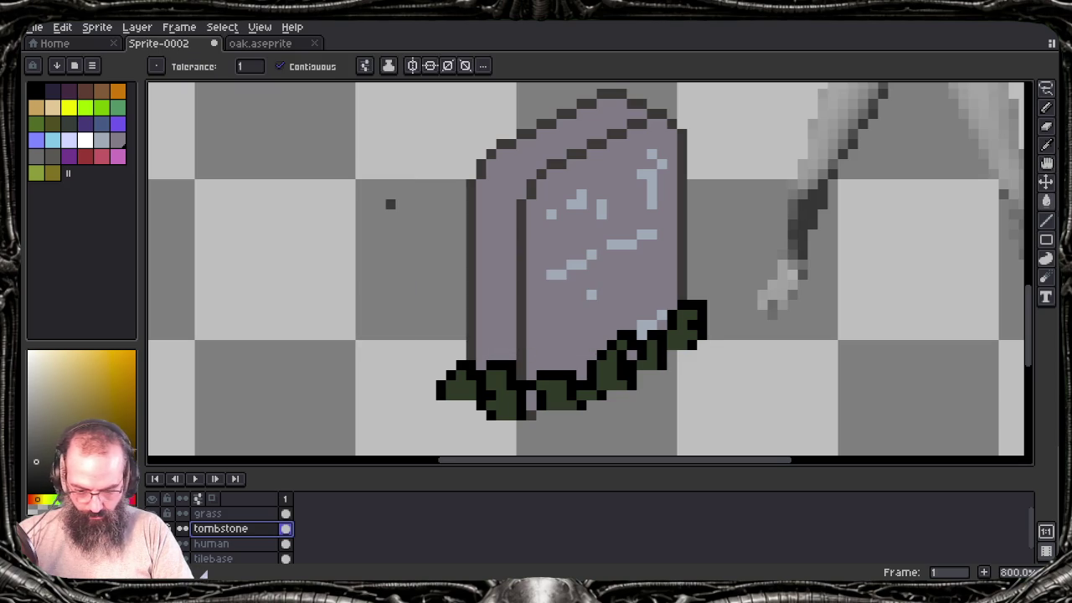
# Step: Replace the lavender #847c87 stone body with palette grey after previewing several colours
pyautogui.hotkey('shift', 'r')
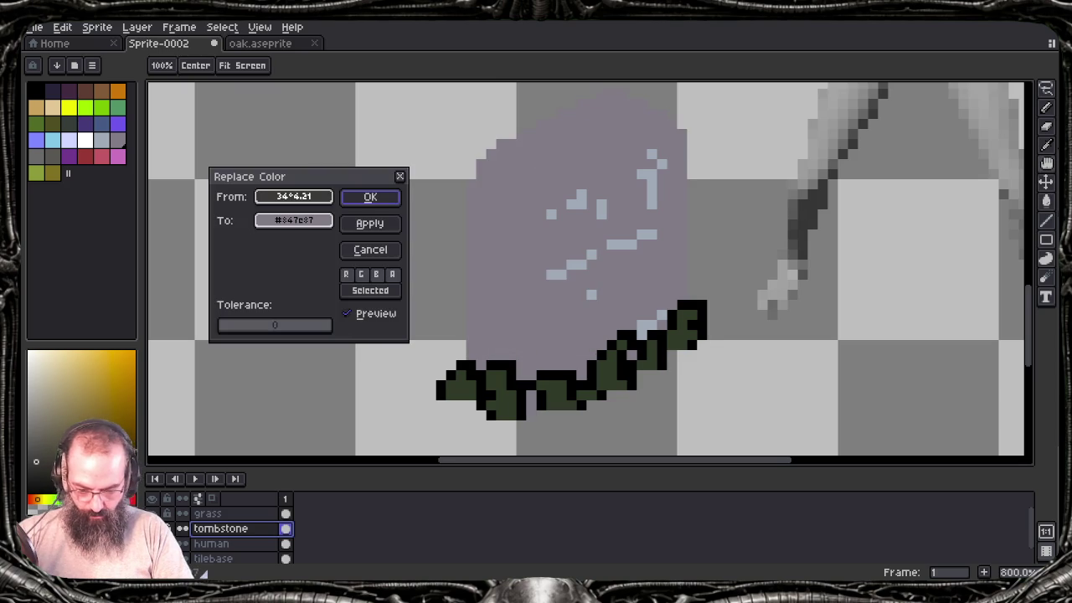
pyautogui.moveTo(332, 197); pyautogui.dragTo(479, 215)
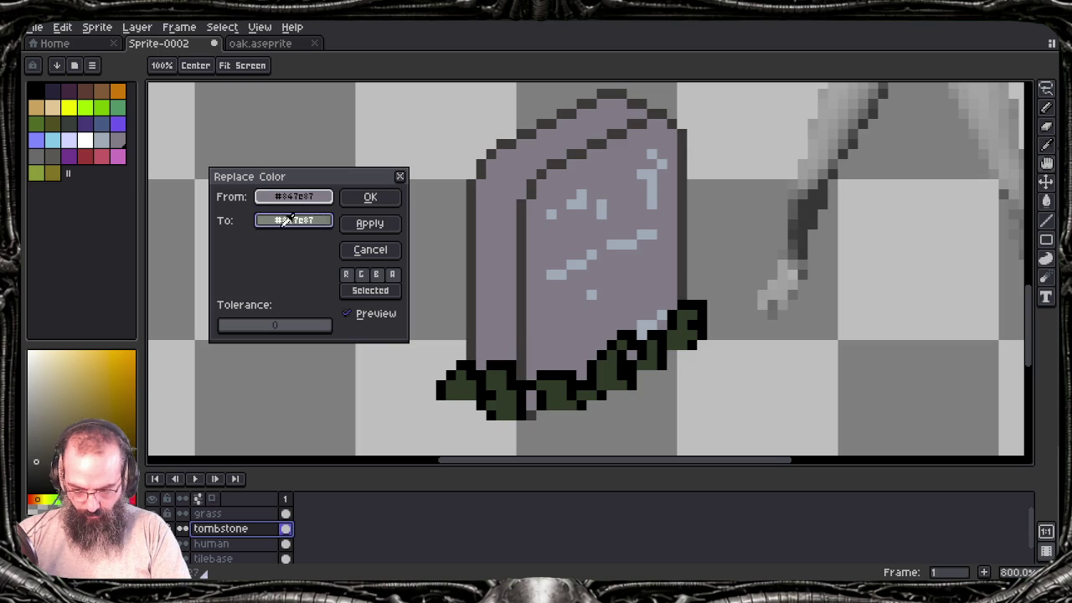
pyautogui.click(101, 91)
pyautogui.click(69, 91)
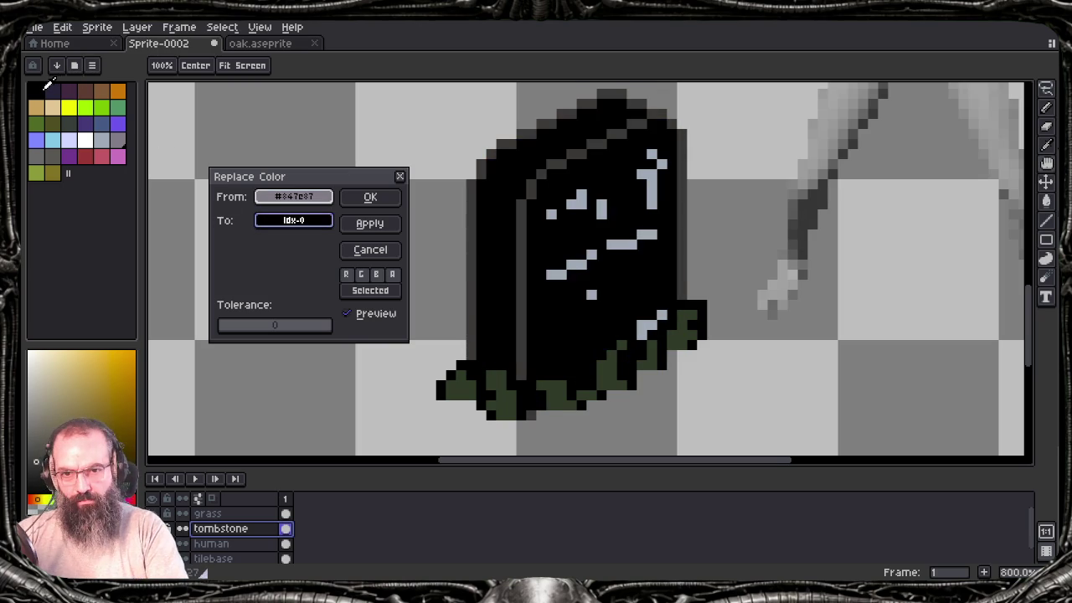
pyautogui.click(54, 88)
pyautogui.click(71, 84)
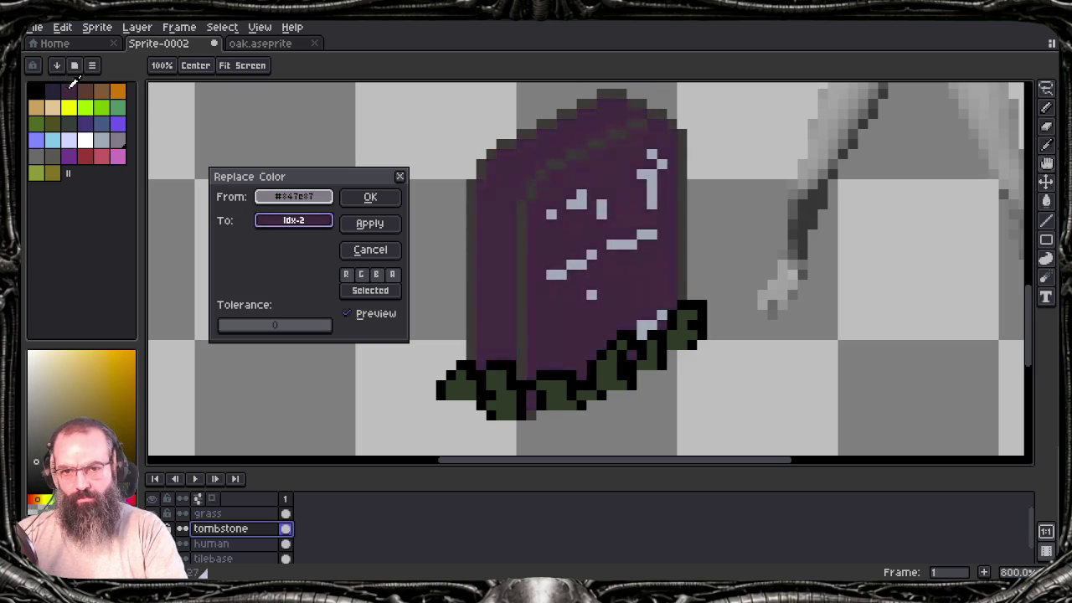
pyautogui.click(70, 108)
pyautogui.click(65, 142)
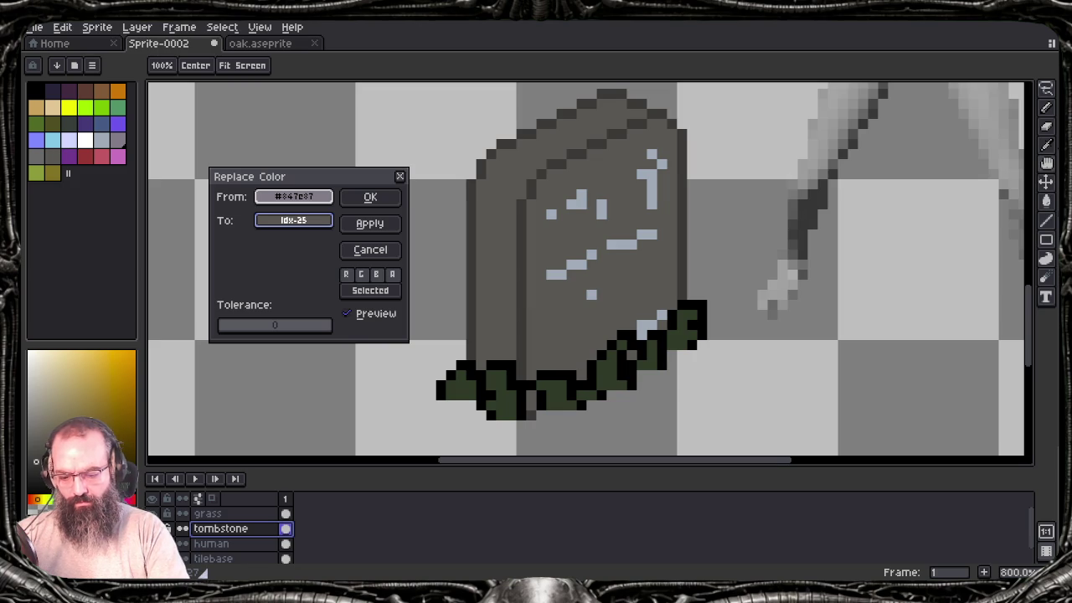
pyautogui.press('Return')
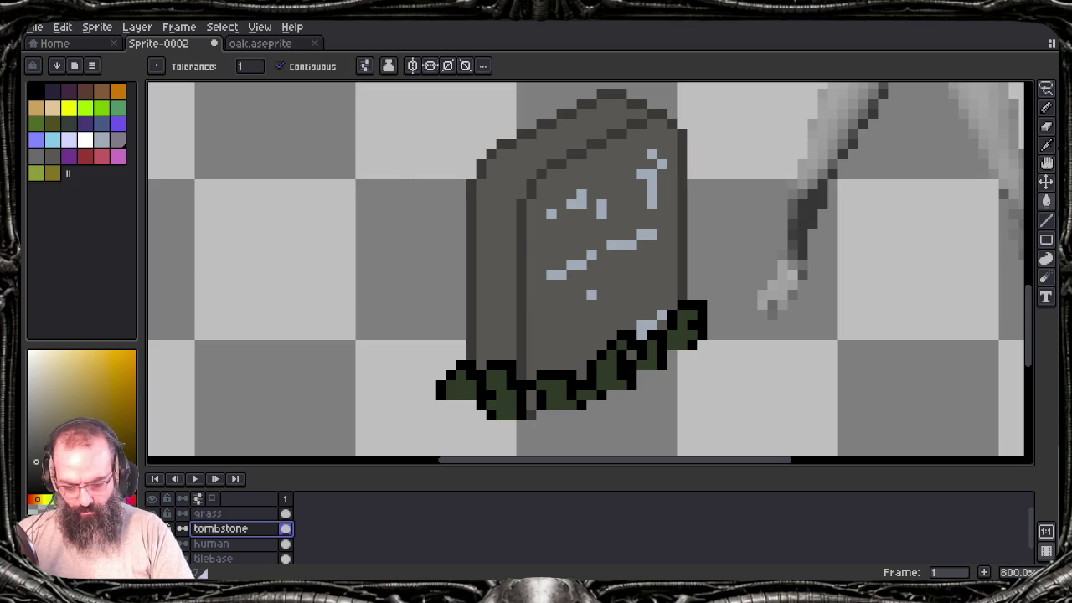
# Step: Turn the pale blue #9badb7 cracks into lilac #847c87
pyautogui.hotkey('shift', 'r')
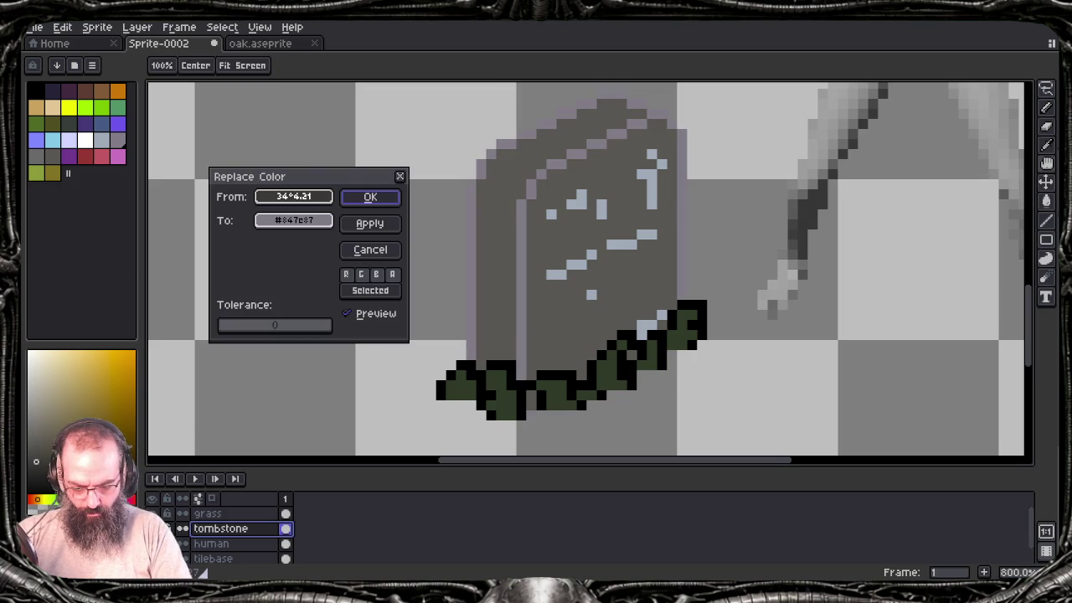
pyautogui.click(583, 199)
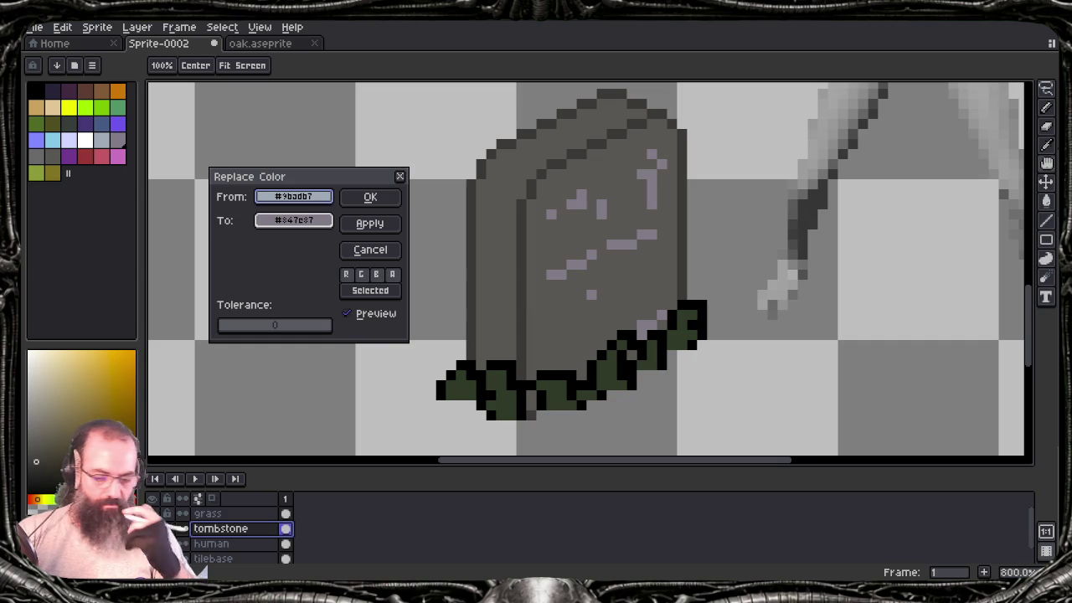
pyautogui.click(371, 196)
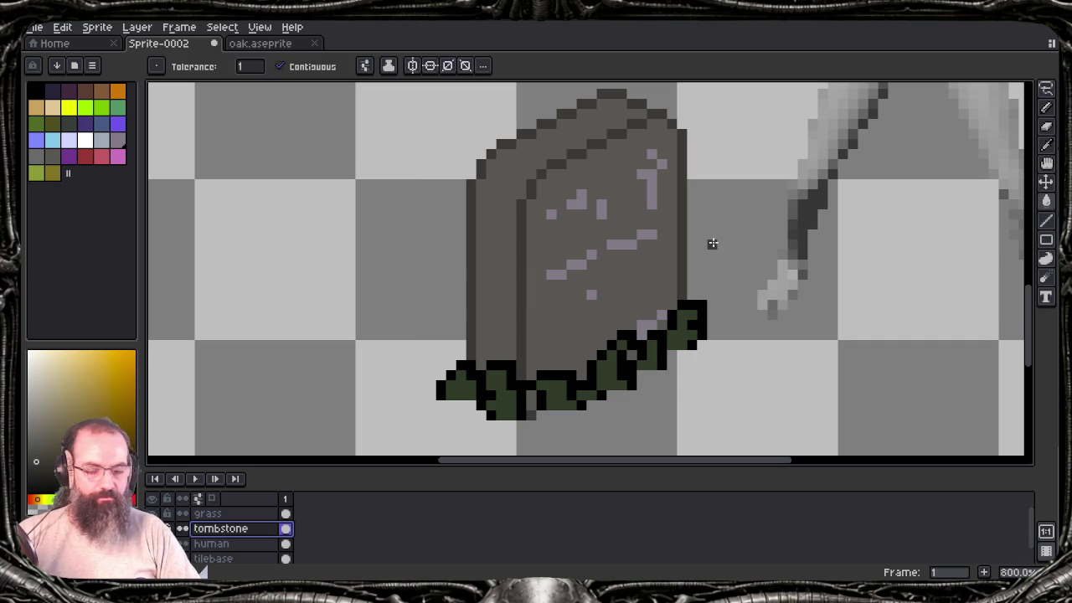
# Step: Zoom out to the whole tombstone and compare the grass stroke with undo/redo
pyautogui.moveTo(701, 242); pyautogui.dragTo(533, 287)
pyautogui.scroll(-1, 514, 285)
pyautogui.scroll(-1, 518, 287)
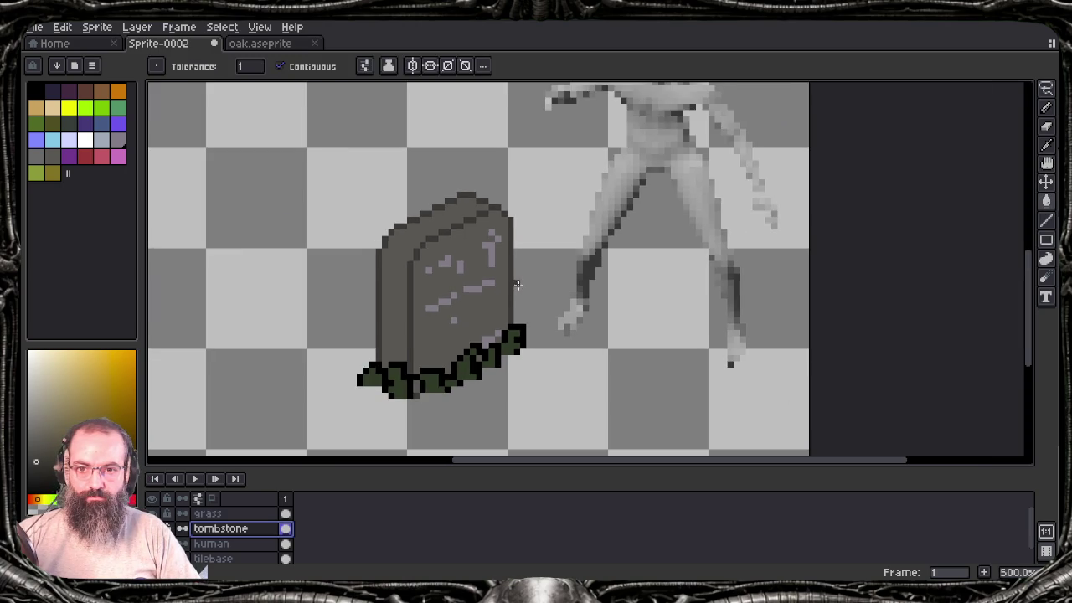
pyautogui.scroll(-1, 518, 287)
pyautogui.scroll(1, 517, 285)
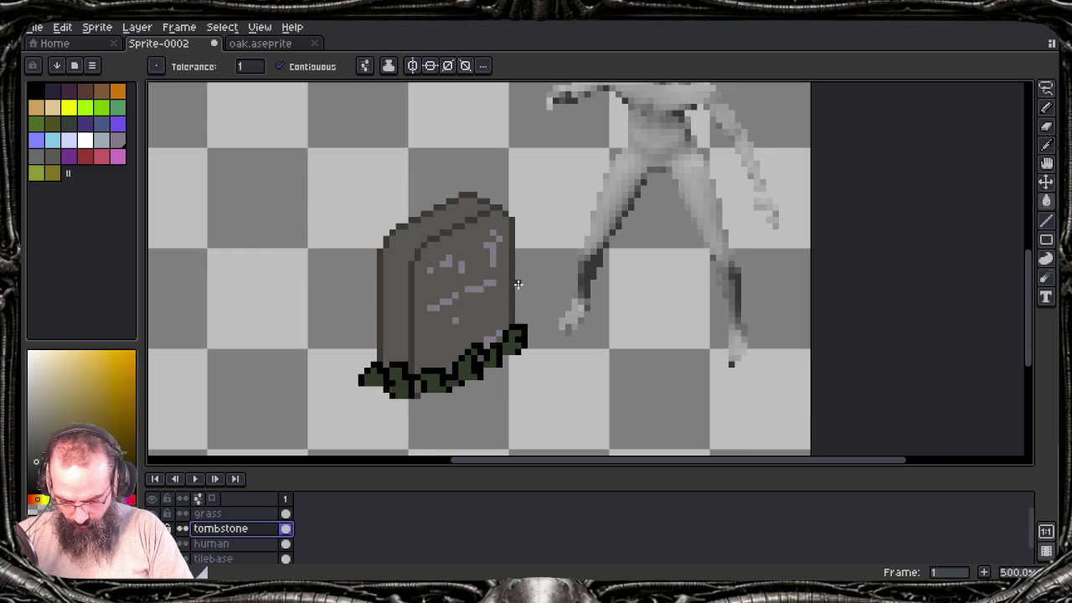
pyautogui.hotkey('ctrl', 'z')
pyautogui.hotkey('ctrl', 'y')
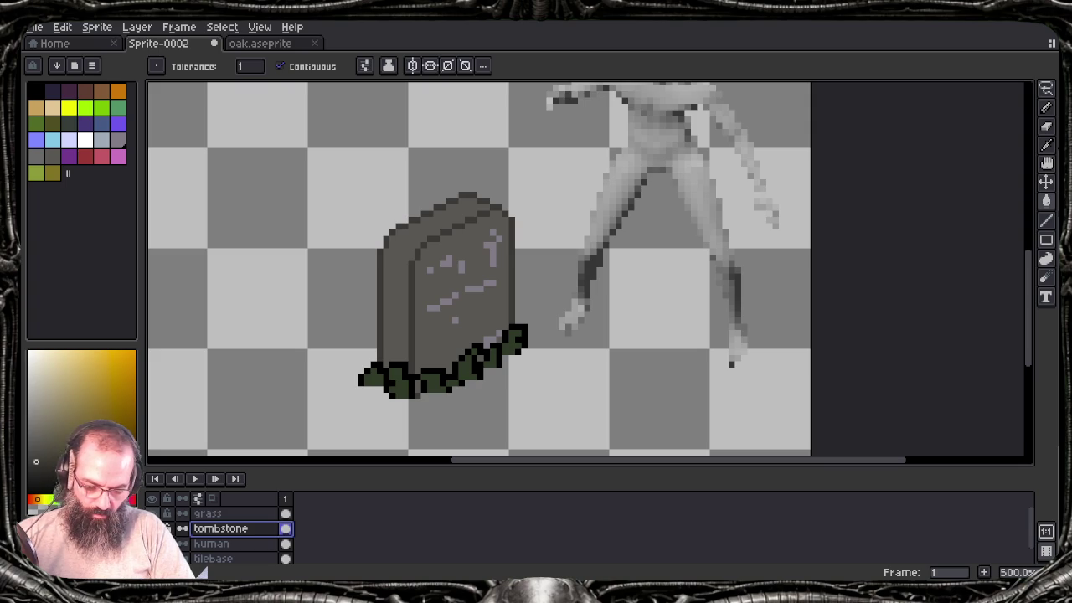
# Step: On the grass layer, replace the black #000000 outline with fully transparent colour
pyautogui.hotkey('alt', 'Up')
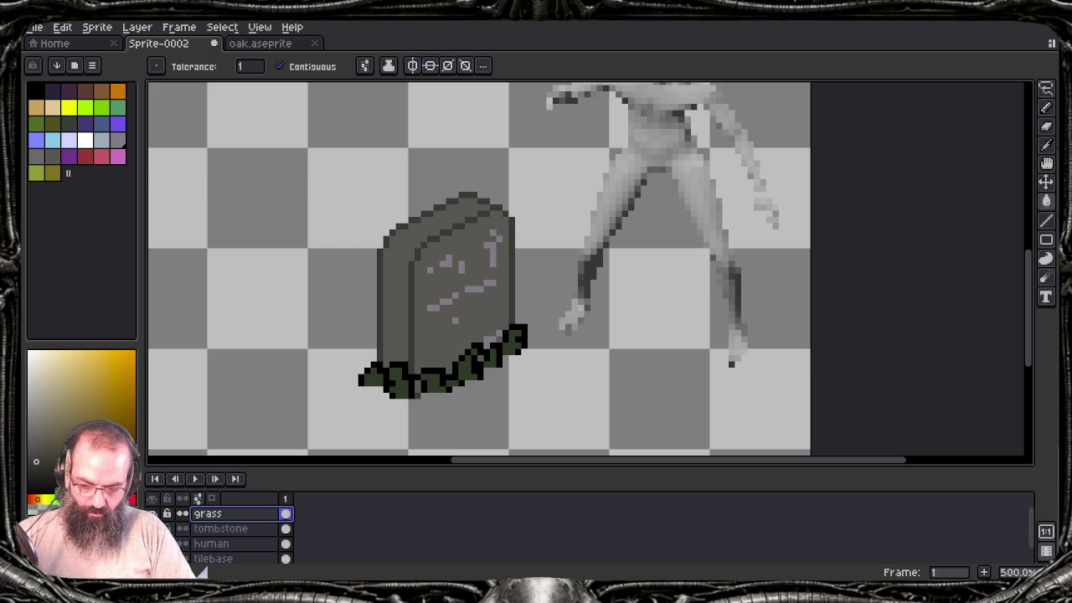
pyautogui.hotkey('shift', 'r')
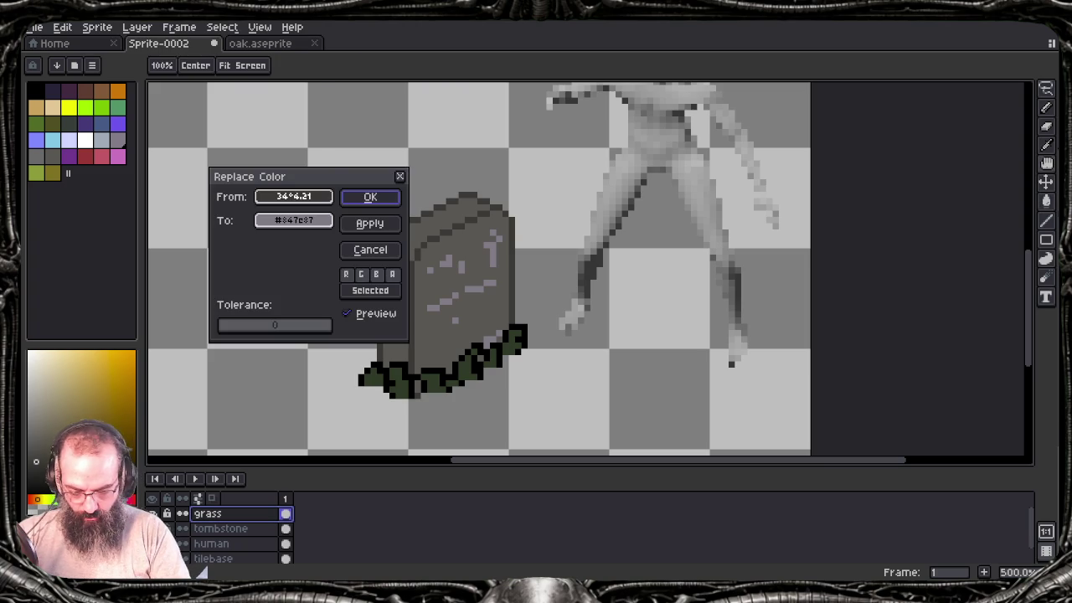
pyautogui.click(387, 365)
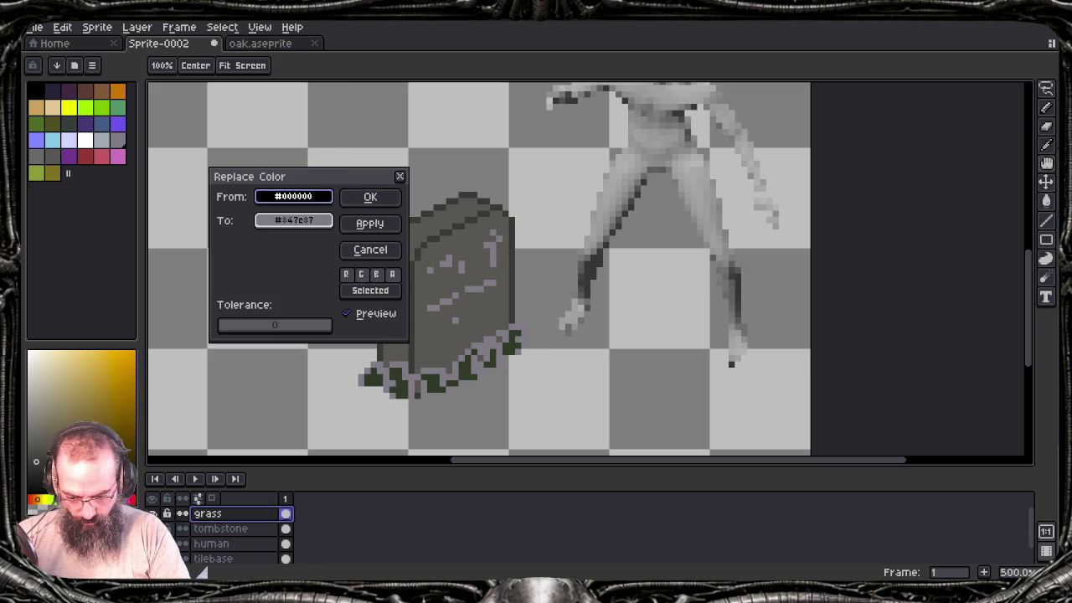
pyautogui.click(293, 219)
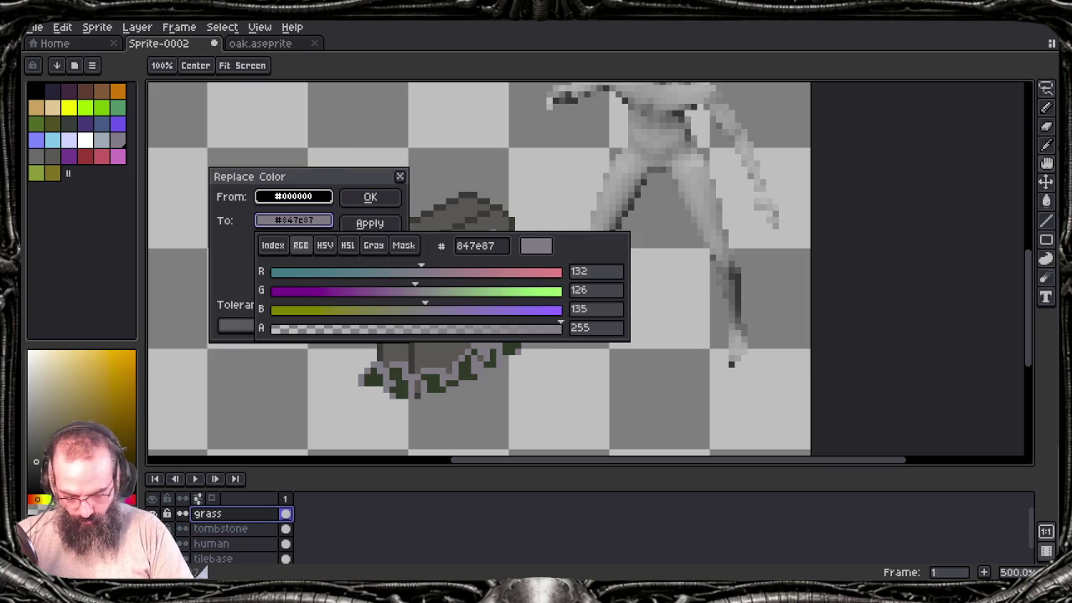
pyautogui.moveTo(560, 328); pyautogui.dragTo(359, 347)
pyautogui.click(188, 407)
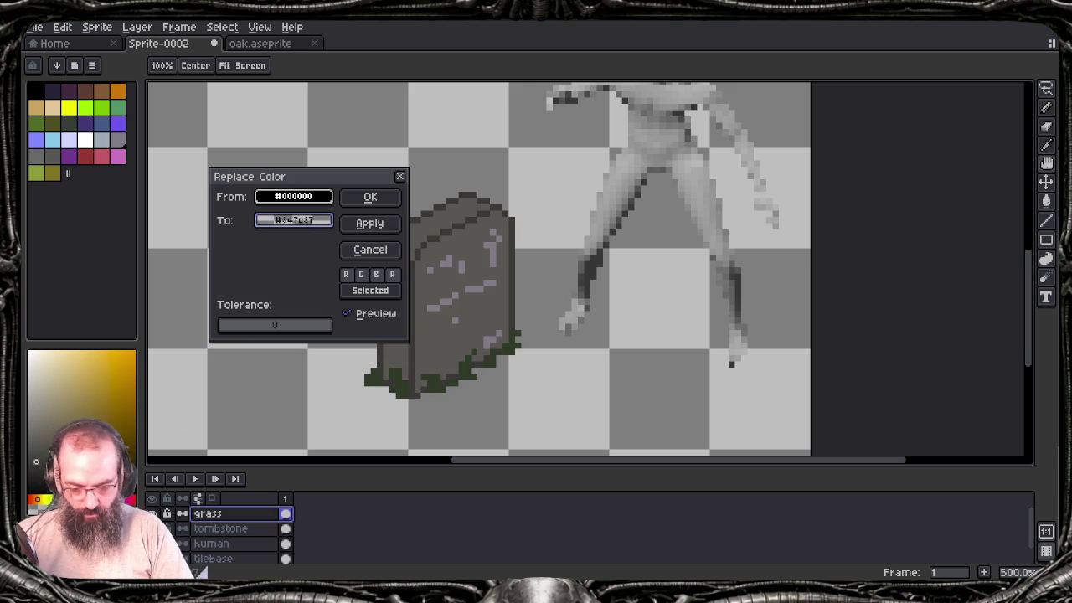
pyautogui.click(377, 206)
pyautogui.scroll(1, 438, 386)
pyautogui.scroll(1, 438, 385)
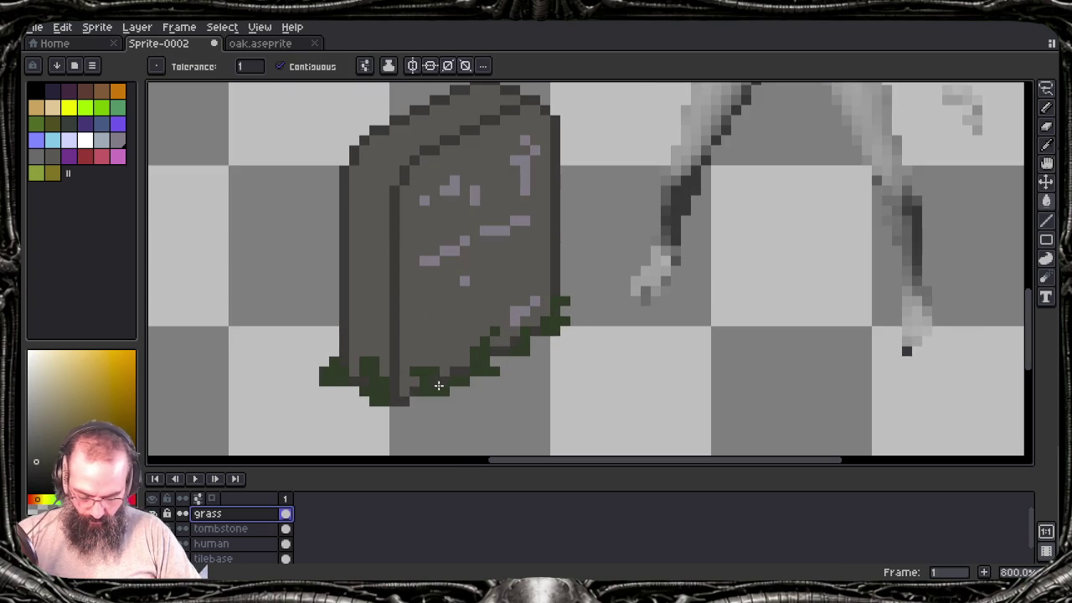
# Step: Add green grass blade pixels along the tombstone's base
pyautogui.keyDown('alt'); pyautogui.click(376, 363); pyautogui.keyUp('alt')
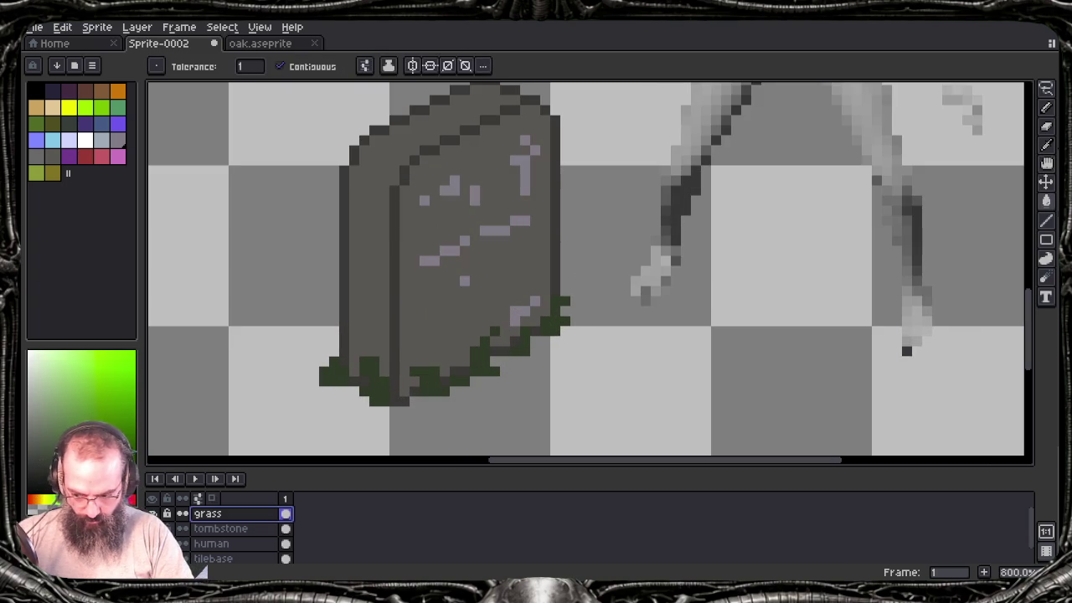
pyautogui.press('b')
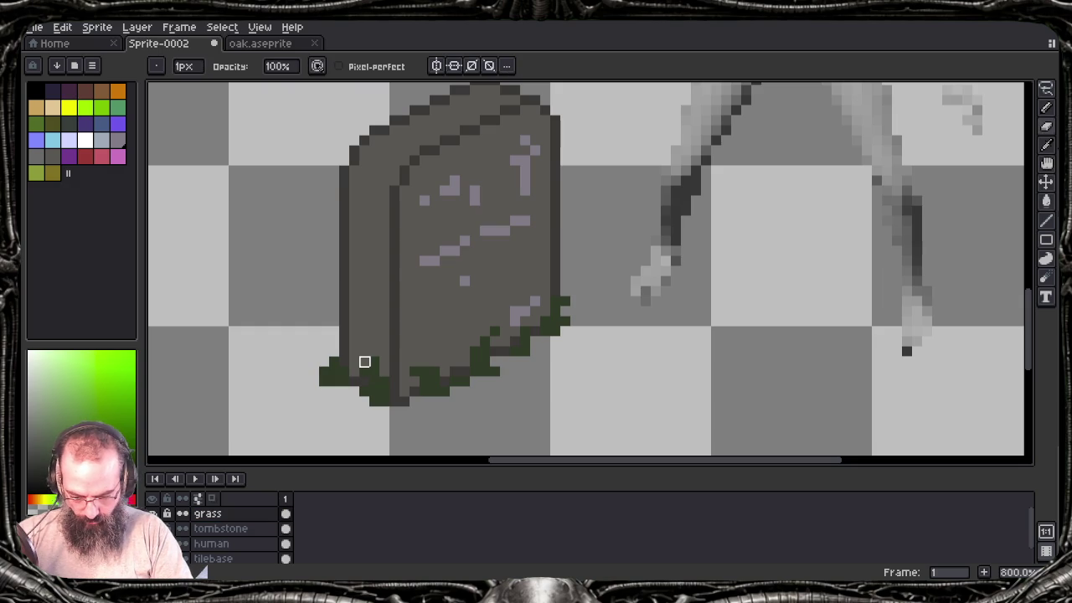
pyautogui.press('e')
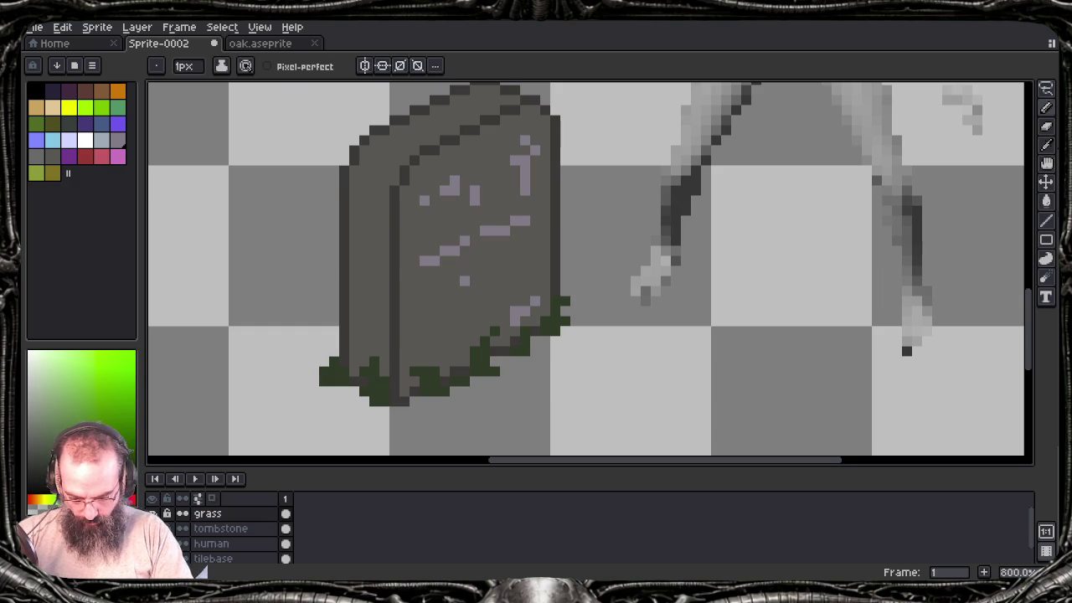
pyautogui.press('b')
pyautogui.press('e')
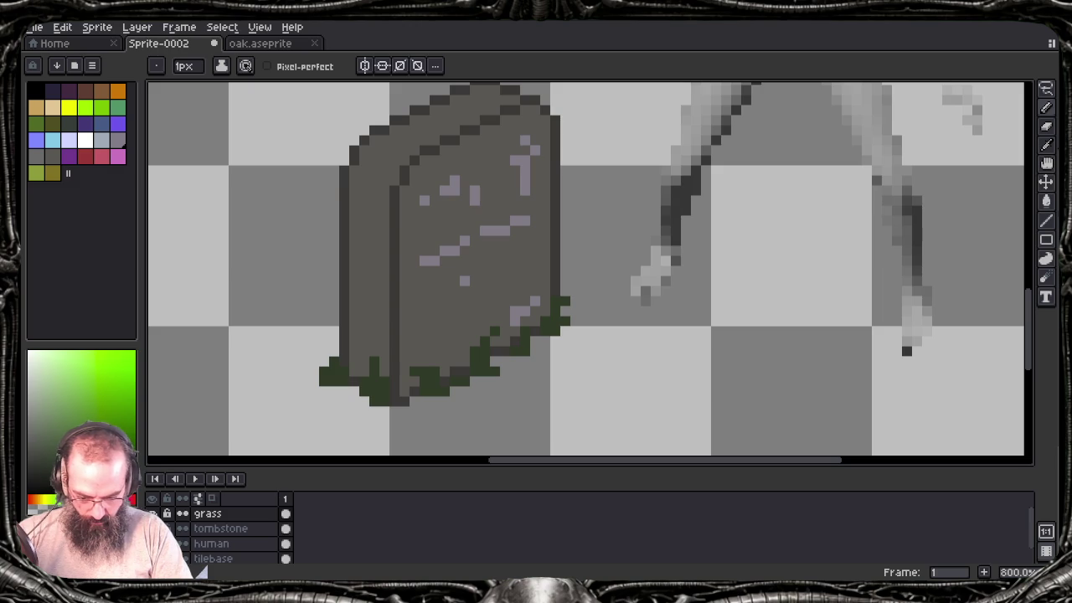
pyautogui.press('b')
pyautogui.press('e')
pyautogui.click(423, 362)
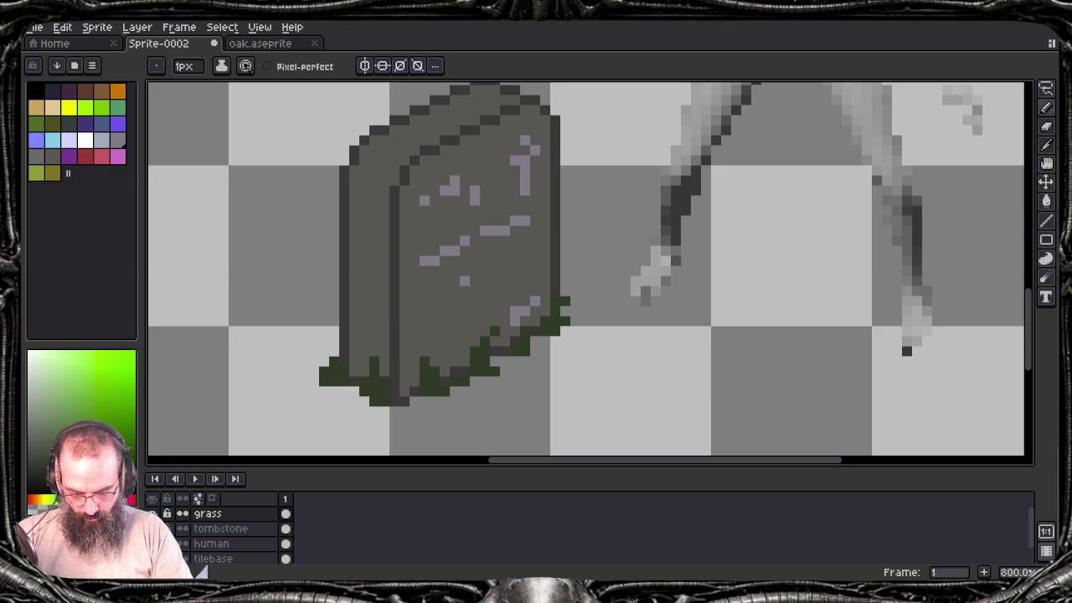
pyautogui.press('b')
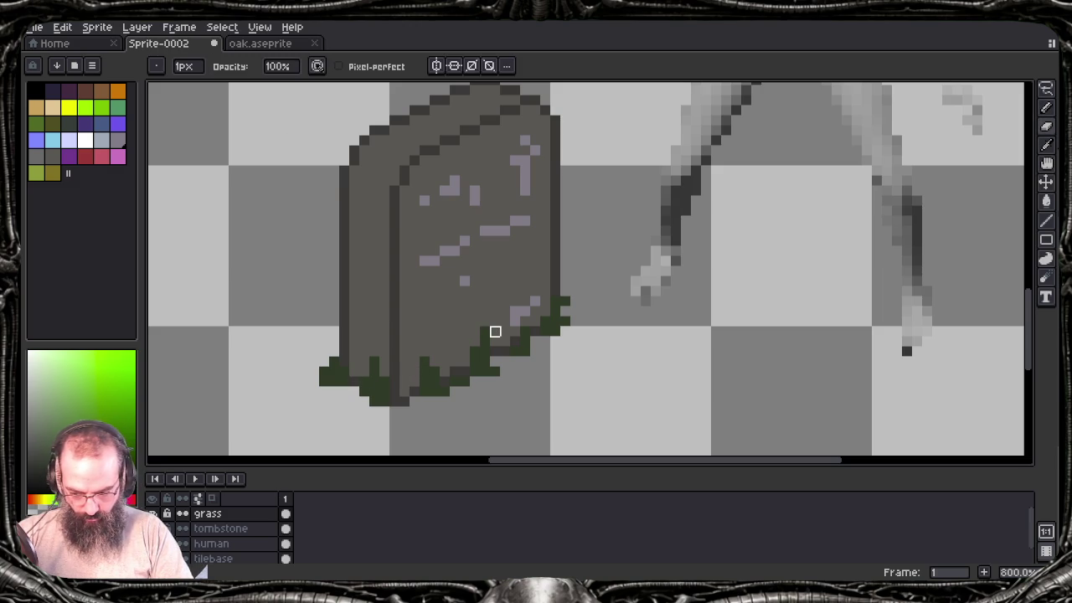
pyautogui.click(493, 334)
pyautogui.press('e')
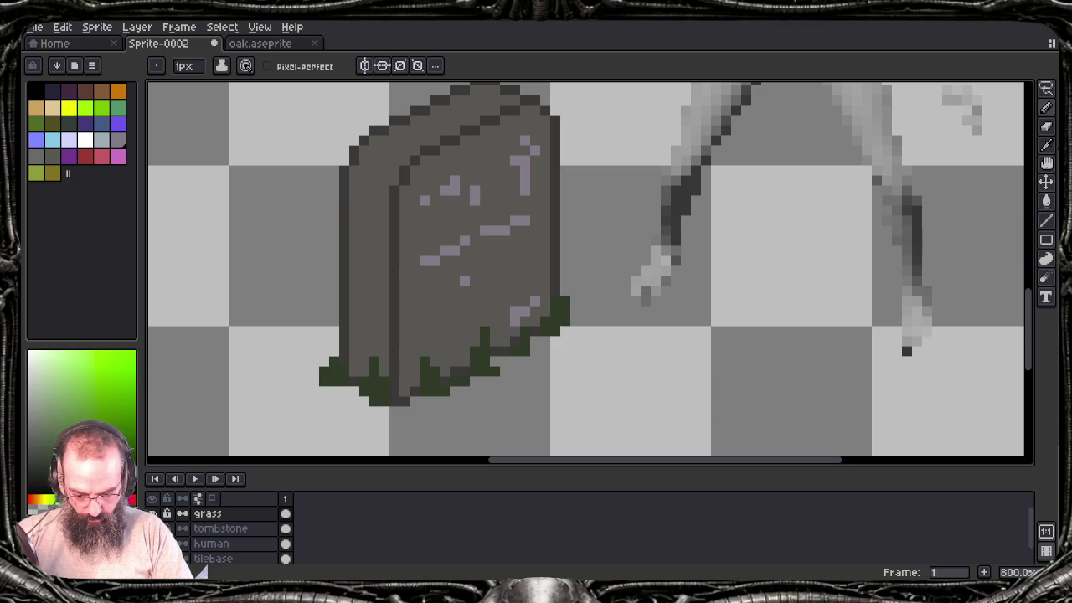
# Step: Add grass pixels below and right of the tombstone, erasing stray ones
pyautogui.press('b')
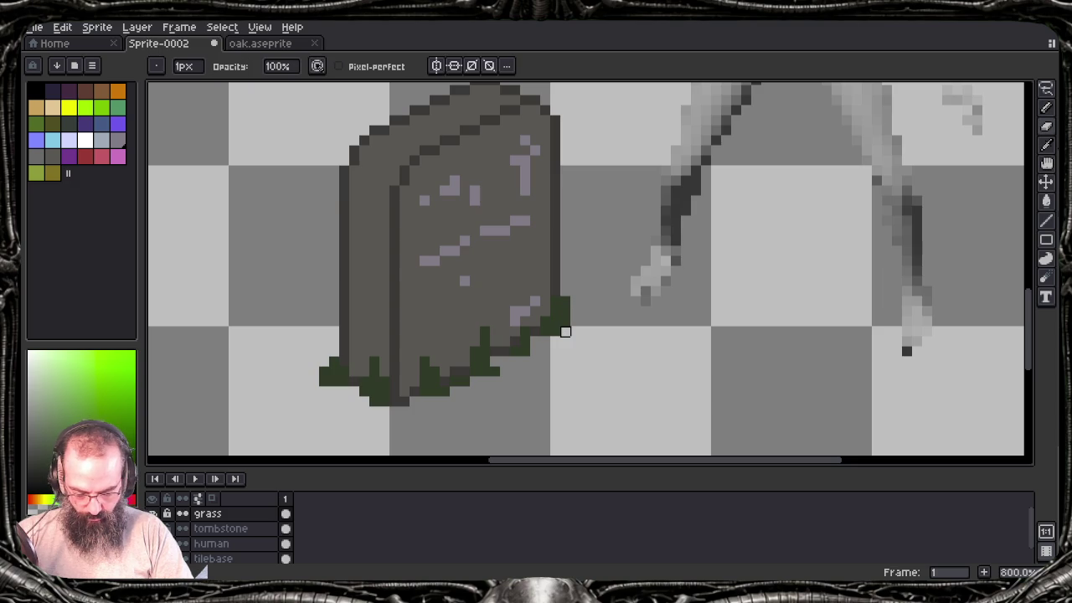
pyautogui.press('e')
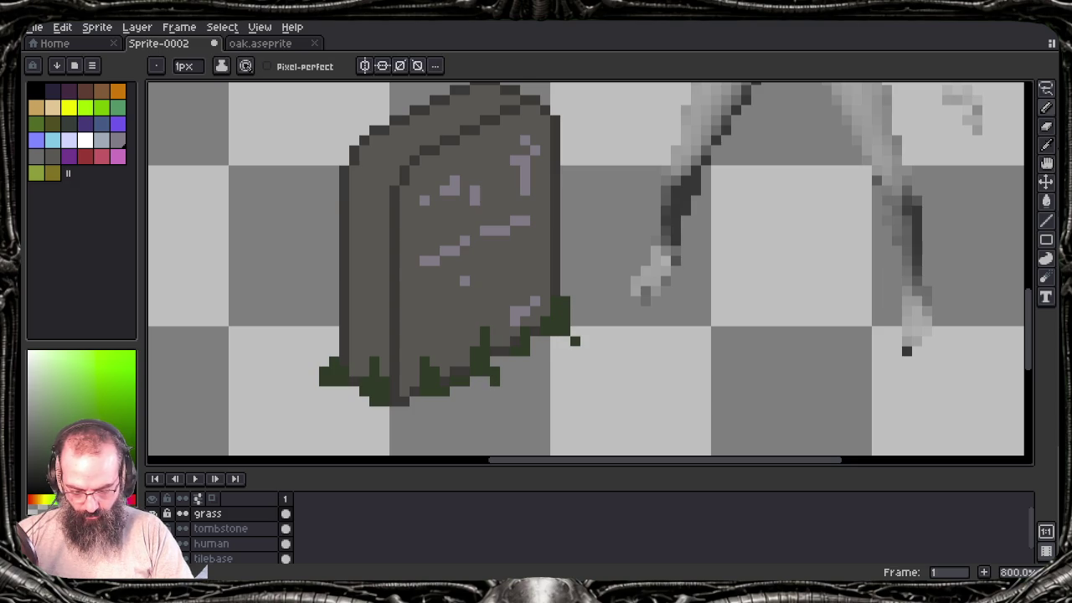
pyautogui.press('b')
pyautogui.click(495, 374)
pyautogui.press('e')
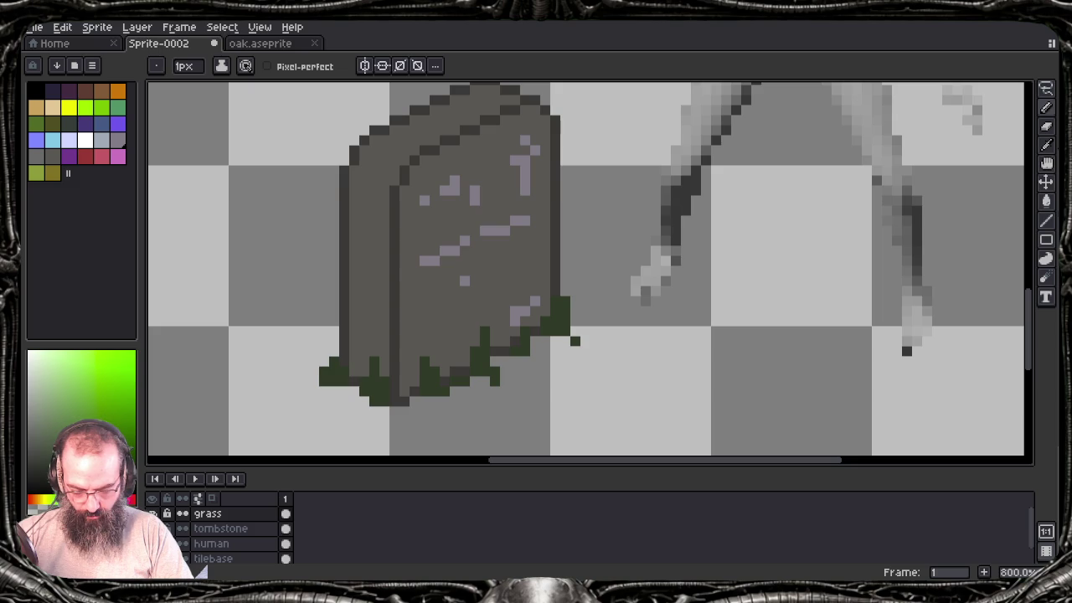
pyautogui.click(495, 372)
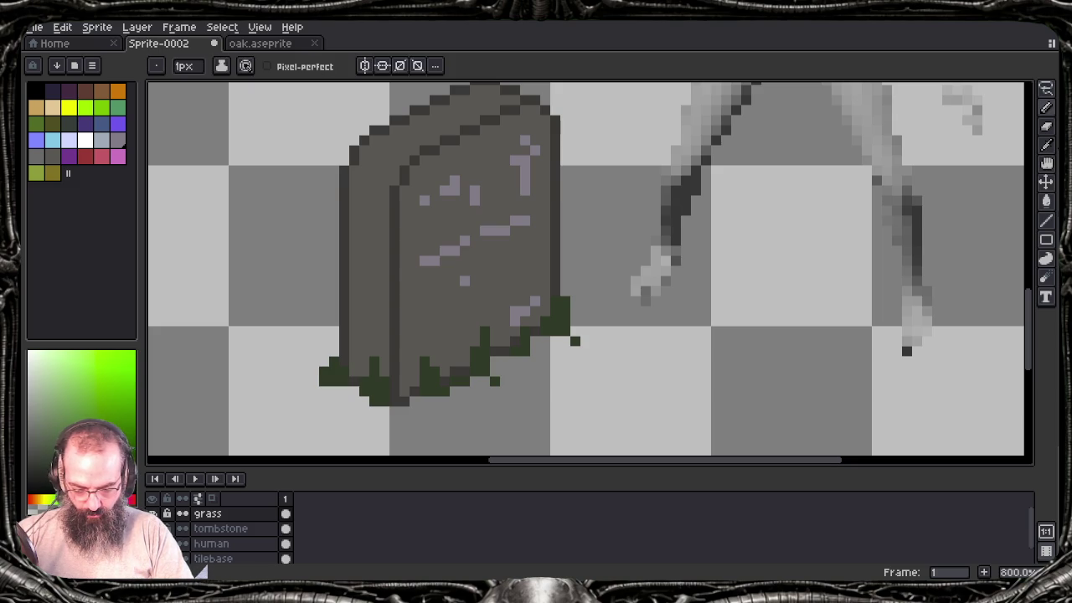
pyautogui.press('b')
pyautogui.click(575, 341)
pyautogui.press('e')
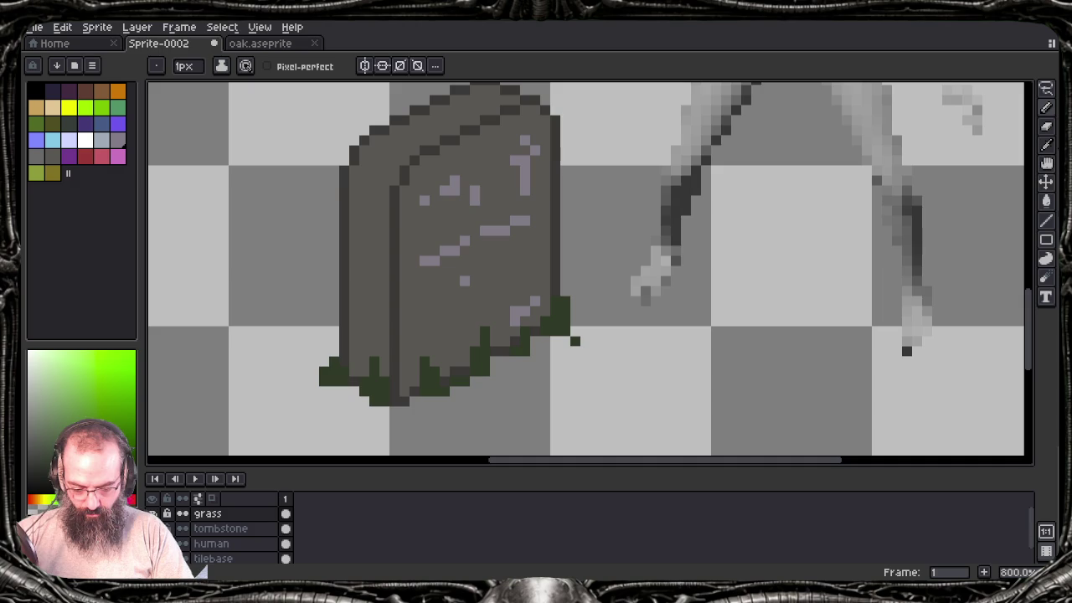
pyautogui.click(576, 342)
# Step: Draw a small curling grass sprout left of the tombstone and open the Outline effect
pyautogui.moveTo(339, 324); pyautogui.dragTo(281, 322)
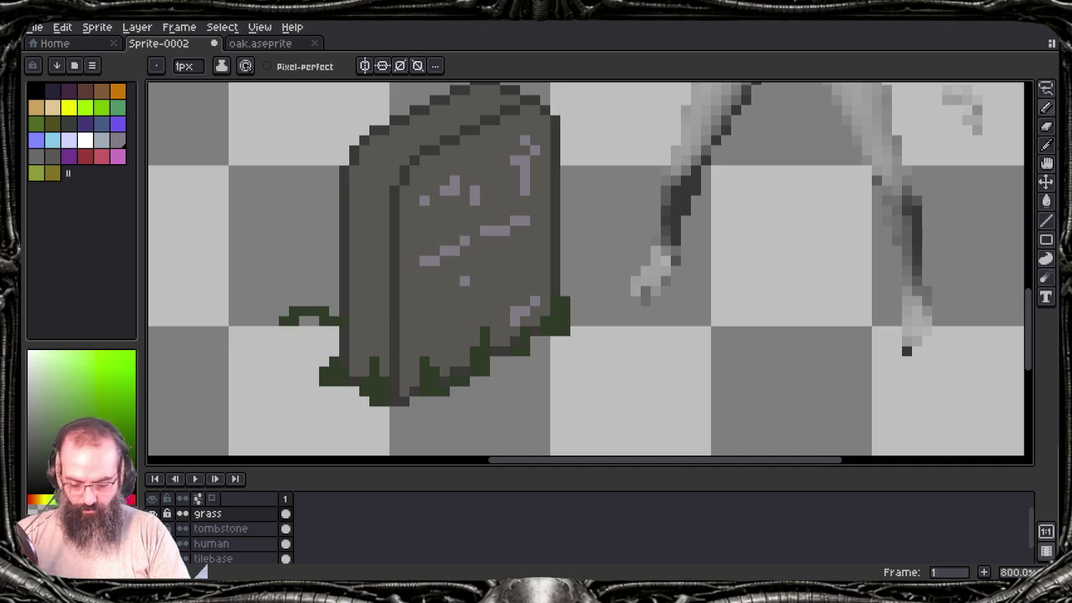
pyautogui.hotkey('ctrl', 'z')
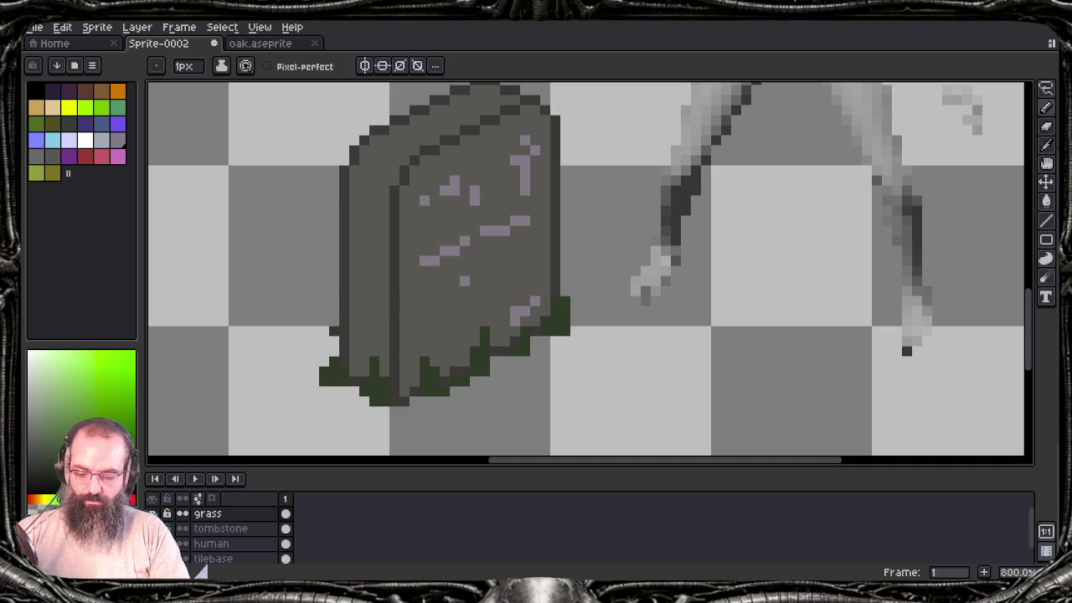
pyautogui.click(325, 320)
pyautogui.click(325, 311)
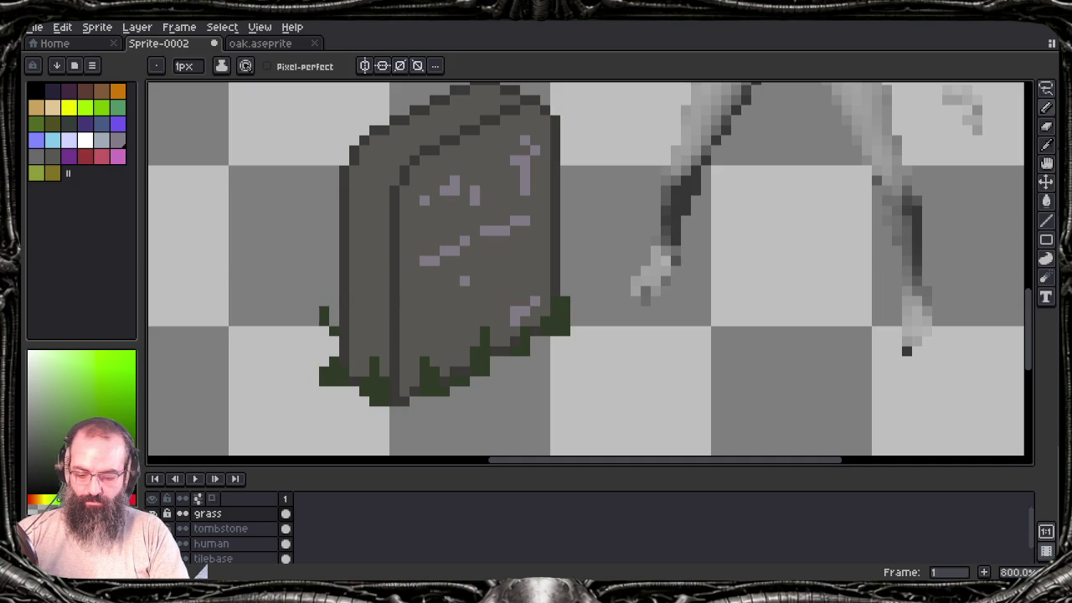
pyautogui.click(313, 301)
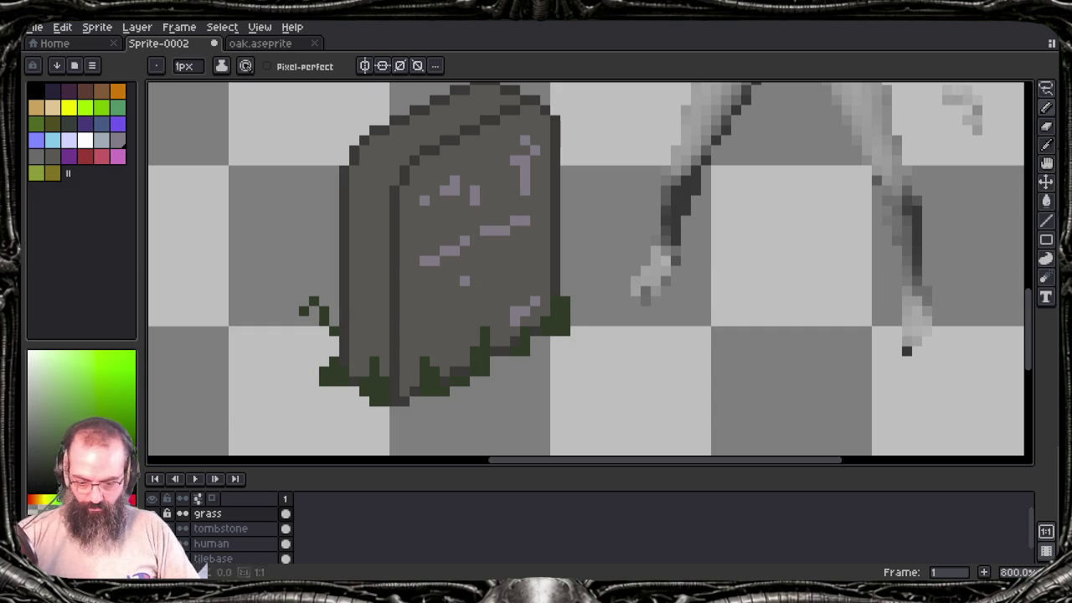
pyautogui.hotkey('shift', 'o')
pyautogui.click(266, 299)
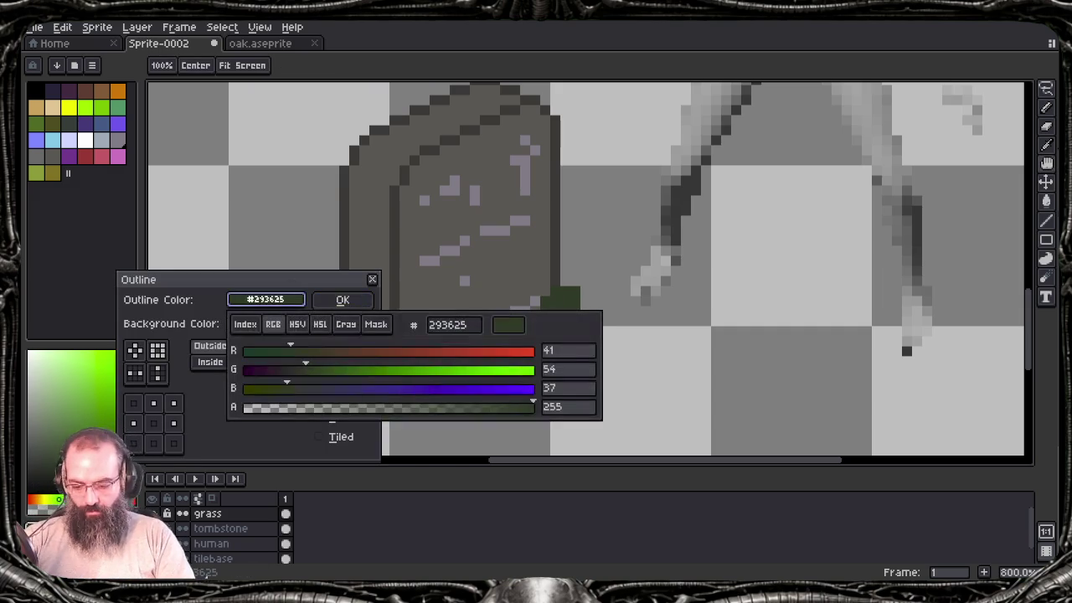
# Step: Set the grass outline colour to black after trying several sampled greys
pyautogui.click(325, 263)
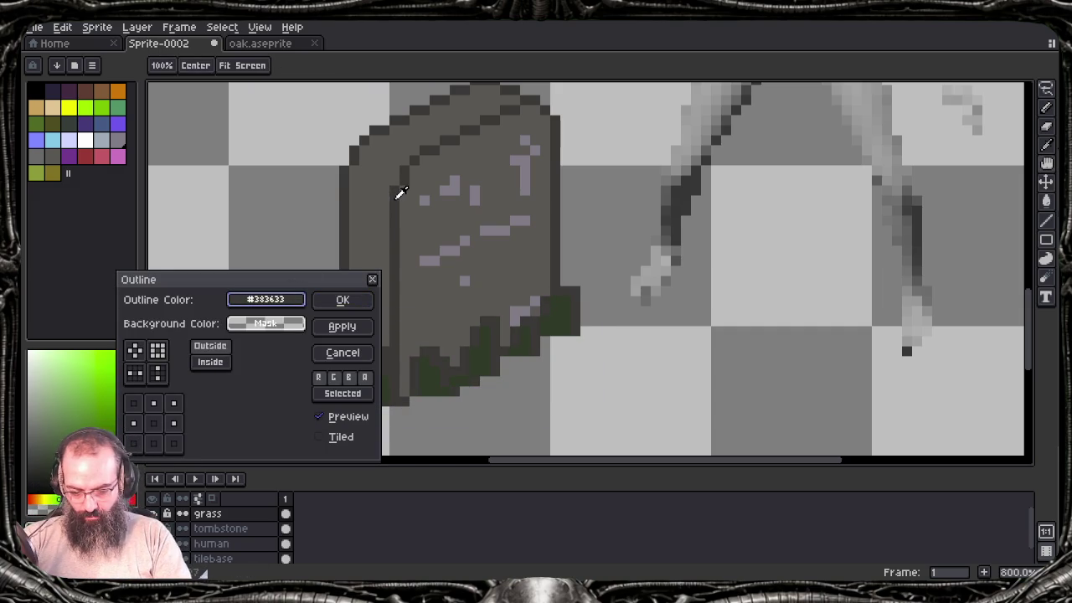
pyautogui.click(405, 337)
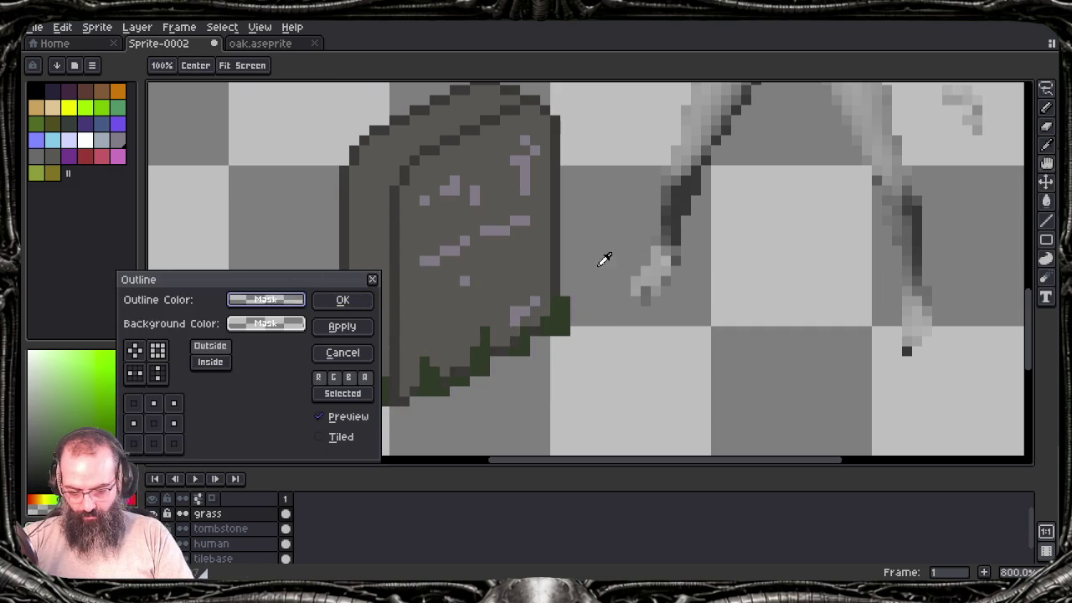
pyautogui.click(691, 193)
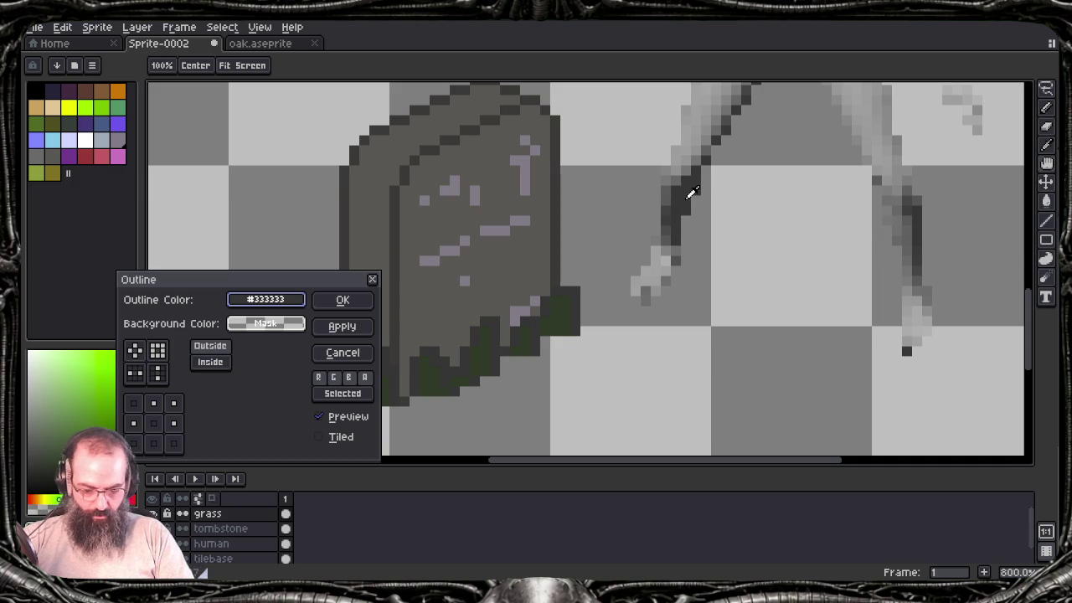
pyautogui.moveTo(692, 192); pyautogui.dragTo(696, 137)
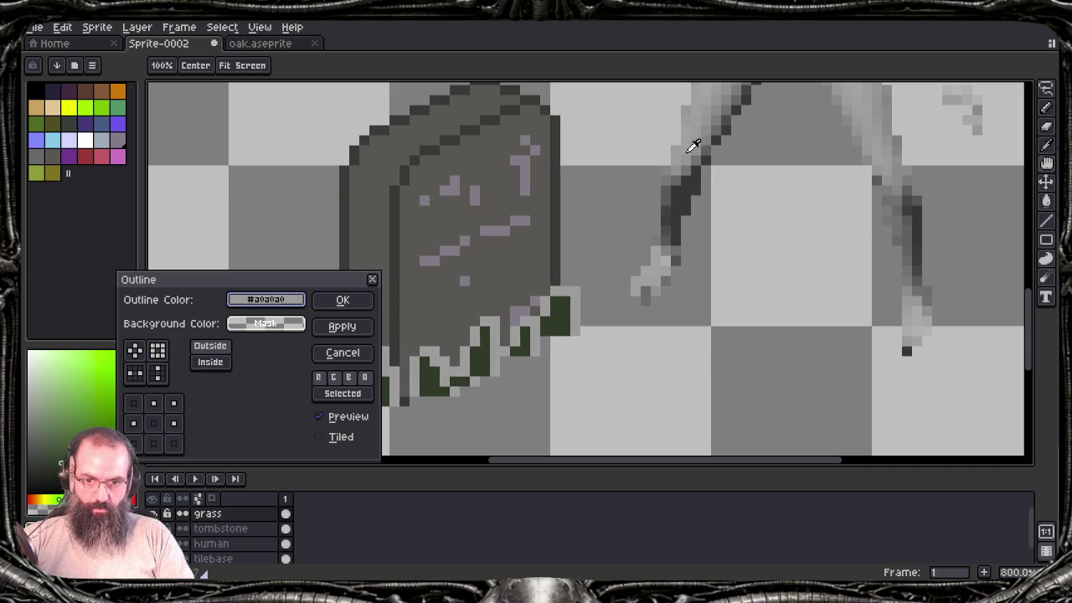
pyautogui.moveTo(696, 137); pyautogui.dragTo(690, 185)
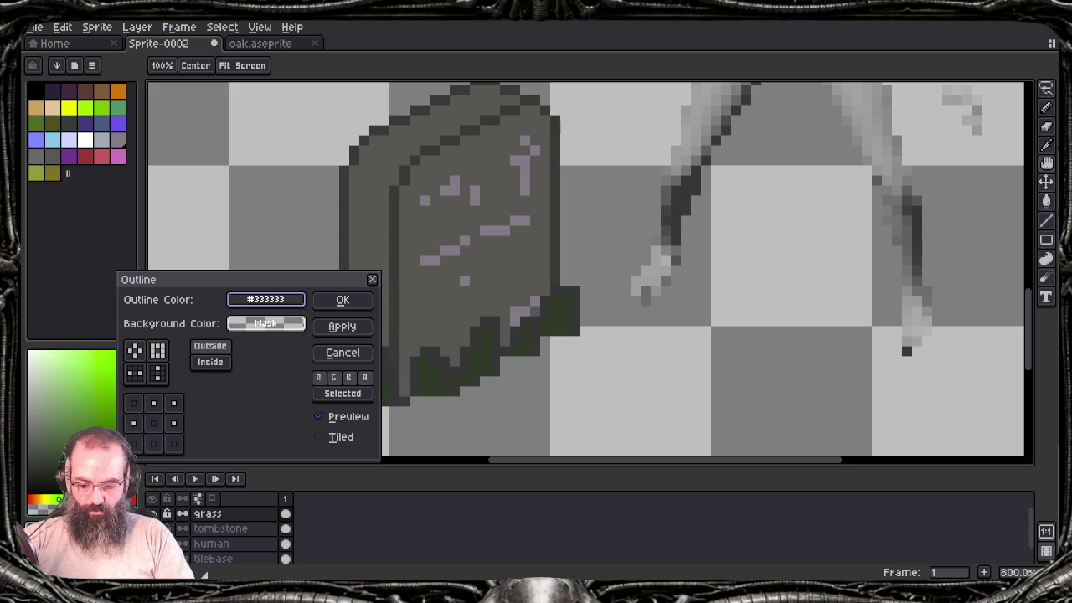
pyautogui.click(42, 84)
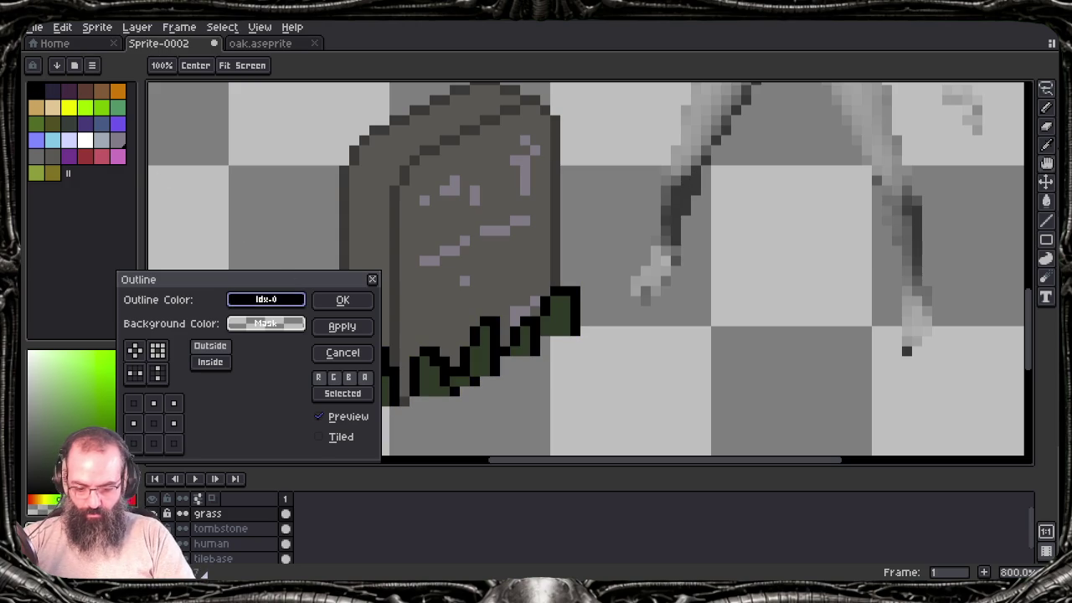
# Step: Toggle outline matrix cells to drop the top-right side and apply the outline
pyautogui.click(174, 403)
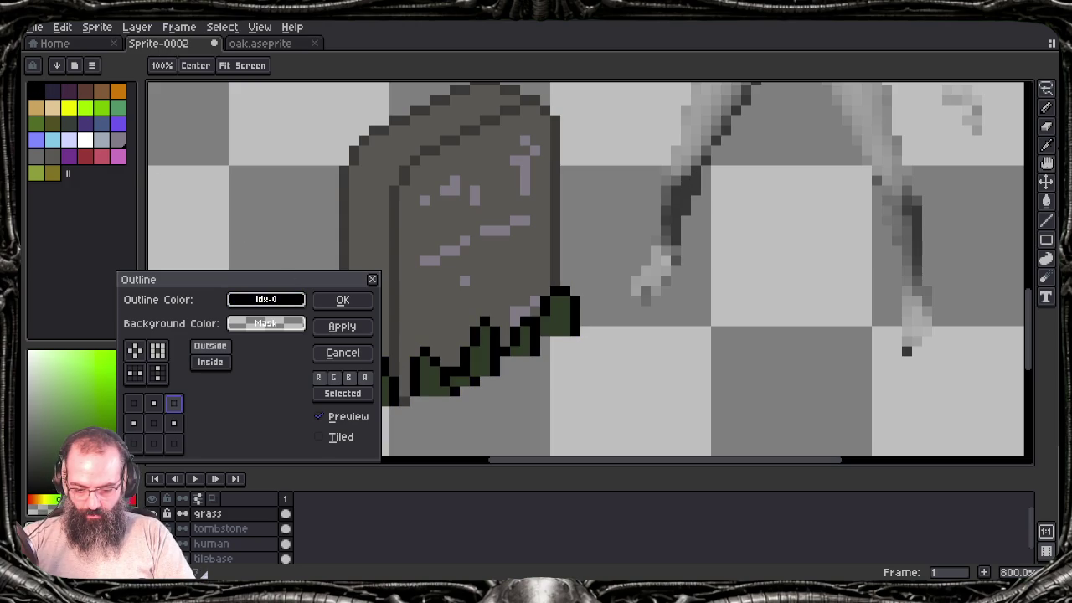
pyautogui.click(173, 423)
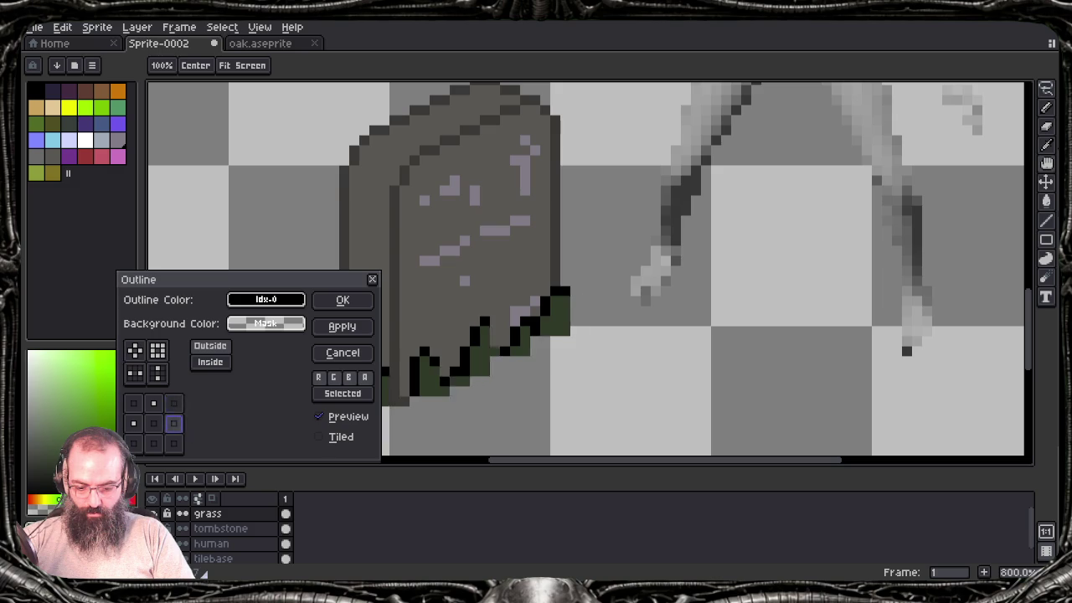
pyautogui.click(153, 403)
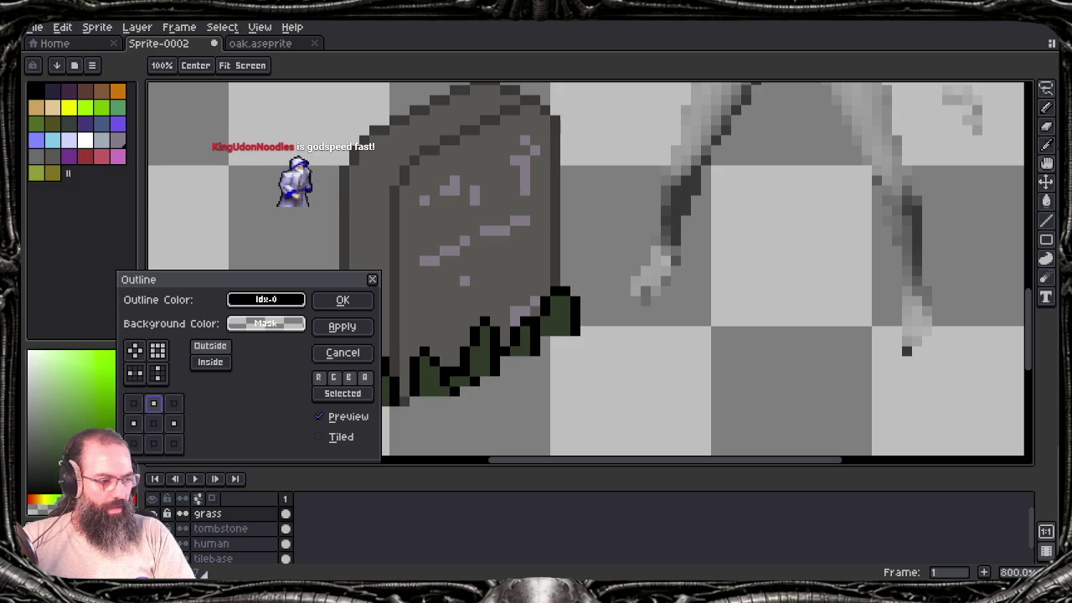
pyautogui.press('Return')
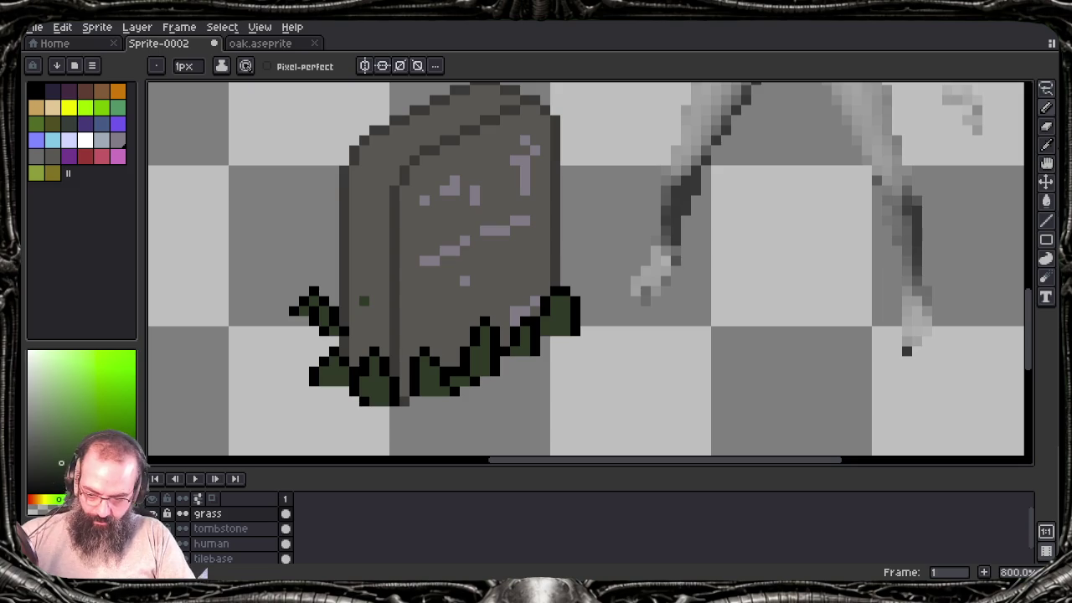
# Step: Pan down to the outlined grass and undo an accidental dark bucket fill
pyautogui.moveTo(367, 241); pyautogui.dragTo(375, 283)
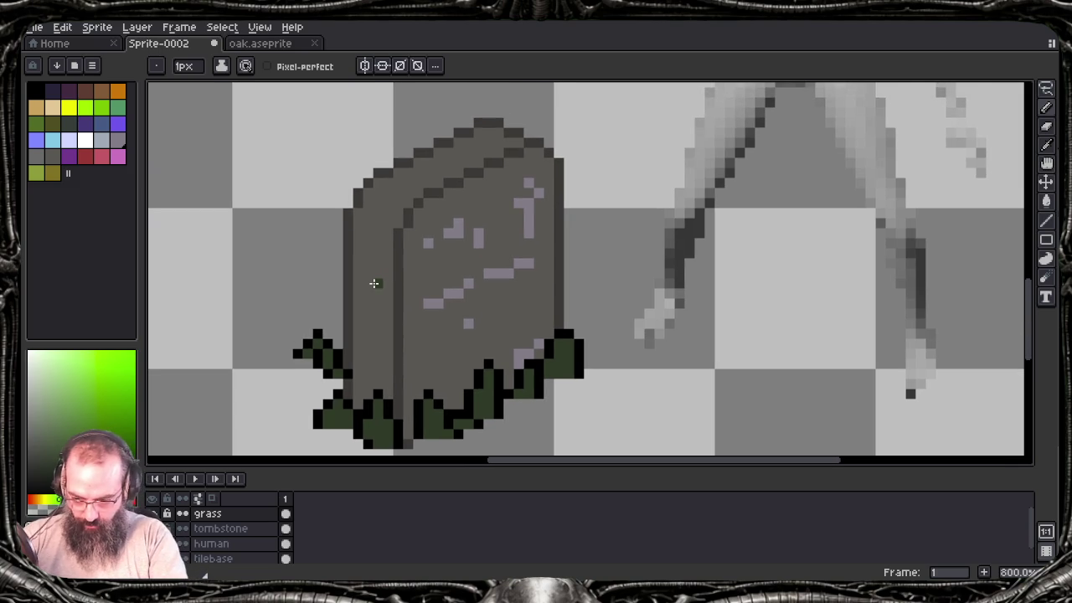
pyautogui.keyDown('alt'); pyautogui.click(375, 283); pyautogui.keyUp('alt')
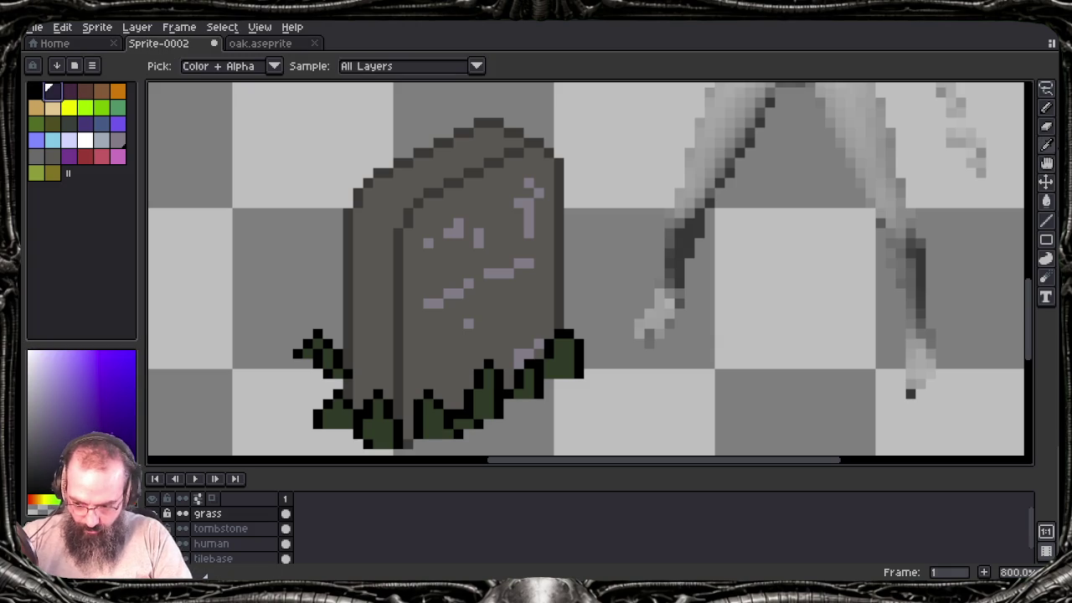
pyautogui.press('g')
pyautogui.click(529, 203)
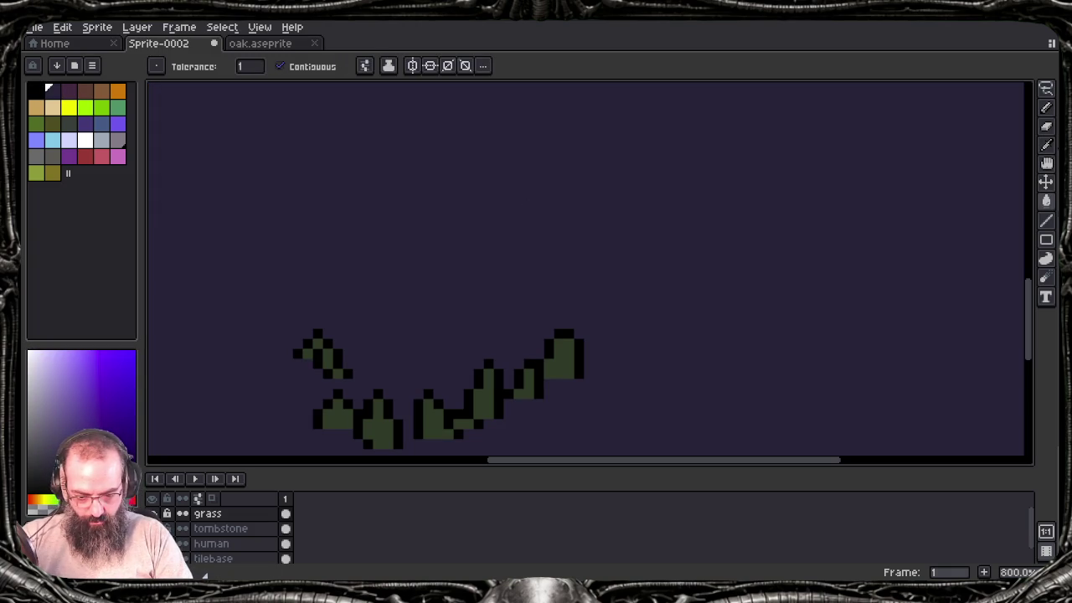
pyautogui.hotkey('ctrl', 'z')
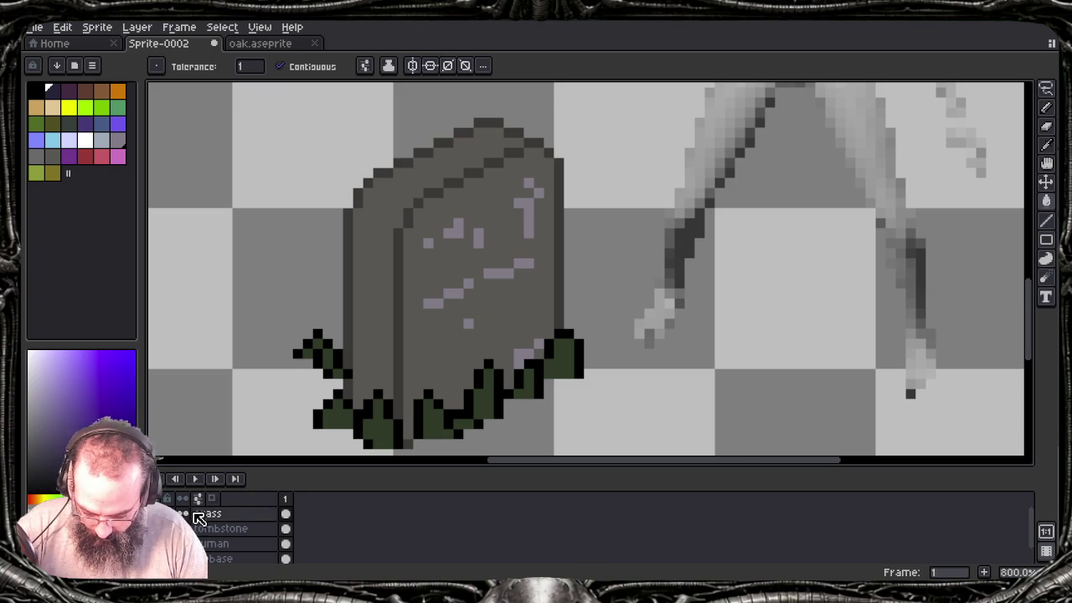
# Step: Undo the black grass outline and stray leaf, then pick bright green as drawing colour
pyautogui.press('v')
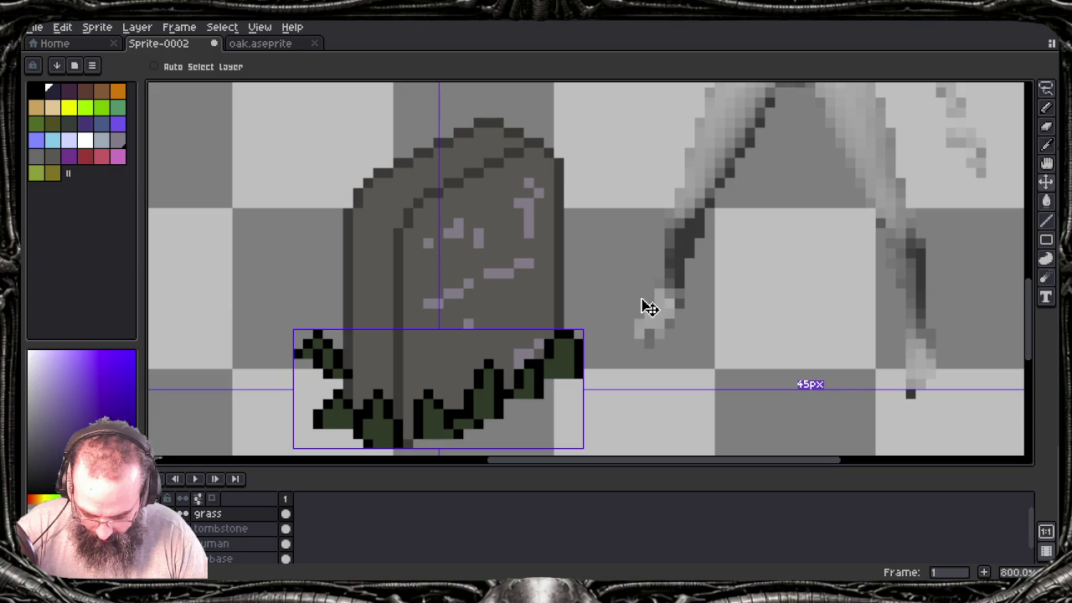
pyautogui.hotkey('ctrl', 'z')
pyautogui.hotkey('ctrl', 'z')
pyautogui.hotkey('ctrl', 'y')
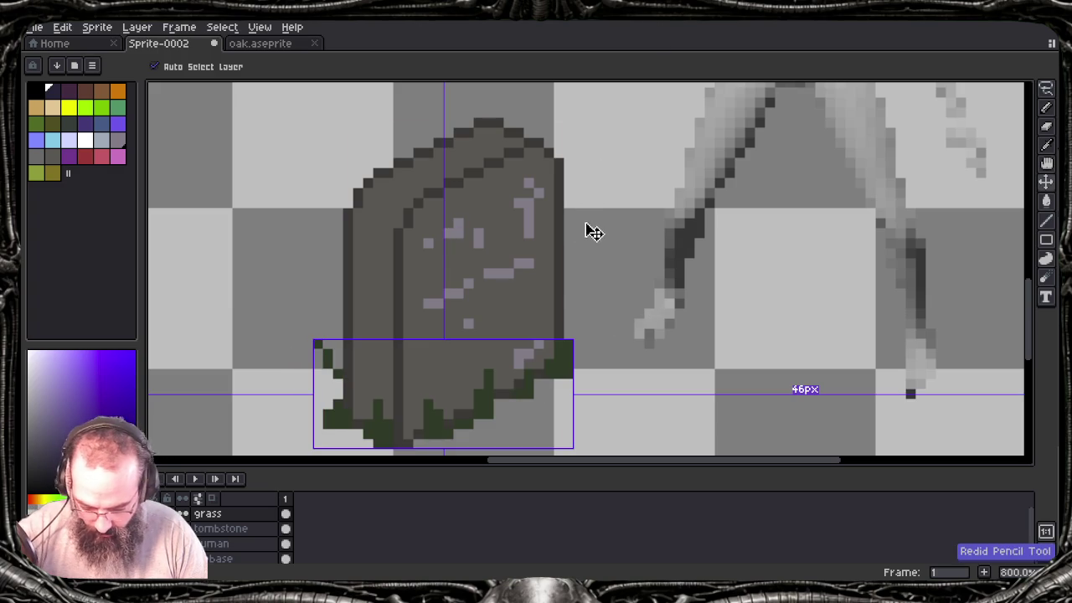
pyautogui.hotkey('ctrl', 'y')
pyautogui.hotkey('ctrl', 'y')
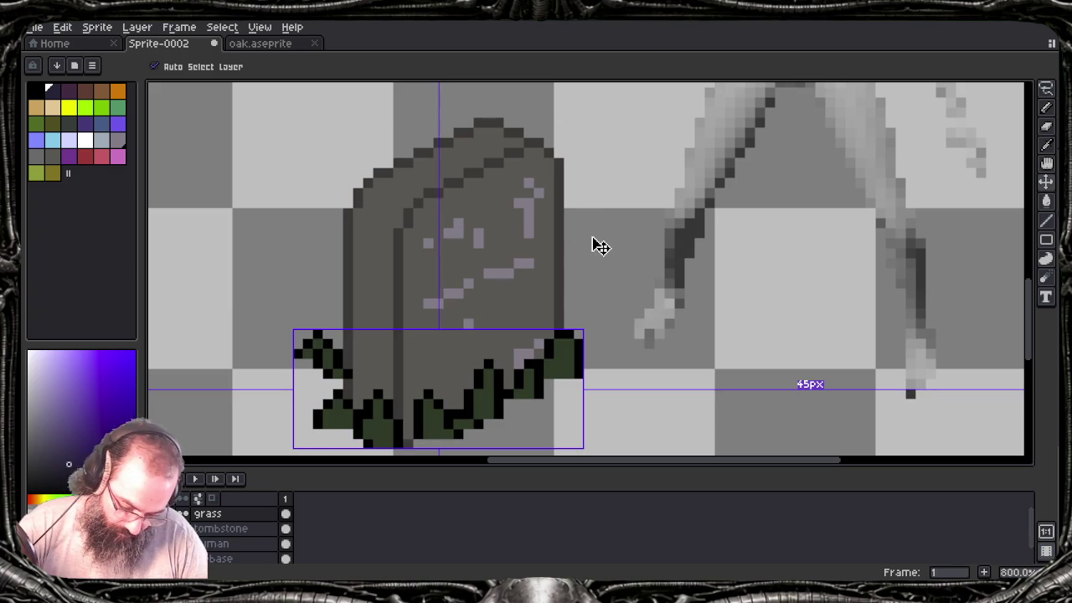
pyautogui.hotkey('ctrl', 'z')
pyautogui.press('w')
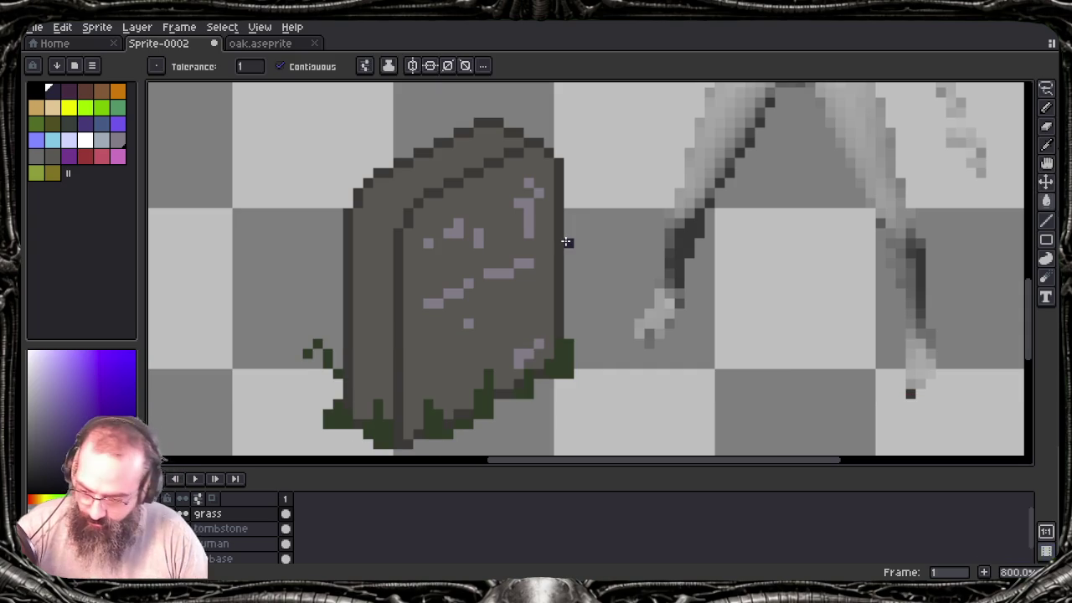
pyautogui.press('b')
pyautogui.hotkey('ctrl', 'z')
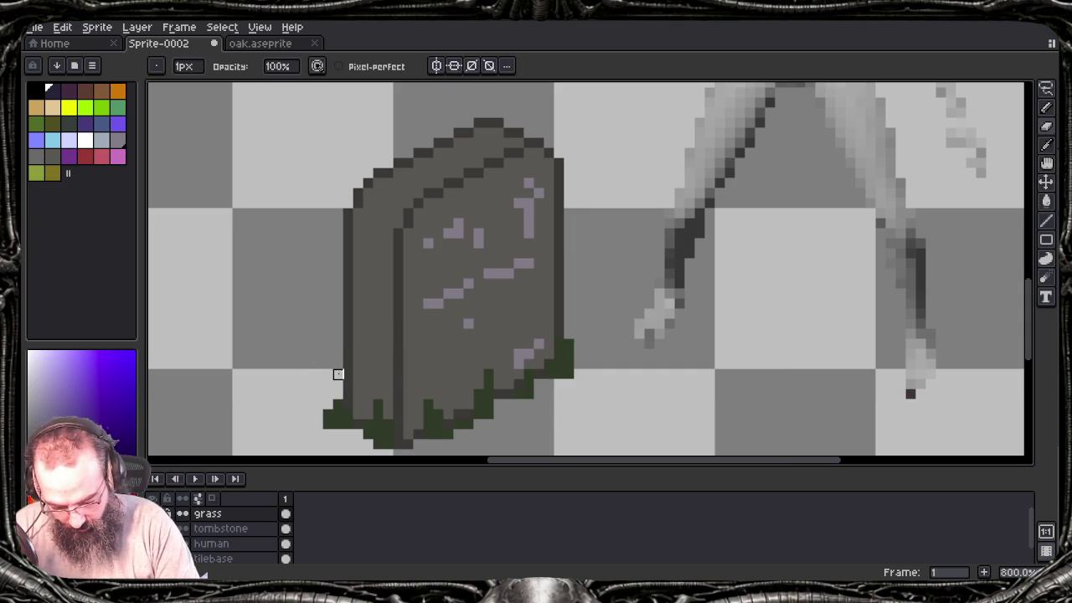
pyautogui.press('e')
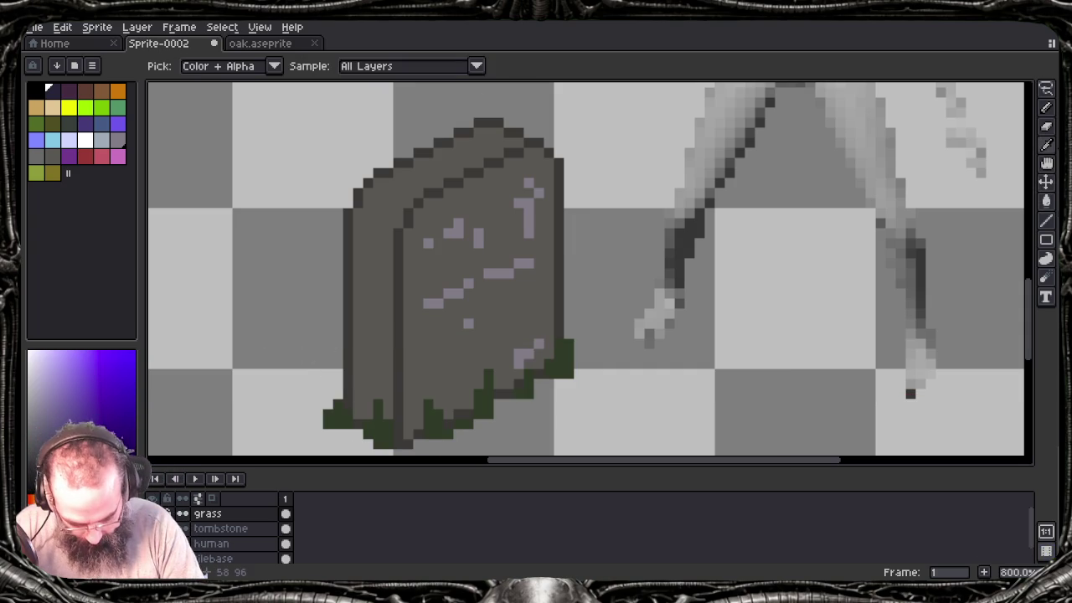
pyautogui.keyDown('alt'); pyautogui.click(333, 412); pyautogui.keyUp('alt')
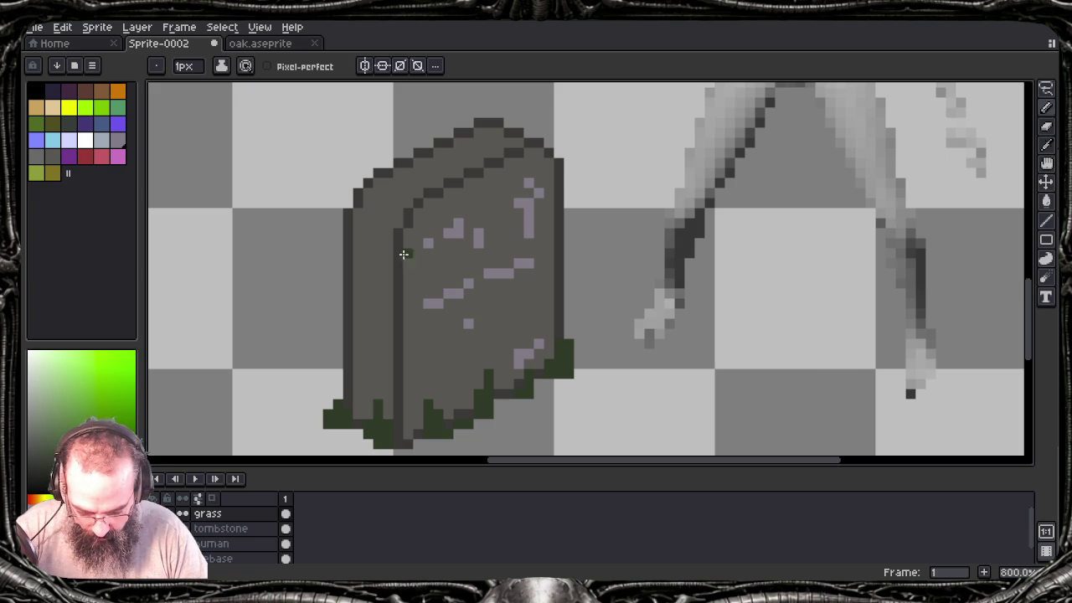
# Step: Pencil dark grey chip marks on the tombstone's left and lower edges, then save Sprite-0002
pyautogui.press('alt')
pyautogui.keyDown('alt'); pyautogui.click(400, 288); pyautogui.keyUp('alt')
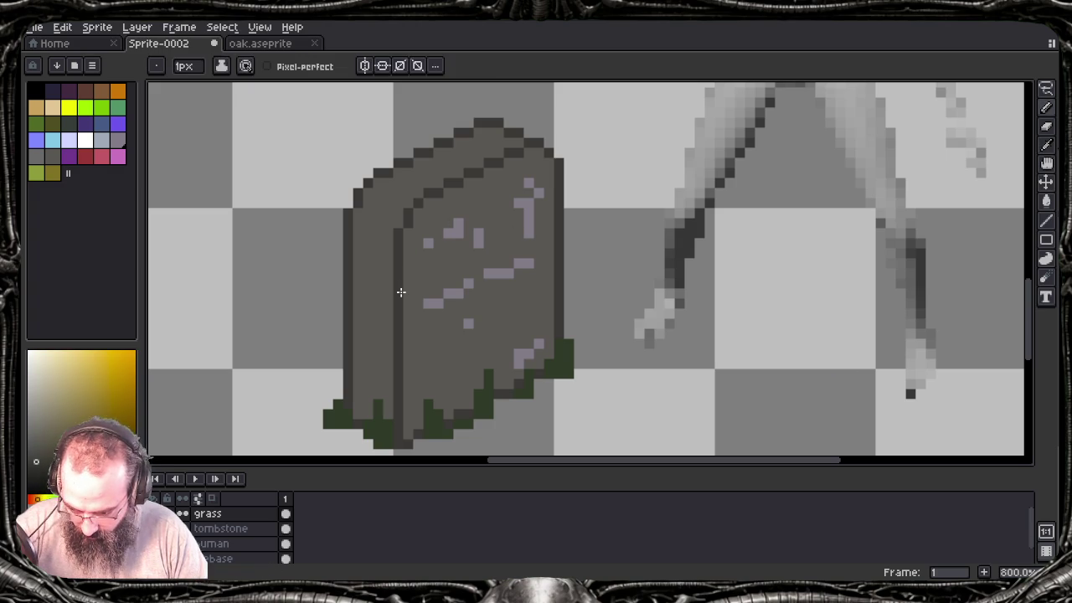
pyautogui.click(358, 329)
pyautogui.moveTo(369, 343); pyautogui.dragTo(369, 353)
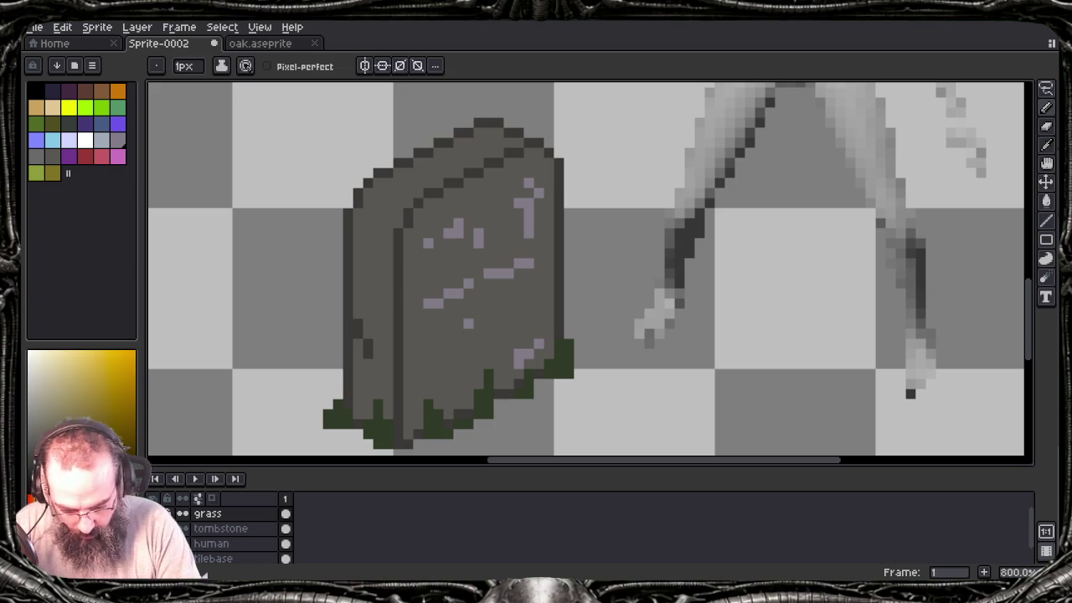
pyautogui.moveTo(379, 253); pyautogui.dragTo(379, 263)
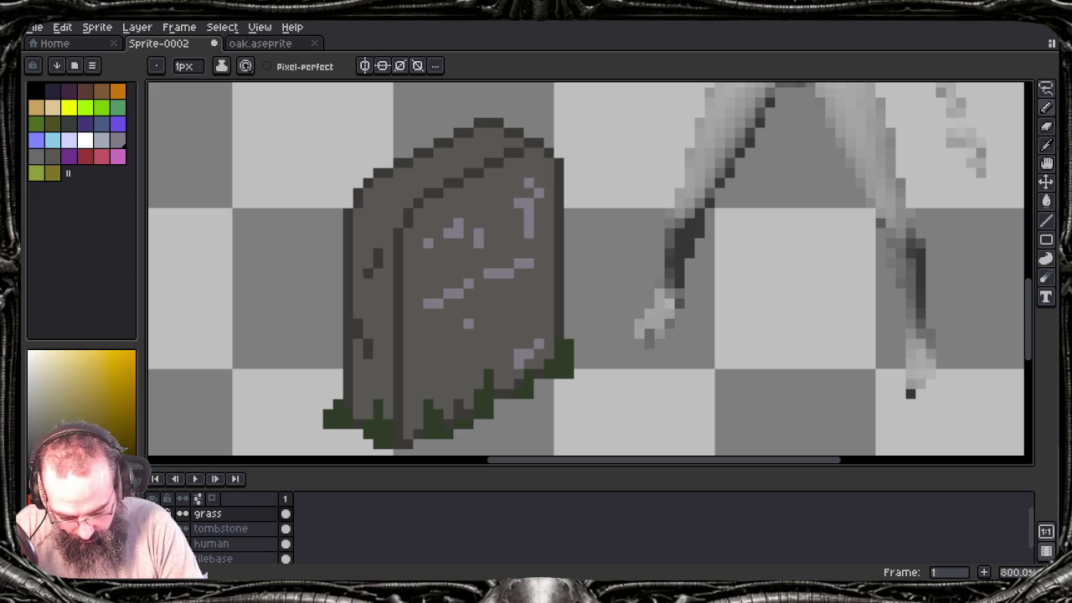
pyautogui.click(449, 392)
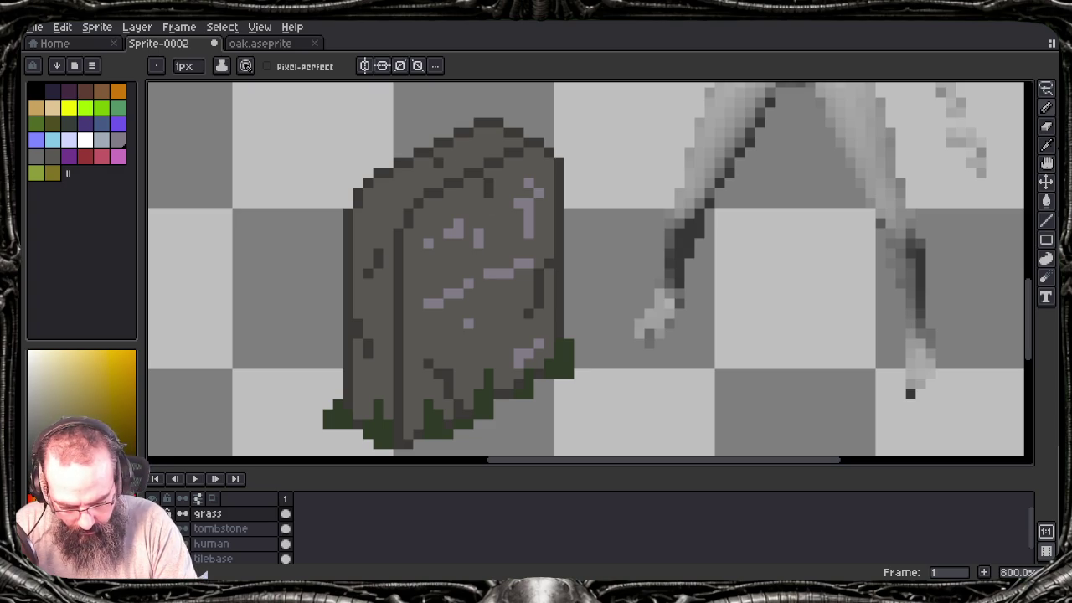
pyautogui.hotkey('ctrl', 's')
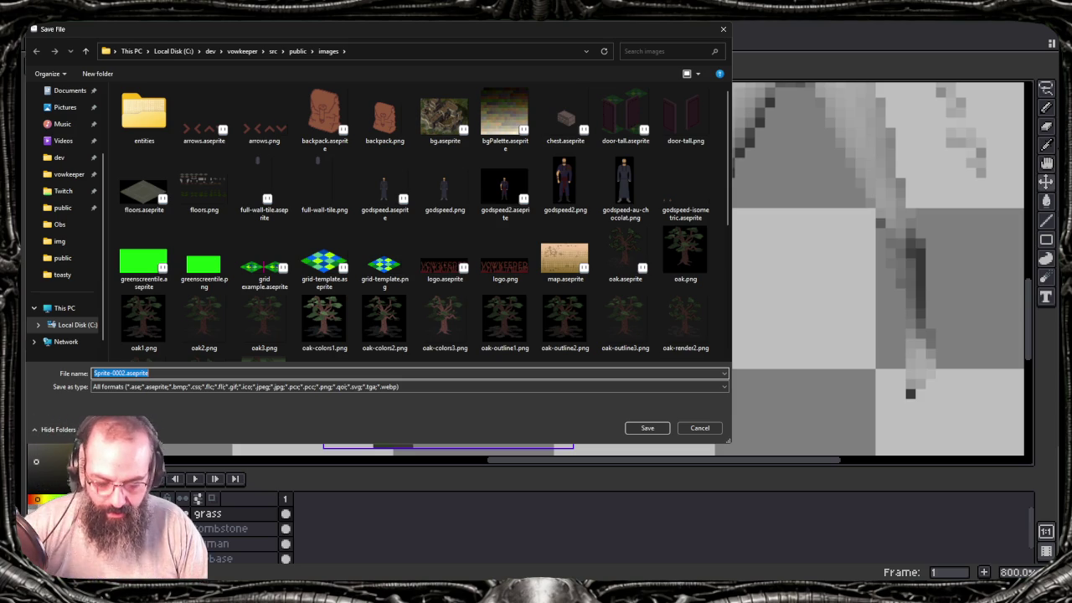
# Step: Cancel the save and nudge the human figure slightly up and left of the tombstone
pyautogui.click(700, 428)
pyautogui.press('b')
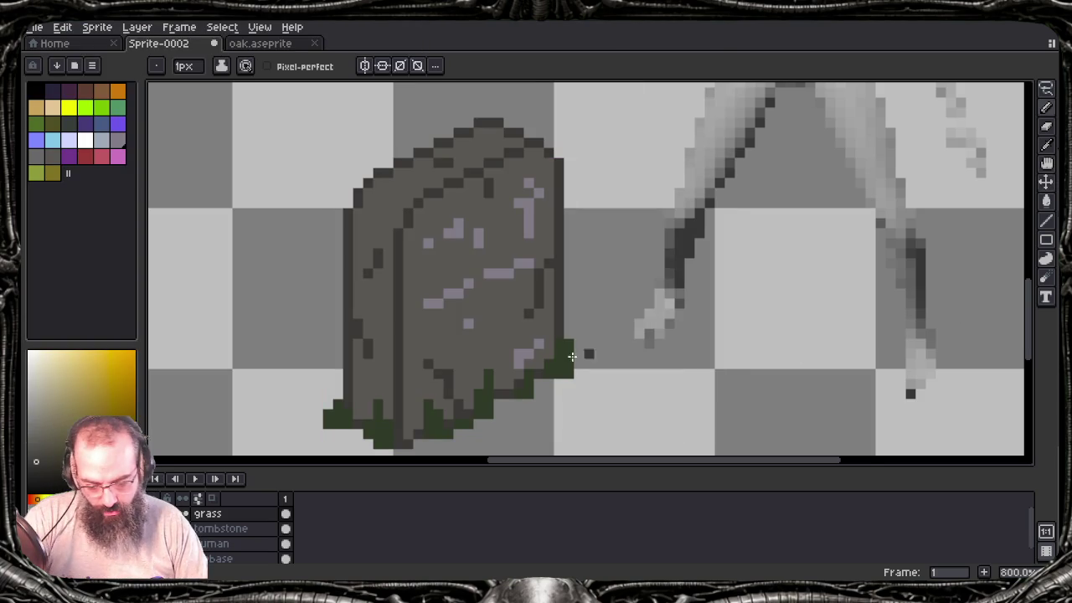
pyautogui.scroll(-3, 498, 379)
pyautogui.scroll(-1, 497, 380)
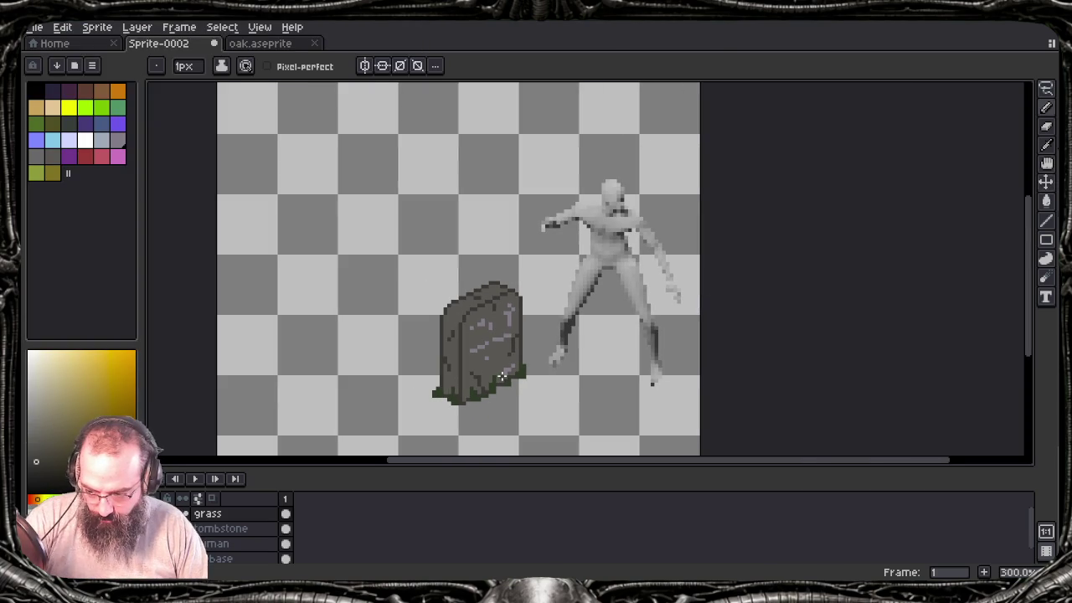
pyautogui.press('v')
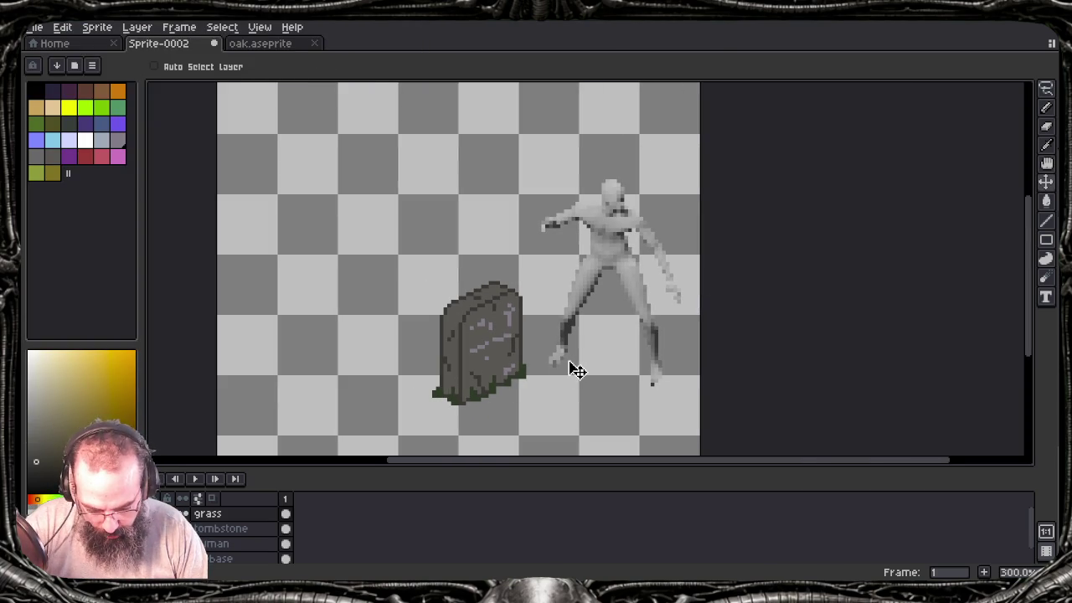
pyautogui.moveTo(600, 366); pyautogui.dragTo(646, 354)
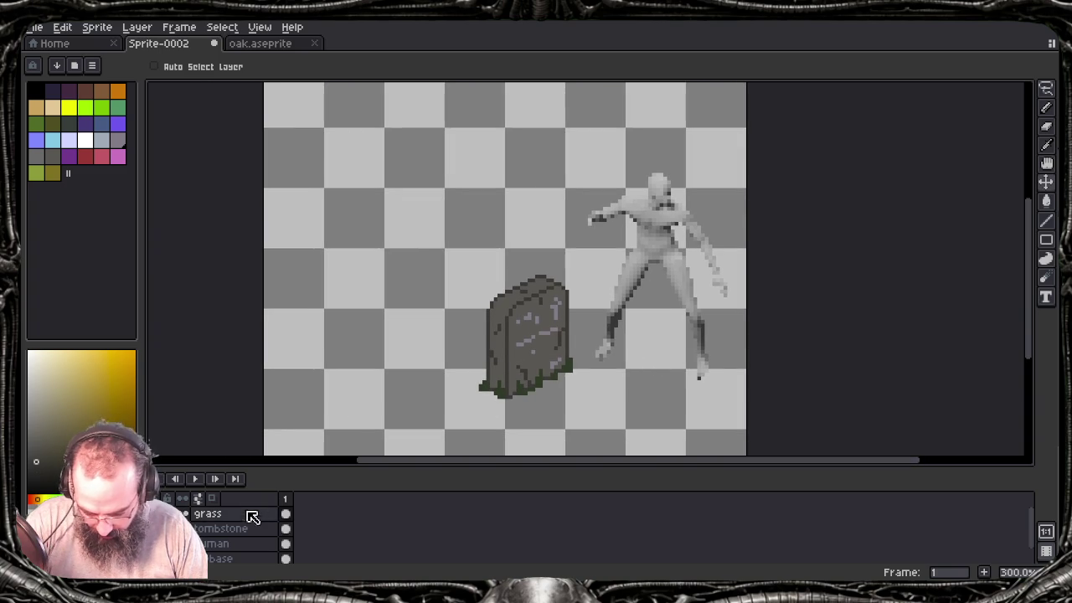
pyautogui.click(254, 544)
pyautogui.moveTo(662, 234)
pyautogui.mouseDown()
pyautogui.moveTo(612, 222)
pyautogui.moveTo(643, 243)
pyautogui.mouseUp()
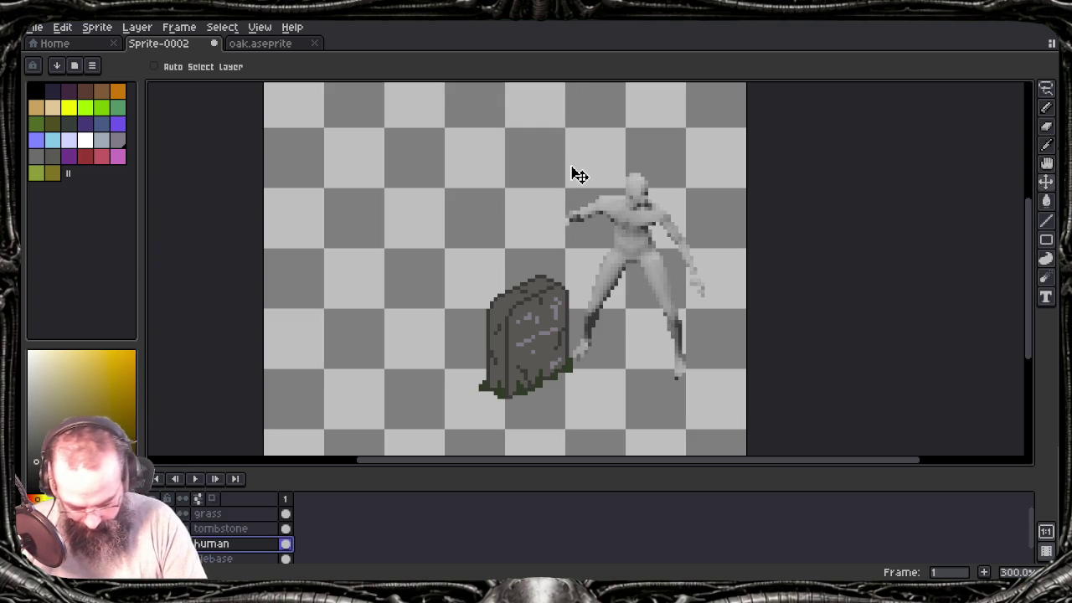
# Step: Make the tombstone layer active, test-move it a few pixels left, then undo the move
pyautogui.hotkey('alt', 'Up')
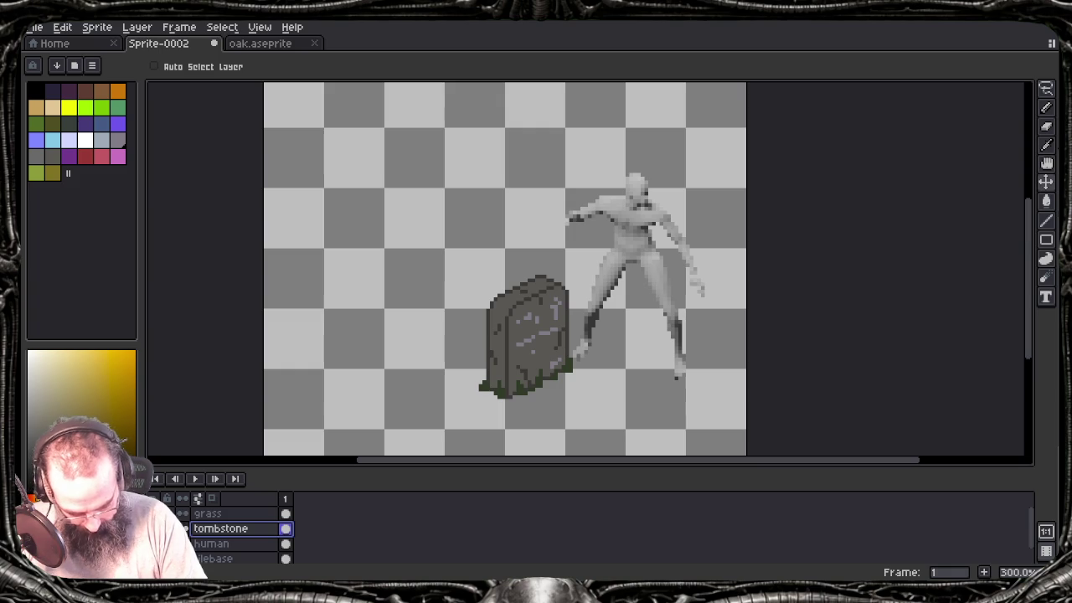
pyautogui.moveTo(562, 302); pyautogui.dragTo(548, 299)
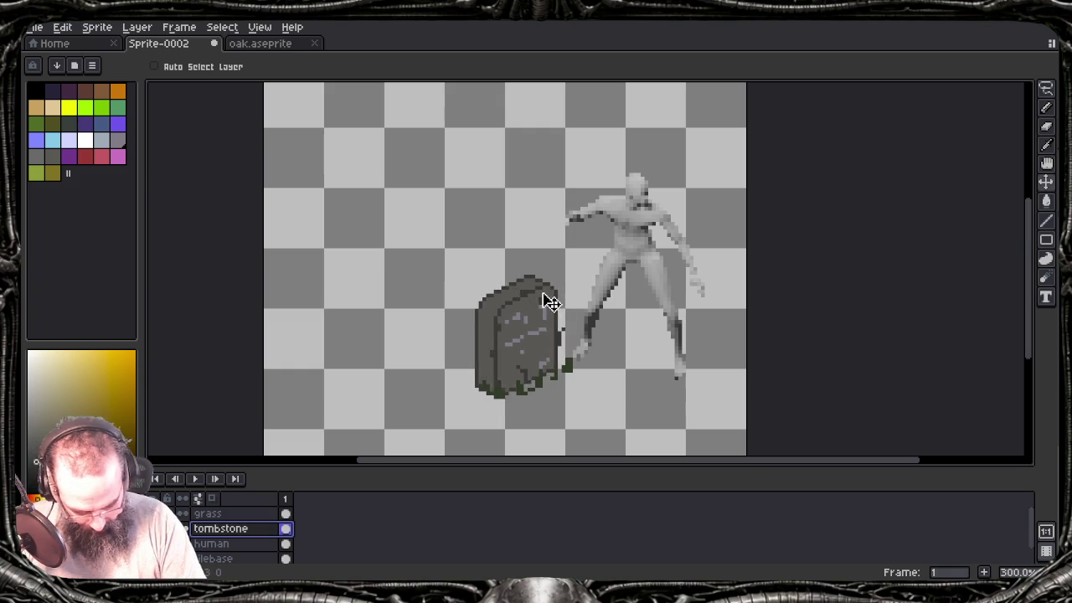
pyautogui.hotkey('ctrl', 'z')
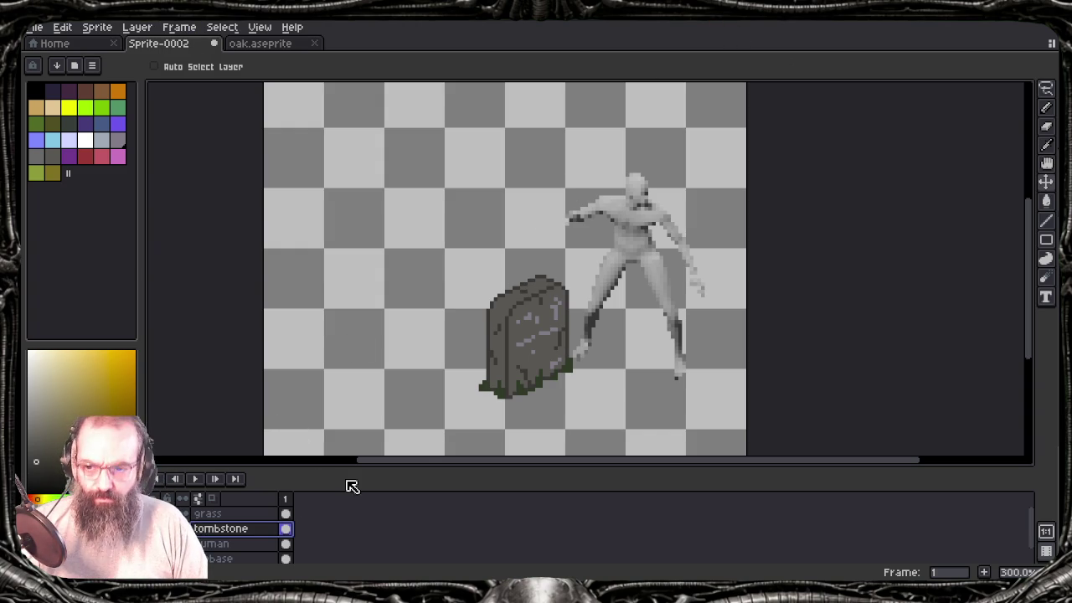
# Step: Enlarge the timeline, select the grass and tombstone layers together, and hide the human layer
pyautogui.moveTo(418, 472); pyautogui.dragTo(416, 445)
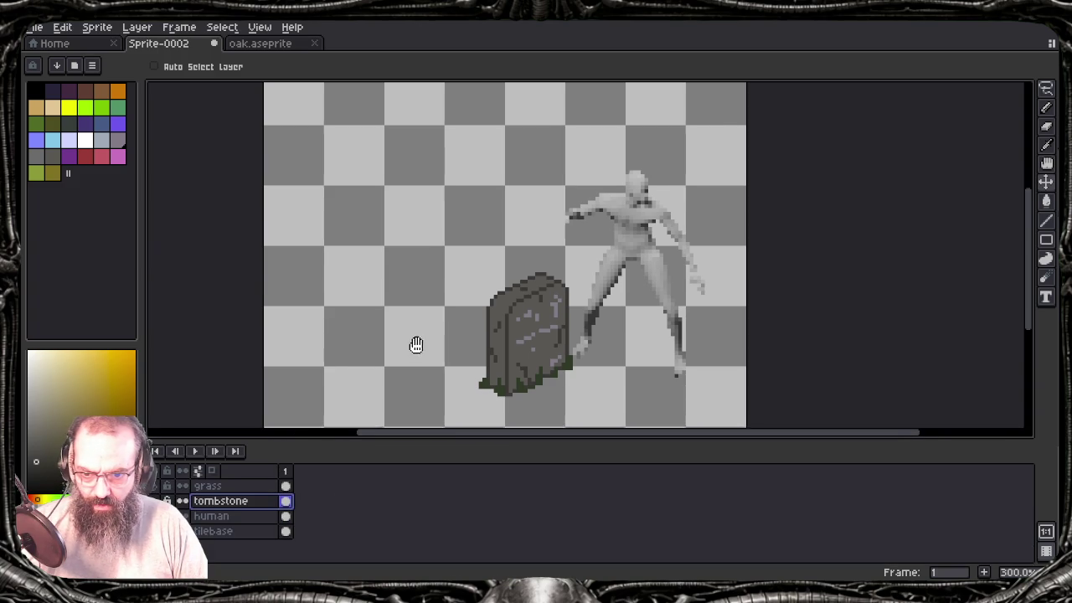
pyautogui.moveTo(418, 349); pyautogui.dragTo(418, 279)
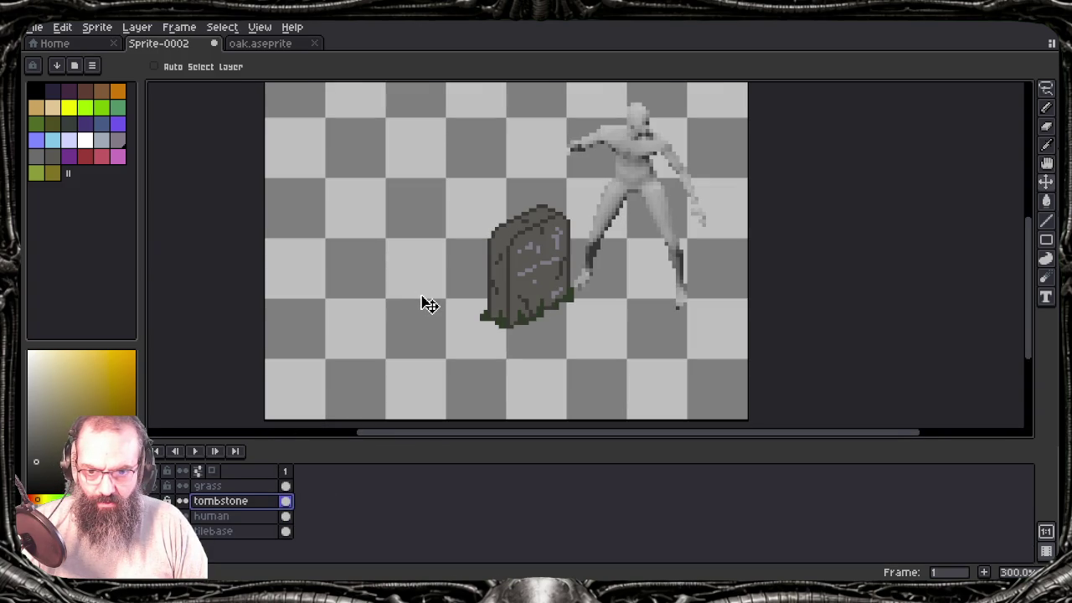
pyautogui.click(245, 488)
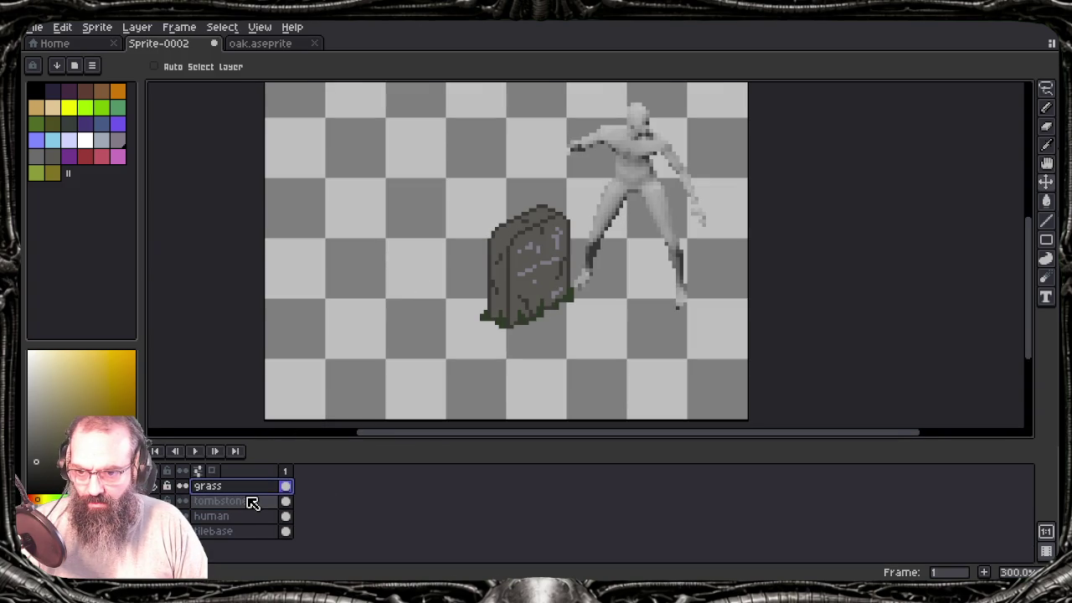
pyautogui.keyDown('shift'); pyautogui.click(253, 503); pyautogui.keyUp('shift')
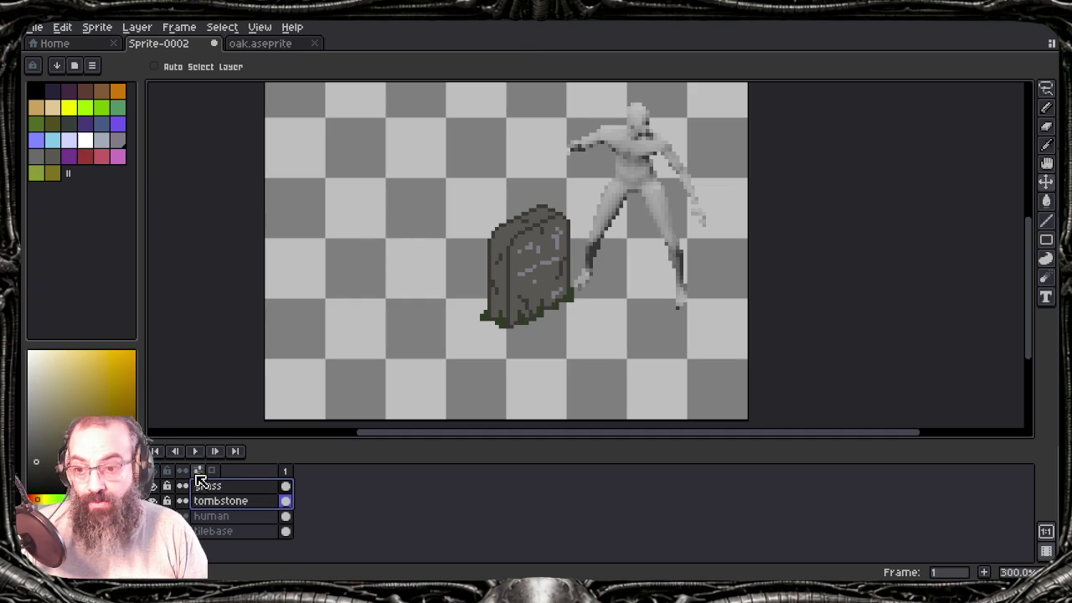
pyautogui.click(182, 515)
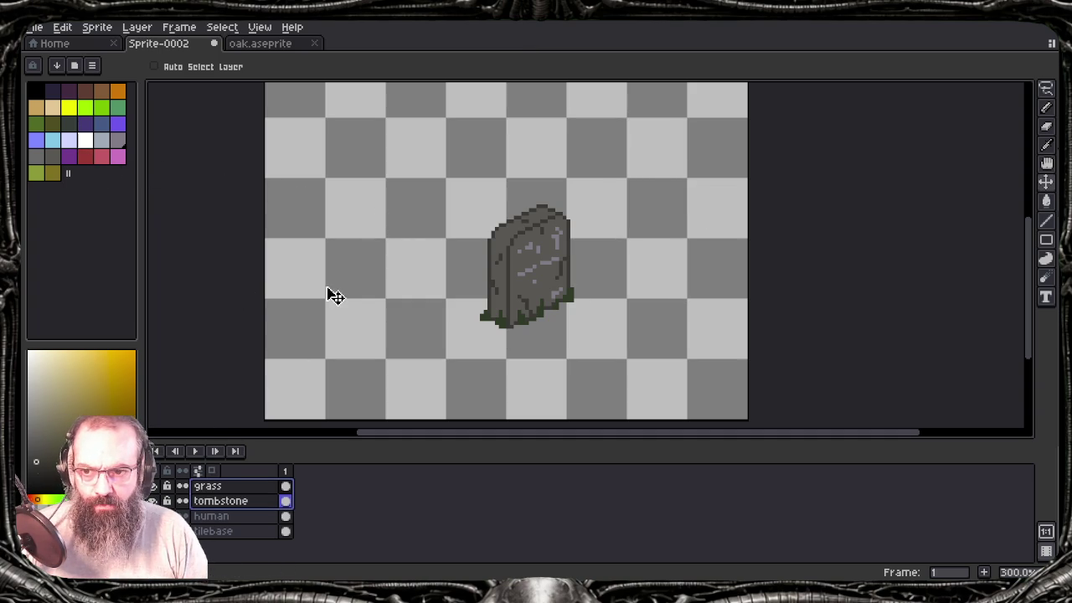
# Step: Move the grassy tombstone down-left, check the tilebase layer, then switch to the Home page
pyautogui.moveTo(529, 244)
pyautogui.mouseDown()
pyautogui.moveTo(374, 289)
pyautogui.moveTo(368, 307)
pyautogui.moveTo(389, 303)
pyautogui.mouseUp()
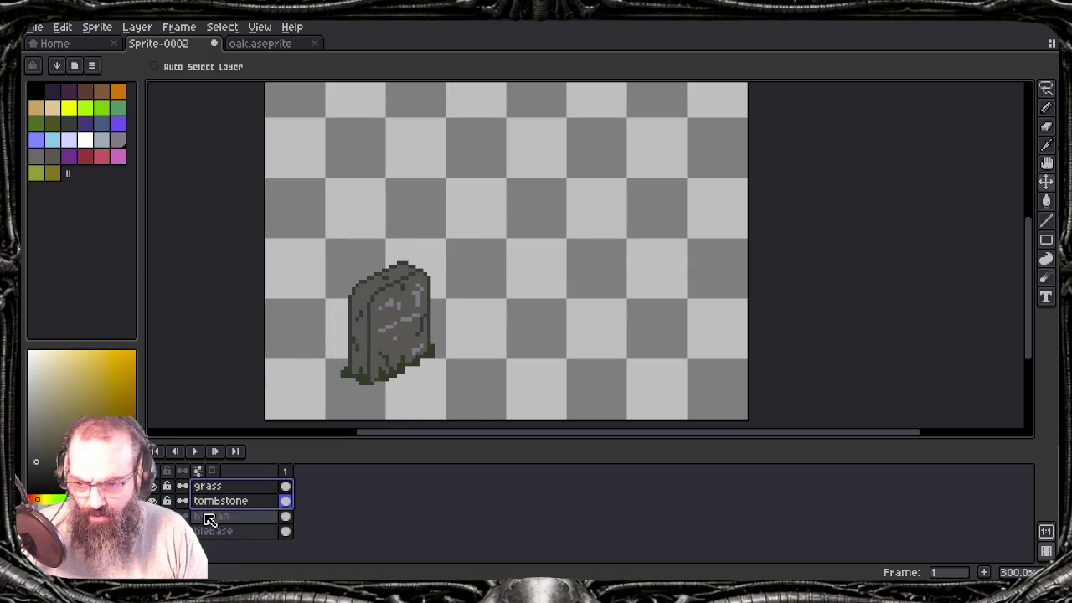
pyautogui.click(152, 531)
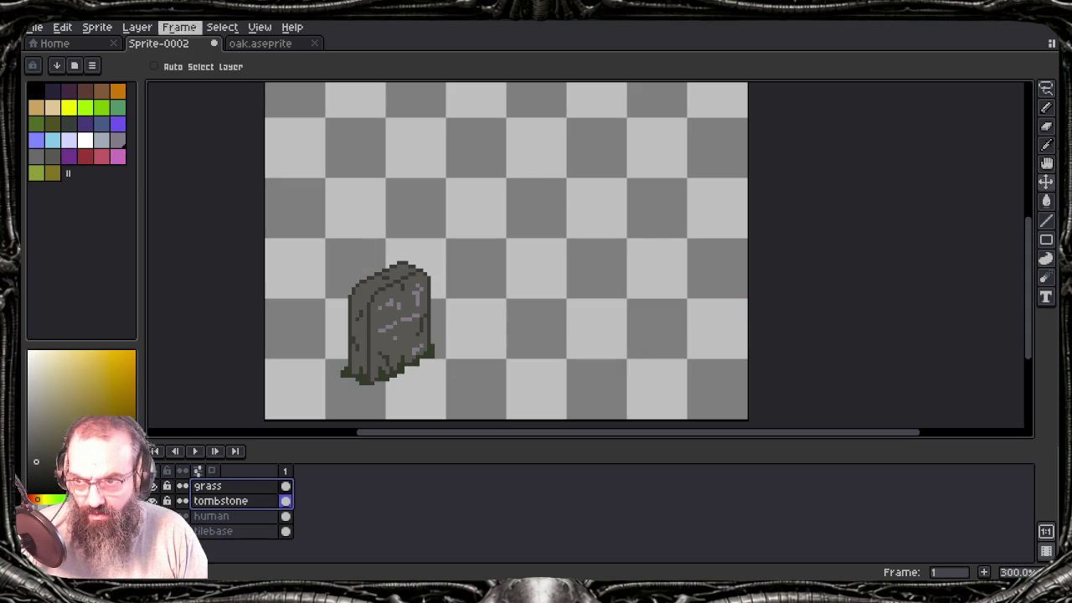
pyautogui.click(90, 45)
pyautogui.scroll(-1, 105, 217)
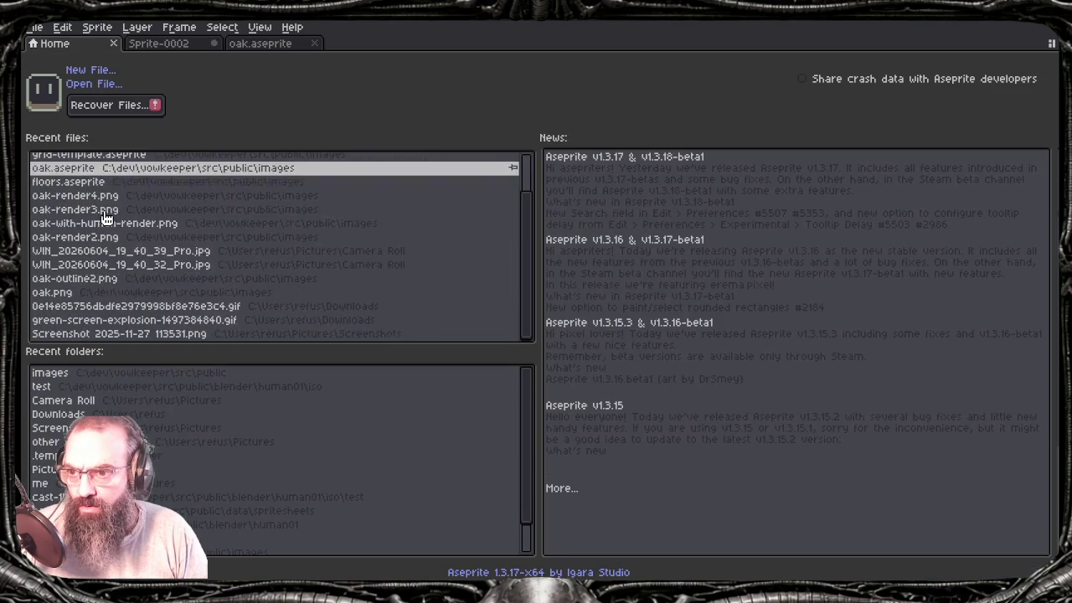
# Step: Copy all of grid-template.aseprite and paste it into Sprite-0002's tilebase layer
pyautogui.scroll(1, 105, 310)
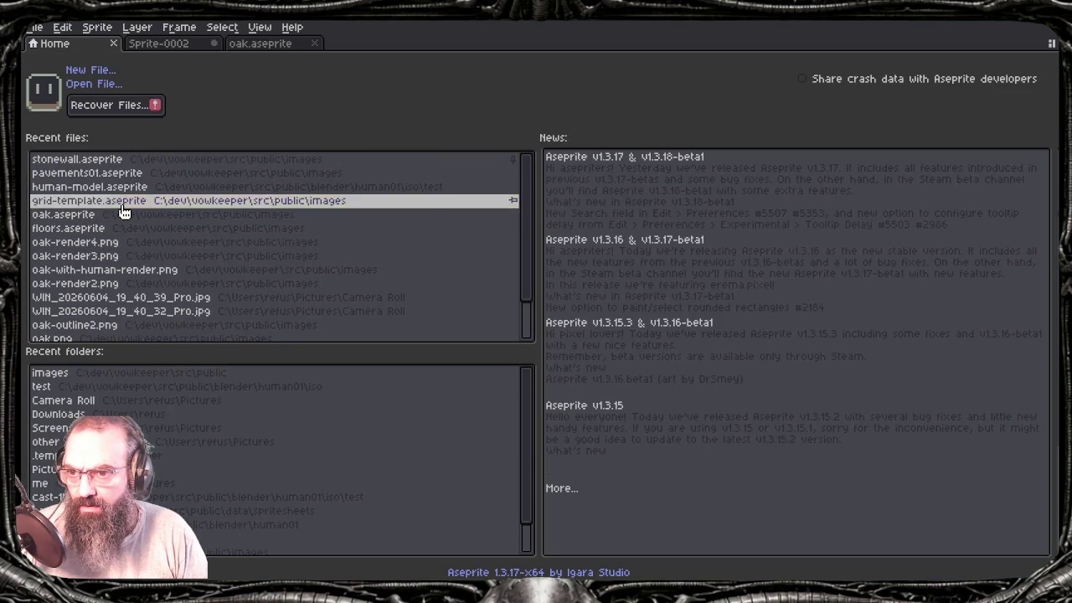
pyautogui.click(121, 205)
pyautogui.hotkey('ctrl', 'a')
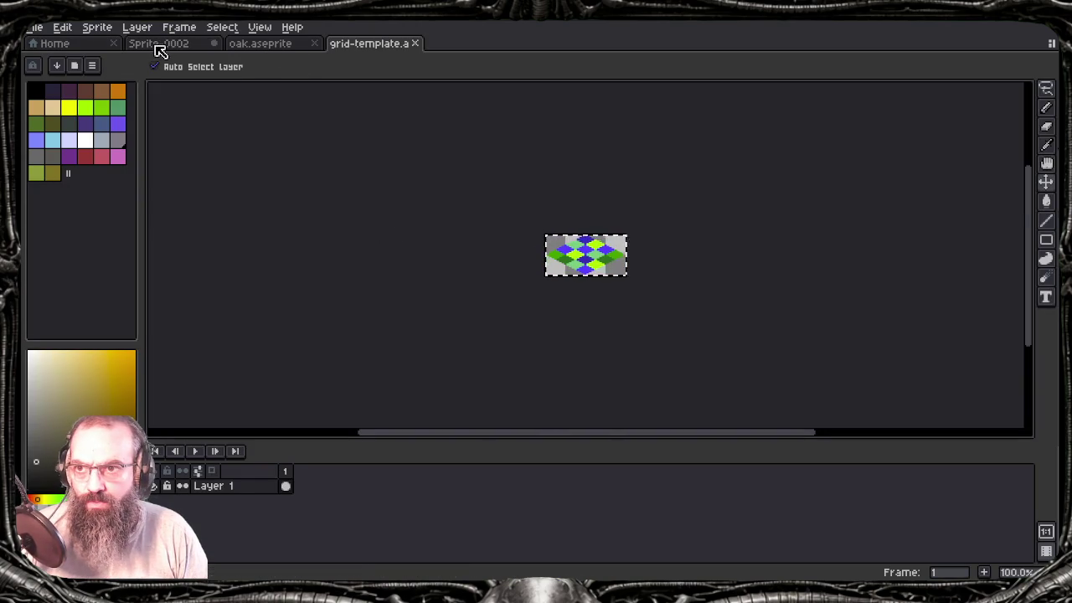
pyautogui.click(156, 48)
pyautogui.click(234, 531)
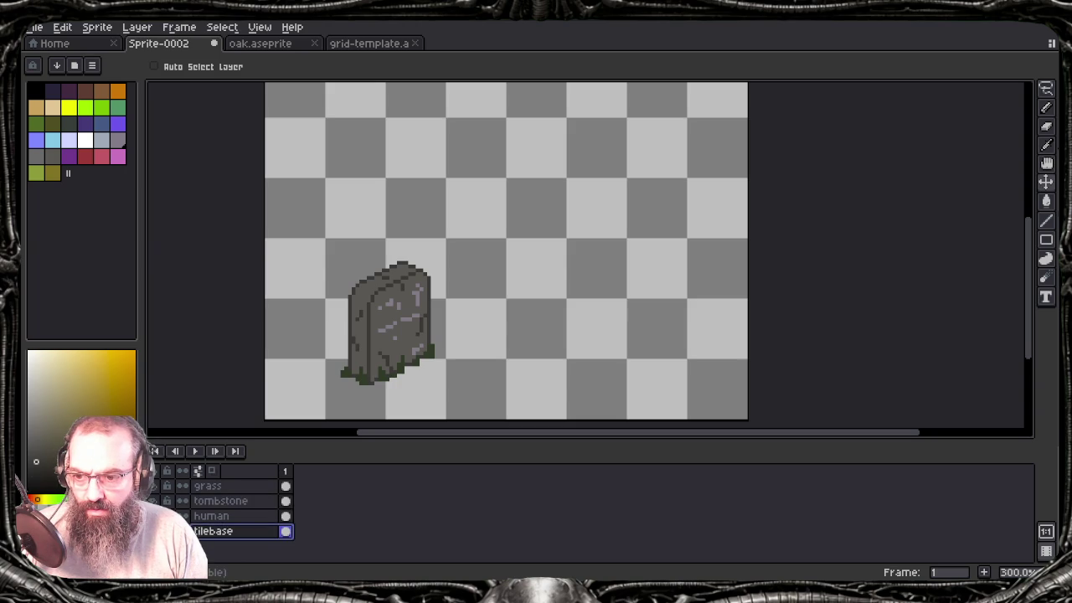
pyautogui.hotkey('ctrl', 'v')
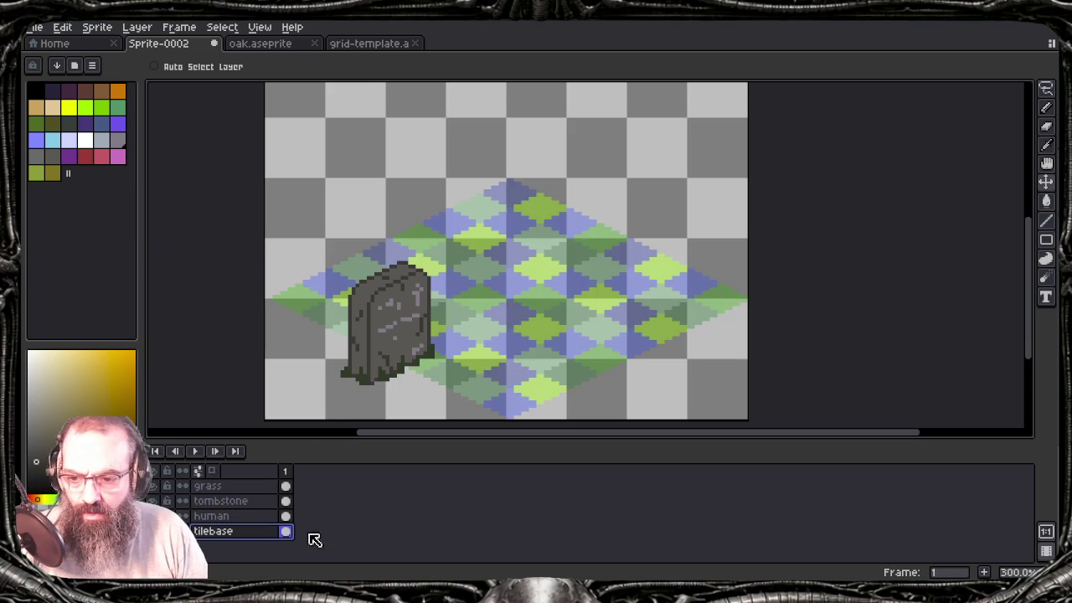
# Step: Redo the tile paste and drop the isometric grid beneath the tombstone
pyautogui.hotkey('ctrl', 'z')
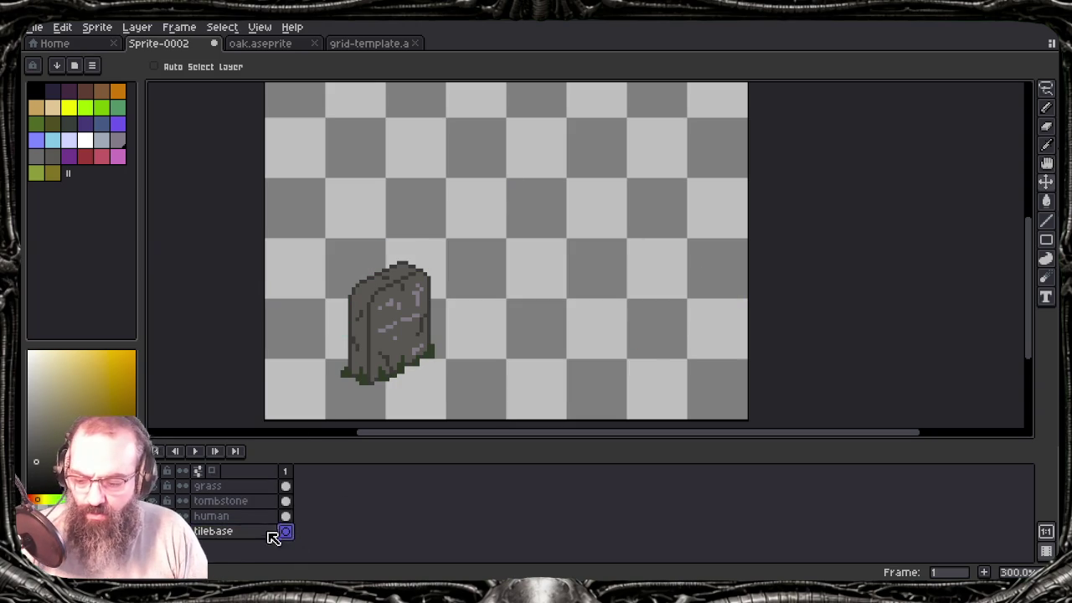
pyautogui.hotkey('ctrl', 'v')
pyautogui.moveTo(407, 227); pyautogui.dragTo(417, 339)
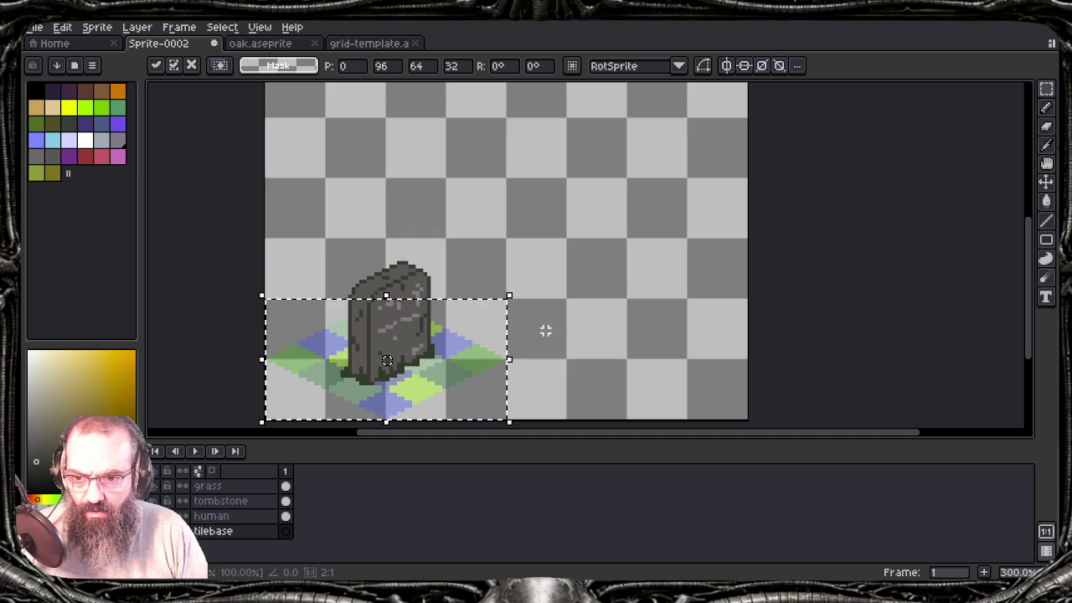
pyautogui.click(555, 288)
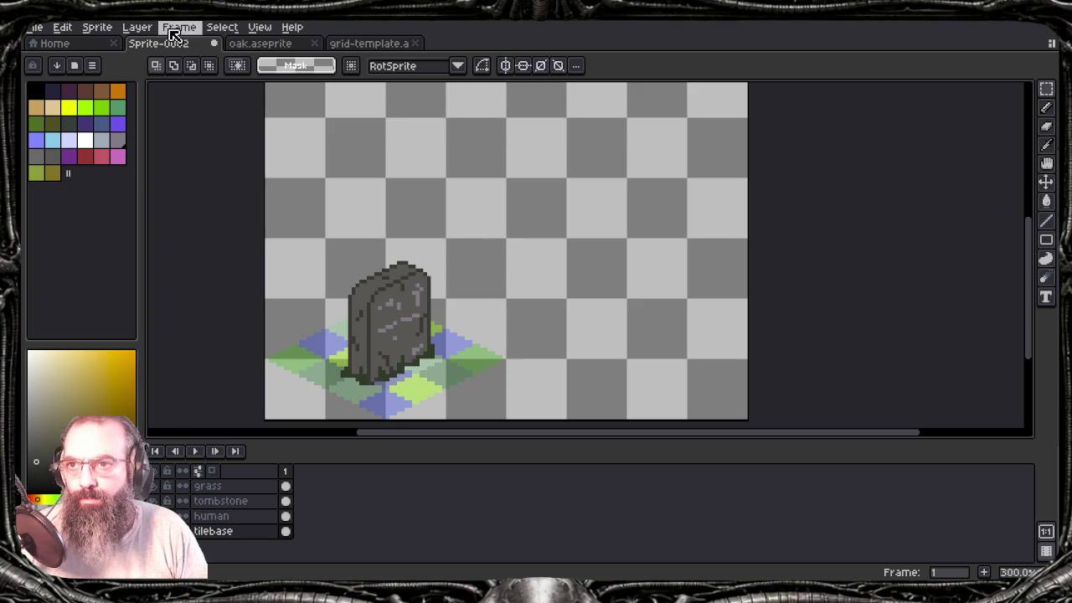
# Step: Resize the canvas to 64×64 pixels anchored at the bottom-left corner
pyautogui.click(136, 26)
pyautogui.click(127, 110)
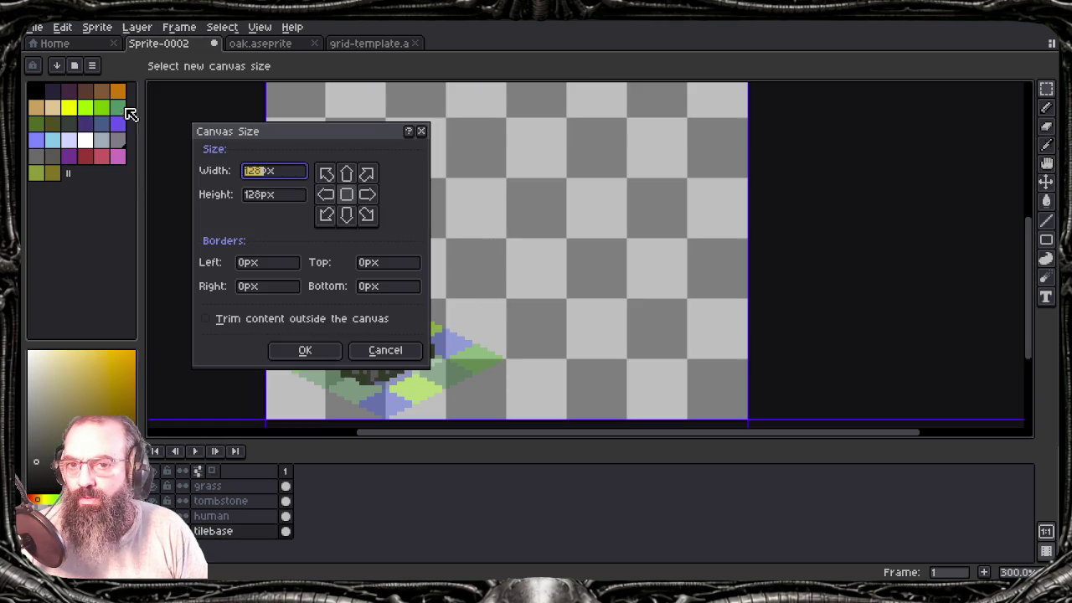
pyautogui.write('64')
pyautogui.click(263, 198)
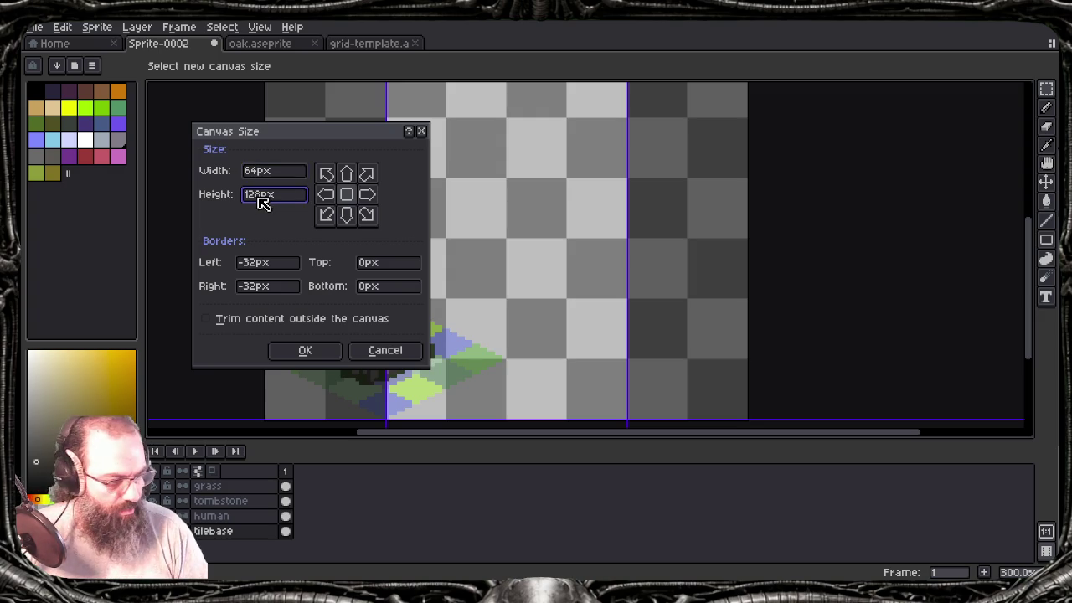
pyautogui.write('8')
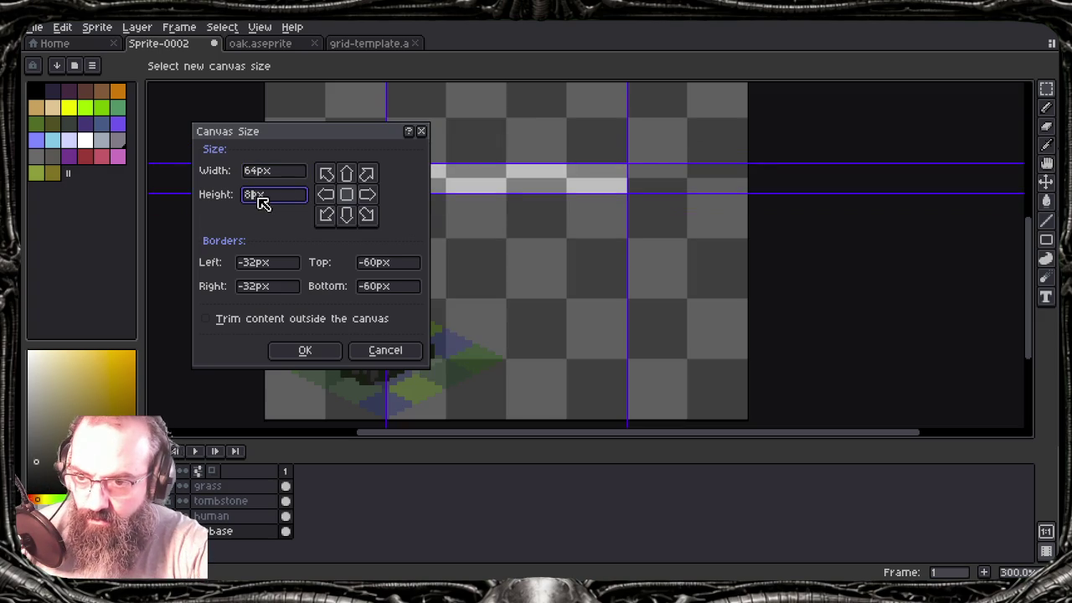
pyautogui.write('64')
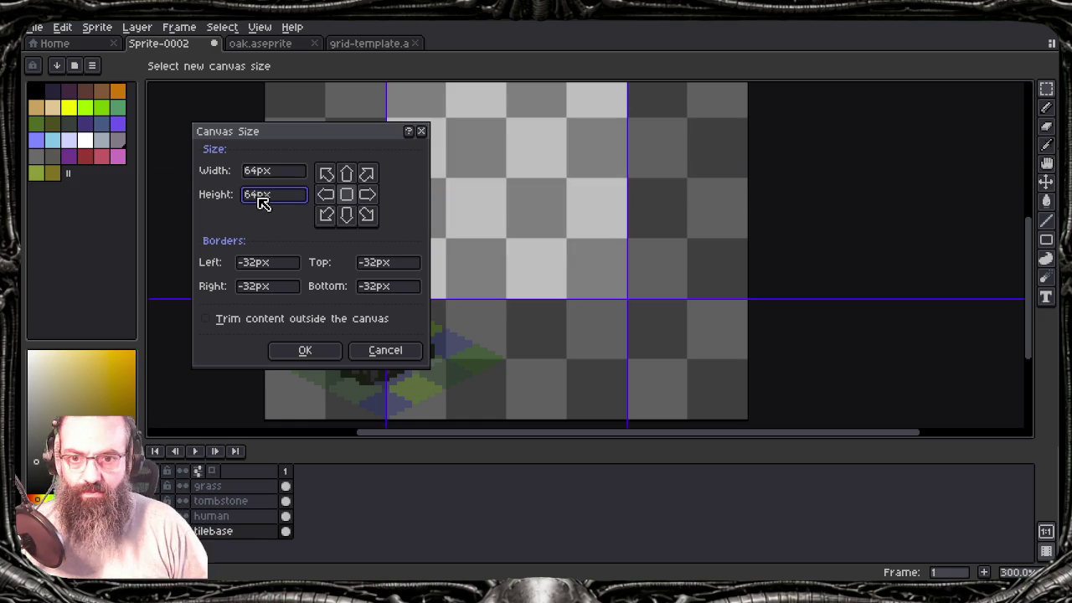
pyautogui.click(326, 214)
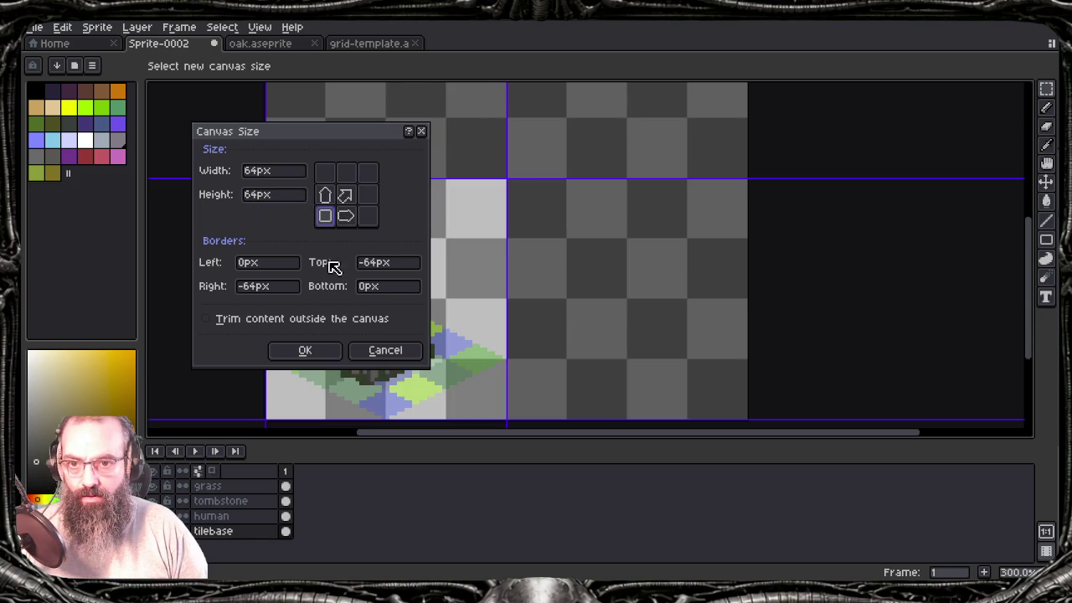
pyautogui.click(303, 348)
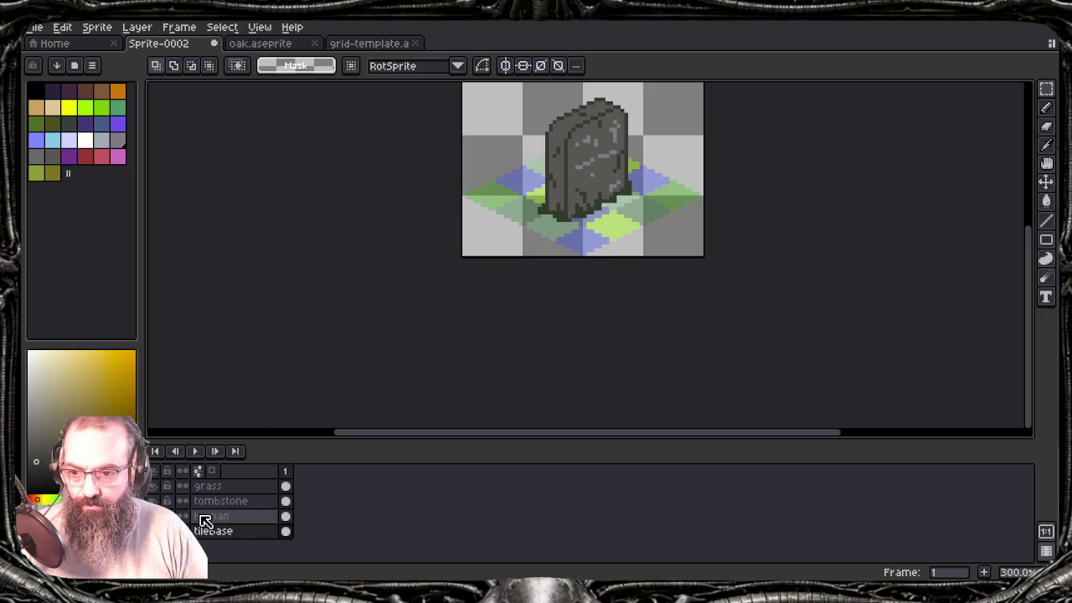
# Step: Hide the tilebase layer and save the sprite as 'tombstones'
pyautogui.moveTo(455, 282); pyautogui.dragTo(400, 388)
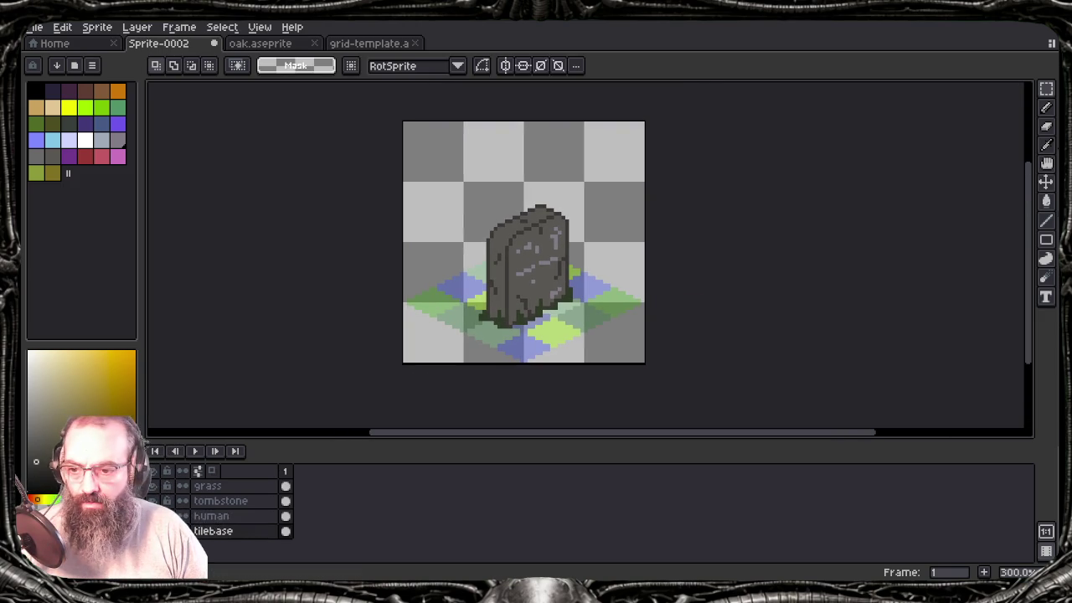
pyautogui.click(152, 531)
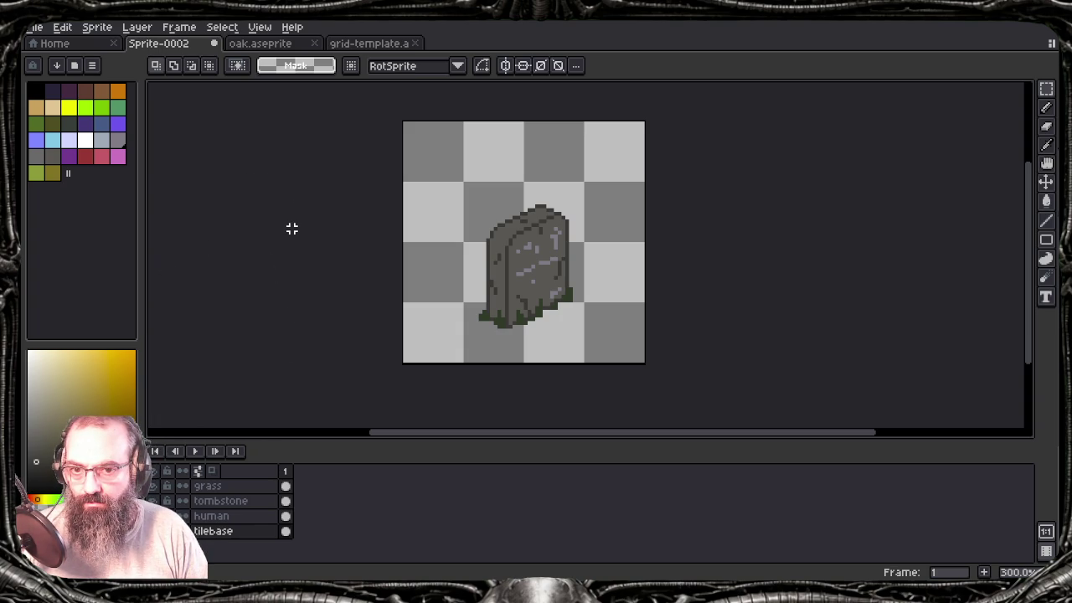
pyautogui.hotkey('ctrl', 's')
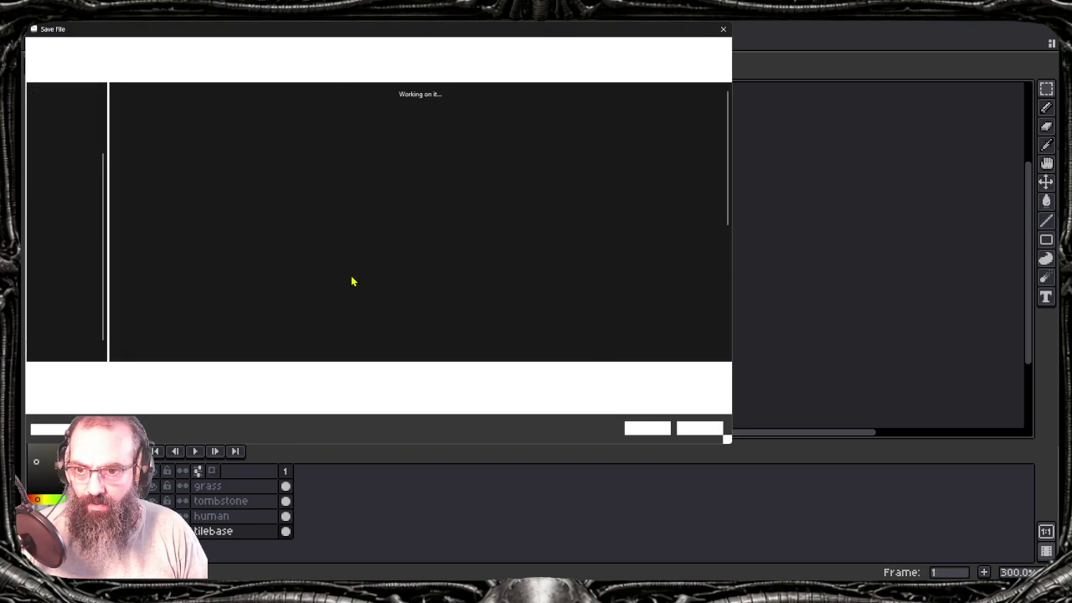
pyautogui.write('tombsto')
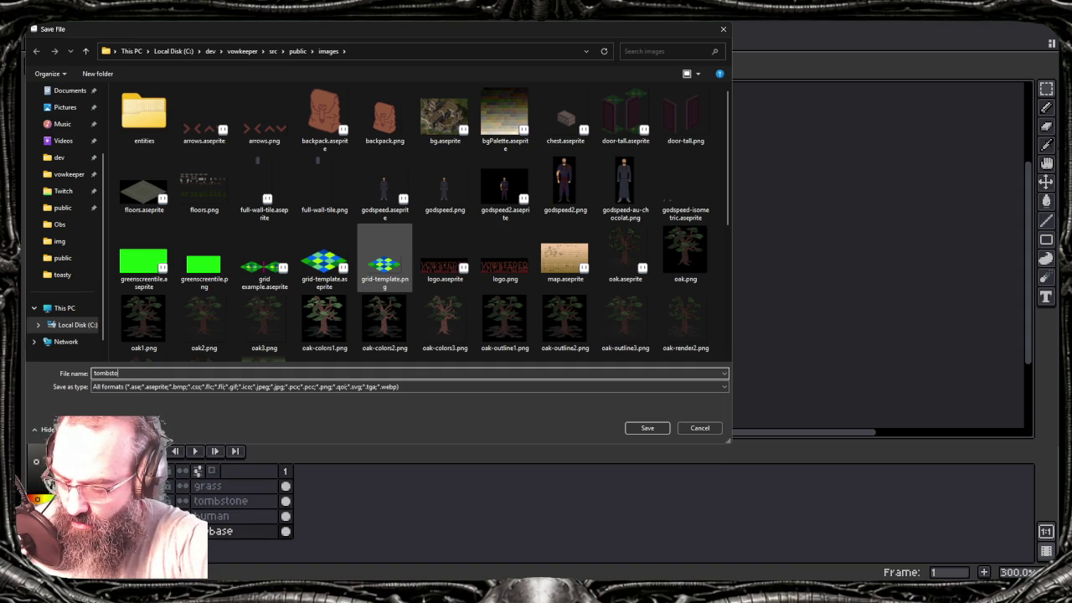
pyautogui.write('nes')
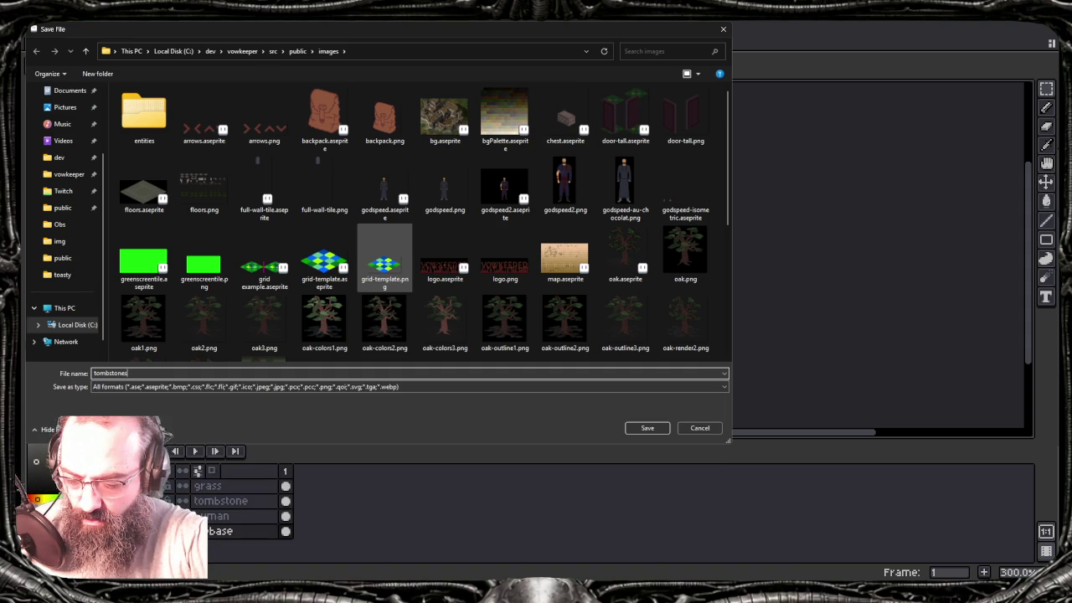
pyautogui.press('Return')
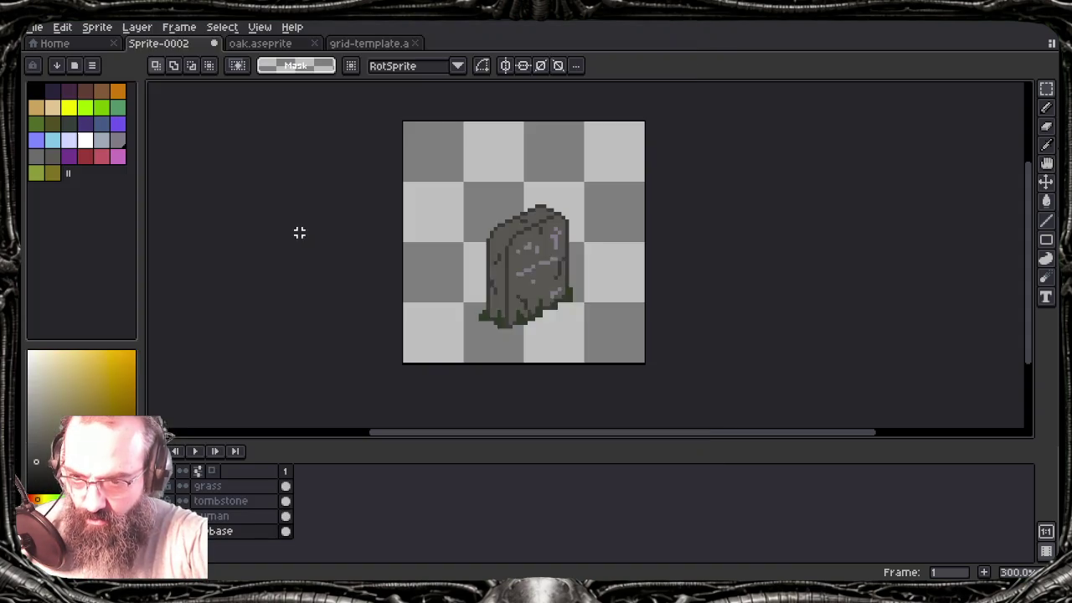
# Step: Recentre and re-save tombstones, undo a stray new layer, and open frame 1's context menu
pyautogui.moveTo(373, 265); pyautogui.dragTo(220, 259)
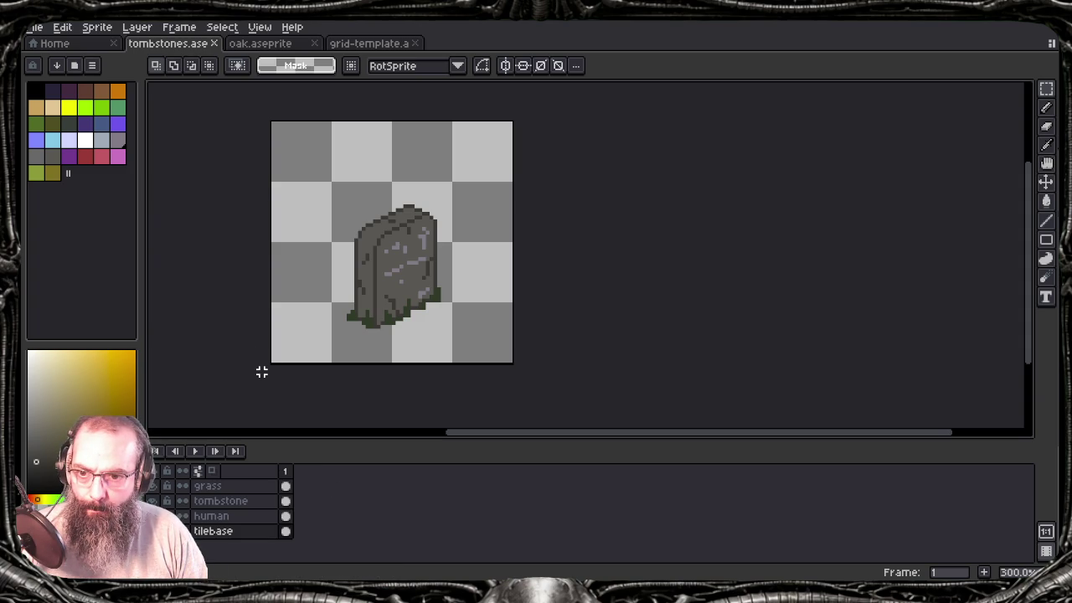
pyautogui.moveTo(334, 323)
pyautogui.mouseDown()
pyautogui.moveTo(417, 345)
pyautogui.moveTo(611, 324)
pyautogui.moveTo(540, 327)
pyautogui.mouseUp()
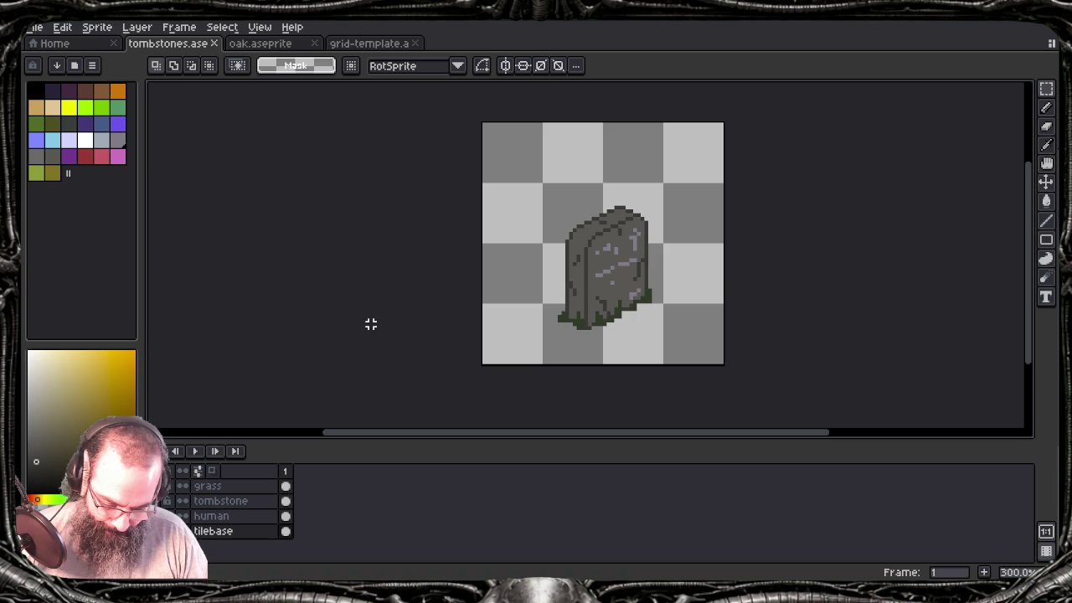
pyautogui.hotkey('ctrl', 's')
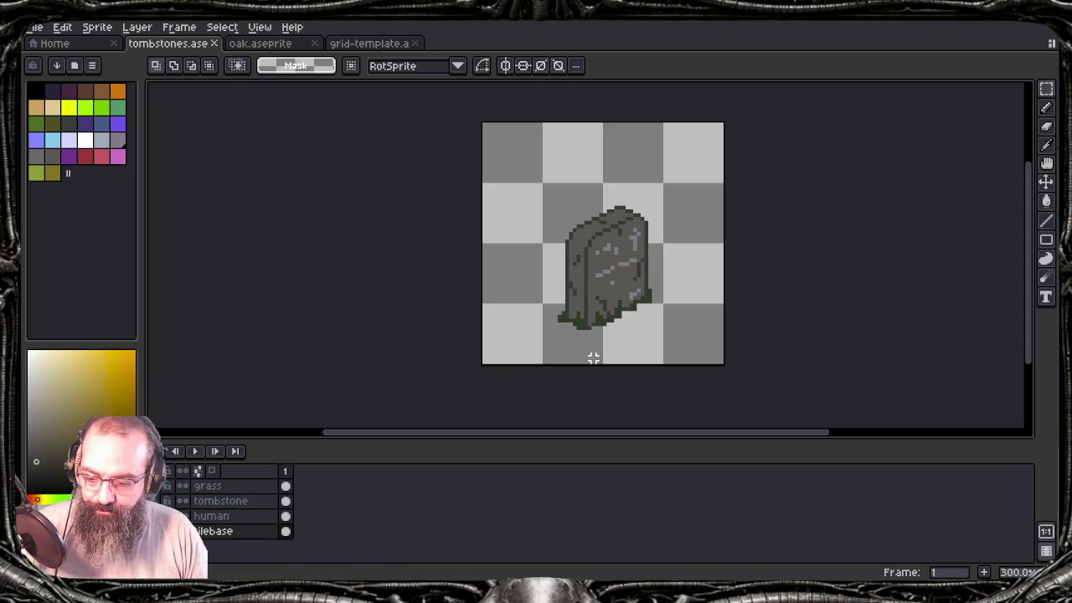
pyautogui.hotkey('shift', 'n')
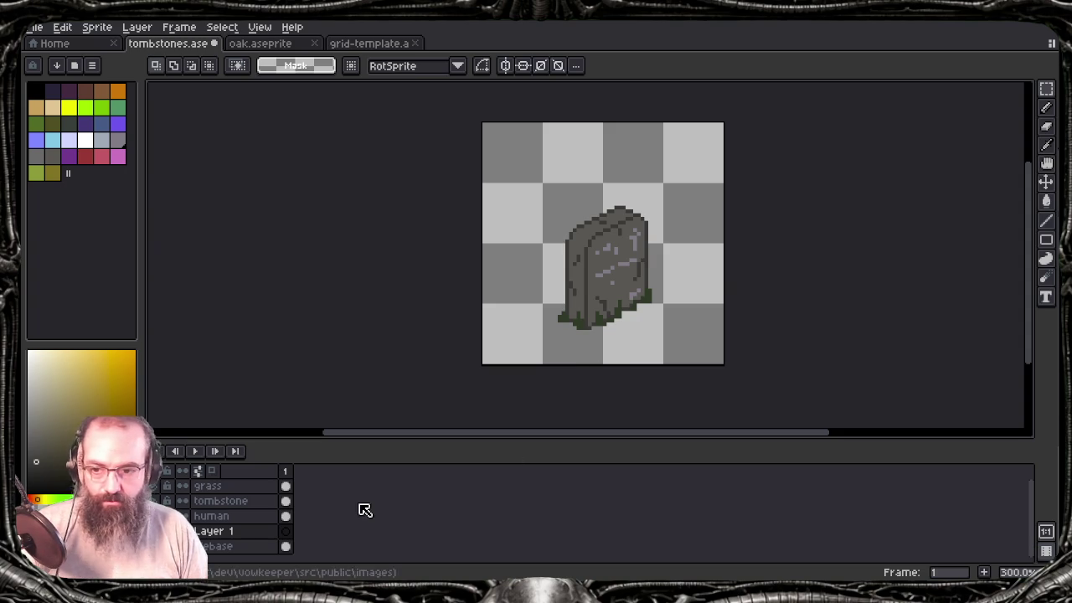
pyautogui.hotkey('ctrl', 'z')
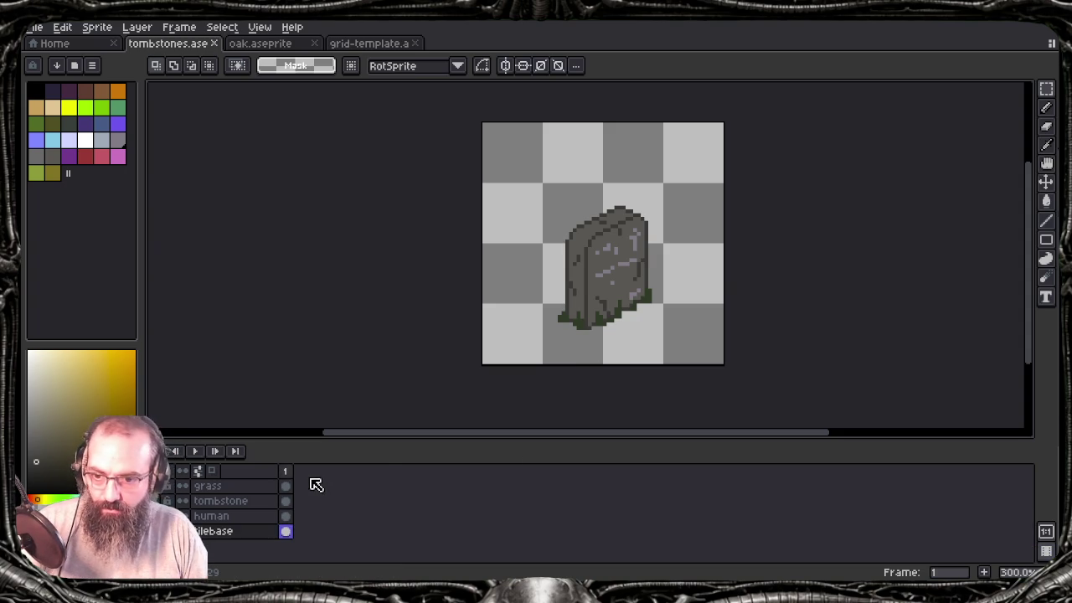
pyautogui.rightClick(287, 474)
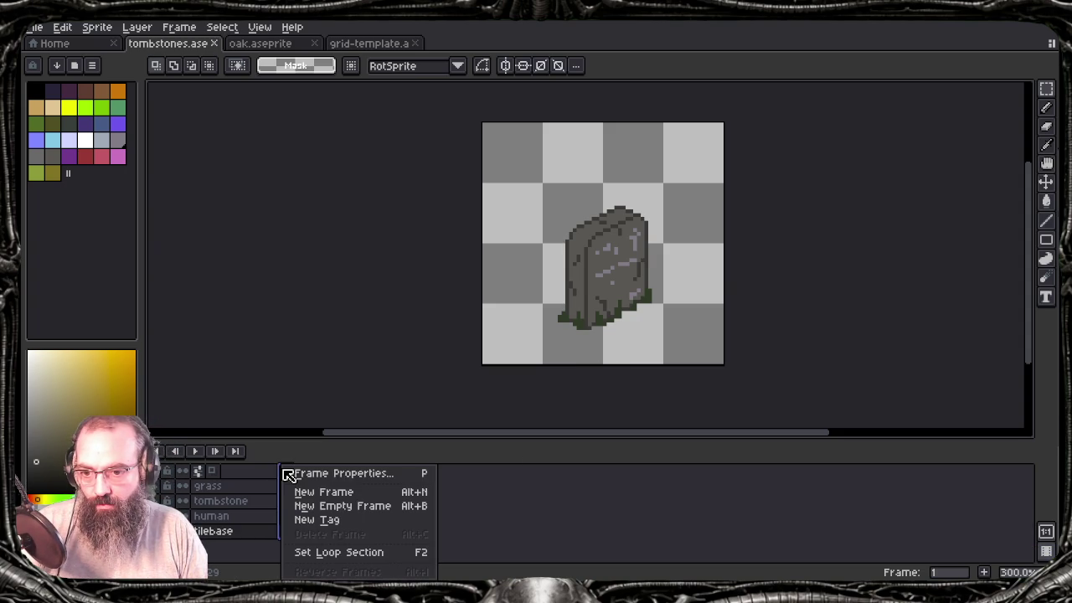
# Step: Add a copied second frame and toggle visibility of the tilebase, tombstone and grass layers
pyautogui.click(342, 494)
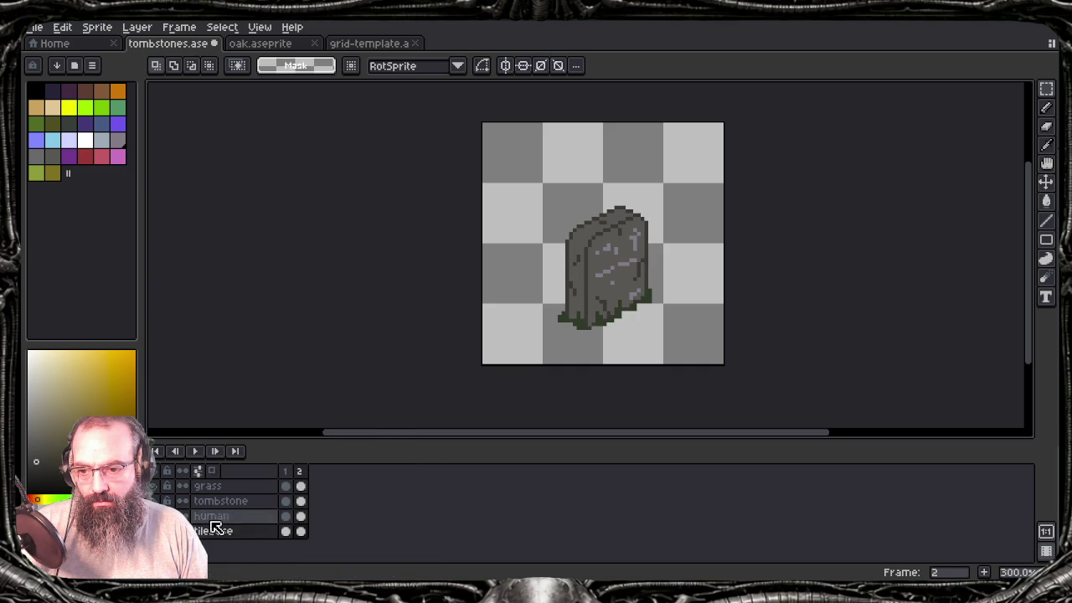
pyautogui.click(152, 531)
pyautogui.click(152, 531)
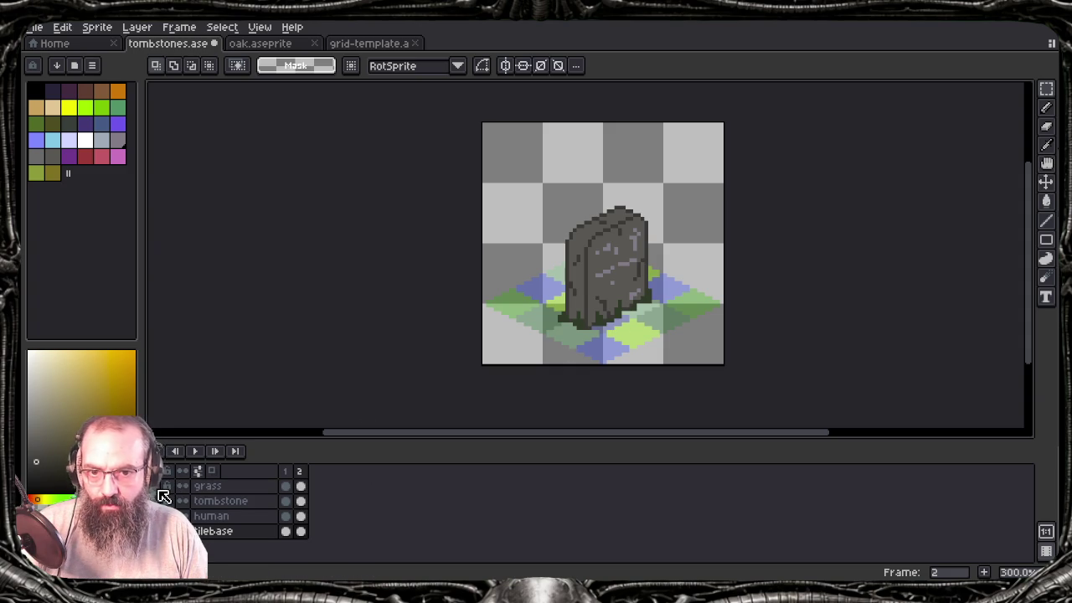
pyautogui.click(165, 502)
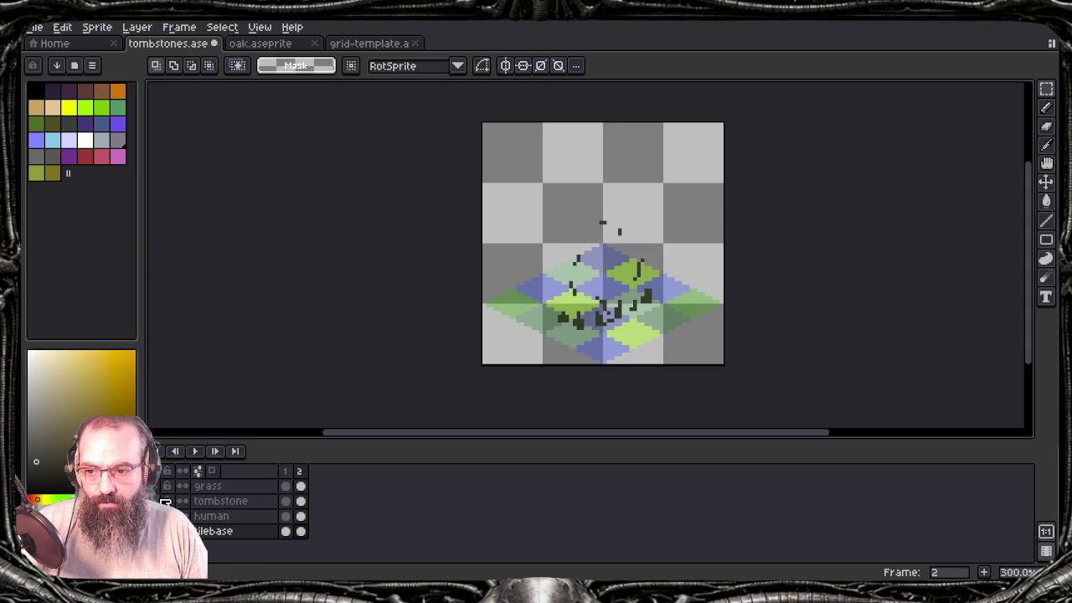
pyautogui.click(165, 502)
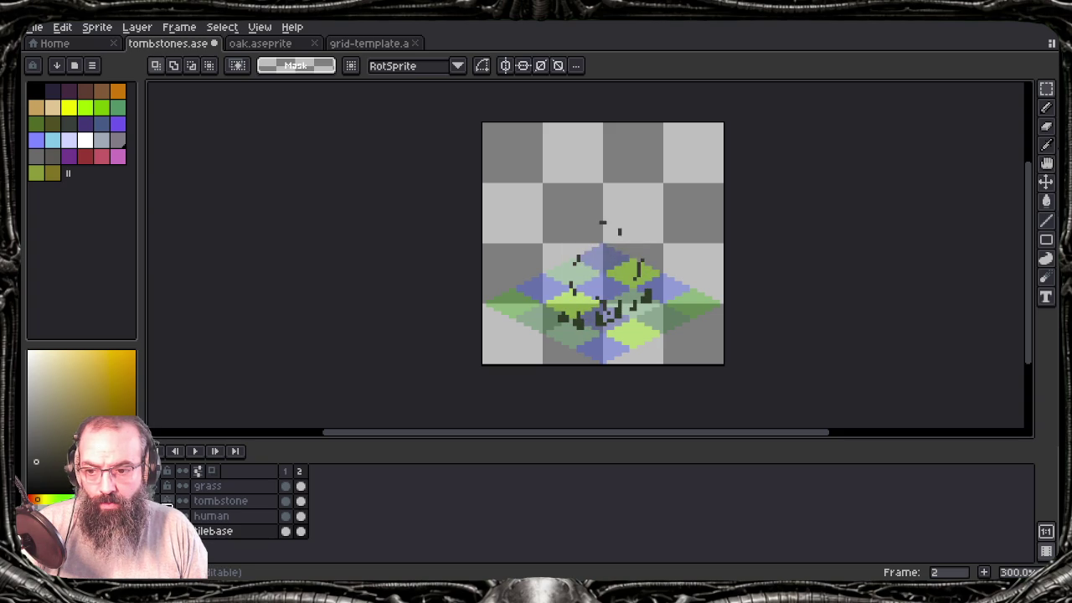
pyautogui.click(162, 494)
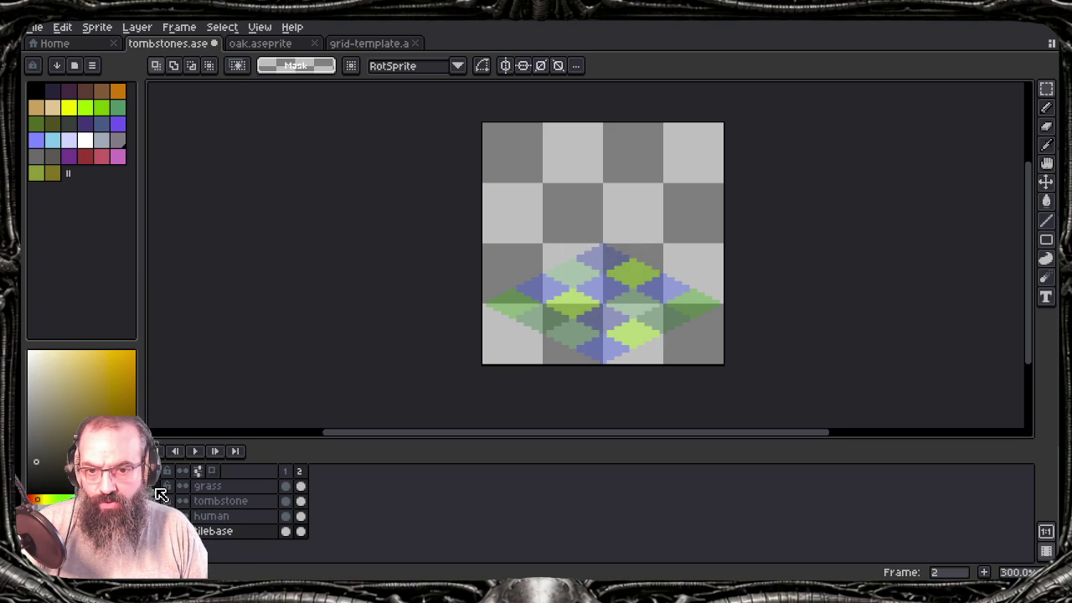
pyautogui.click(161, 494)
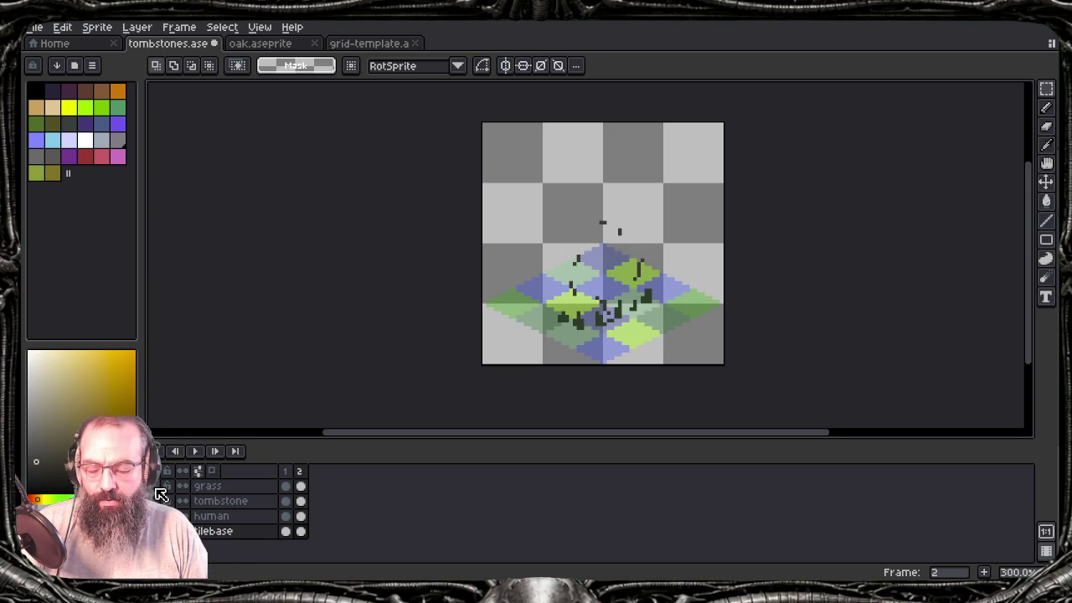
# Step: Delete frame 2, leaving only frame 1 in the timeline
pyautogui.click(285, 485)
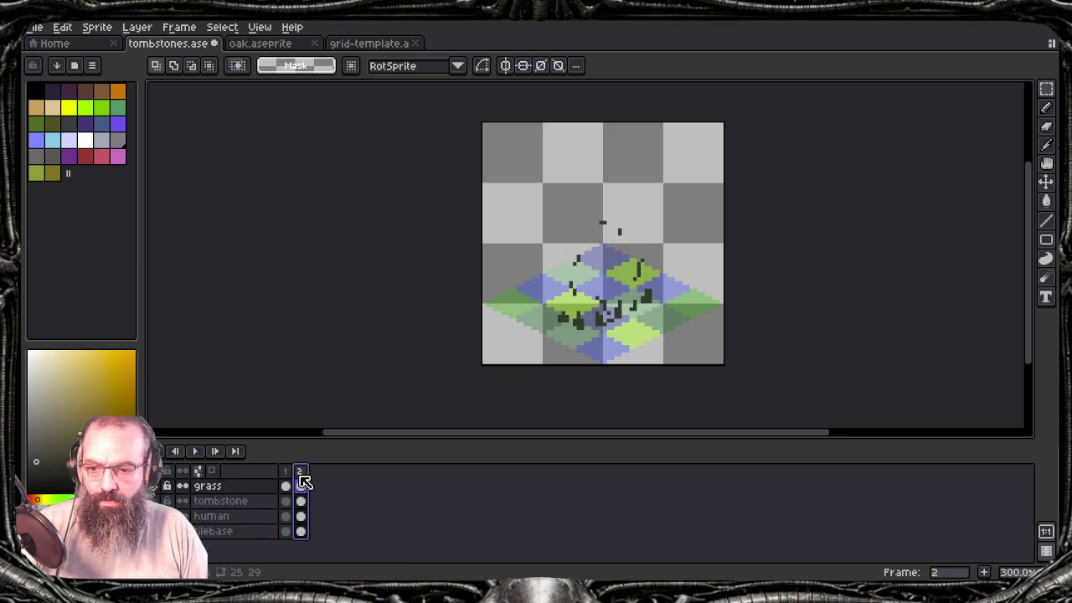
pyautogui.click(303, 472)
pyautogui.hotkey('alt', 'c')
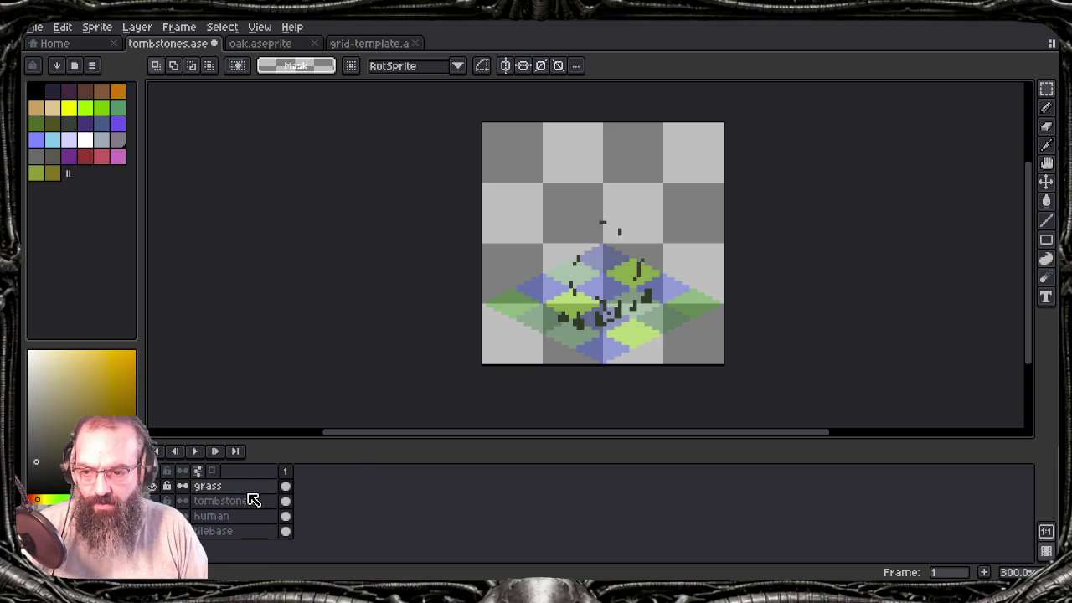
# Step: Show the tombstone over the grass tile, zoom in, and test a Magic Wand selection of dark green
pyautogui.click(179, 501)
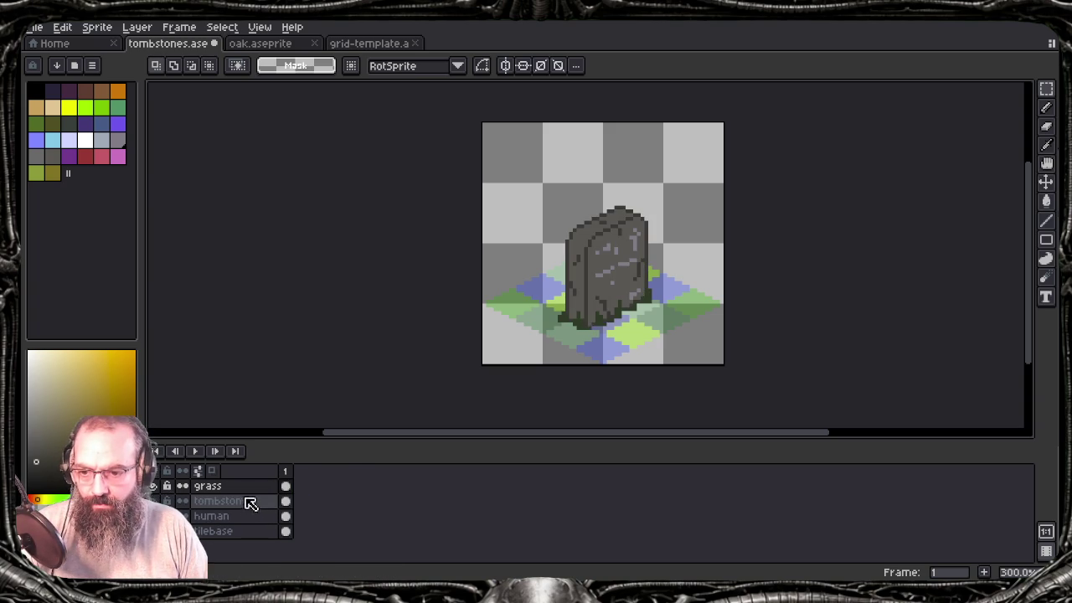
pyautogui.scroll(1, 613, 286)
pyautogui.scroll(1, 613, 287)
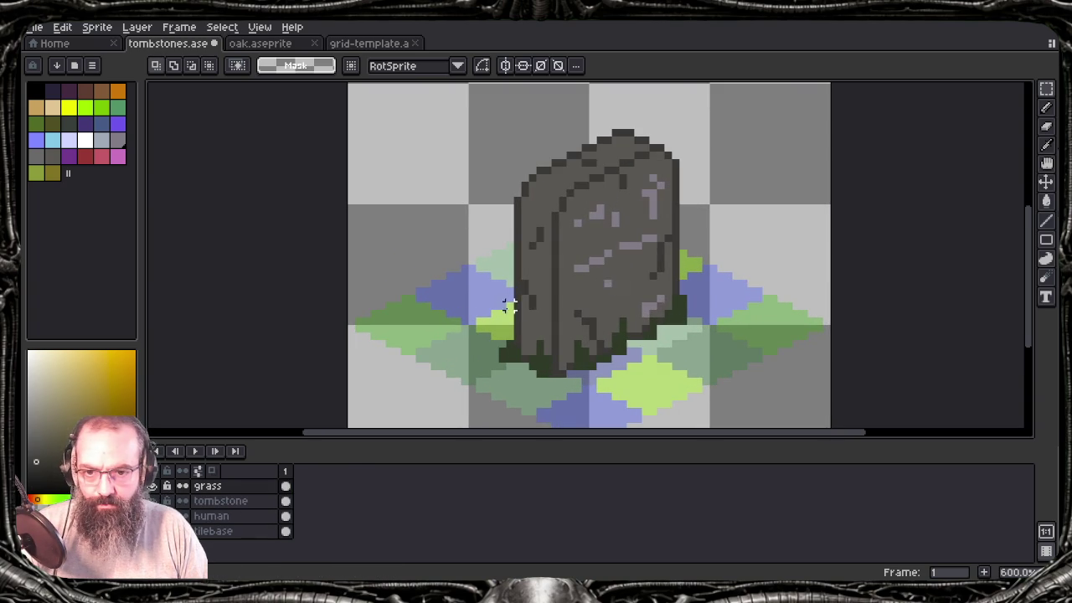
pyautogui.press('alt')
pyautogui.press('m')
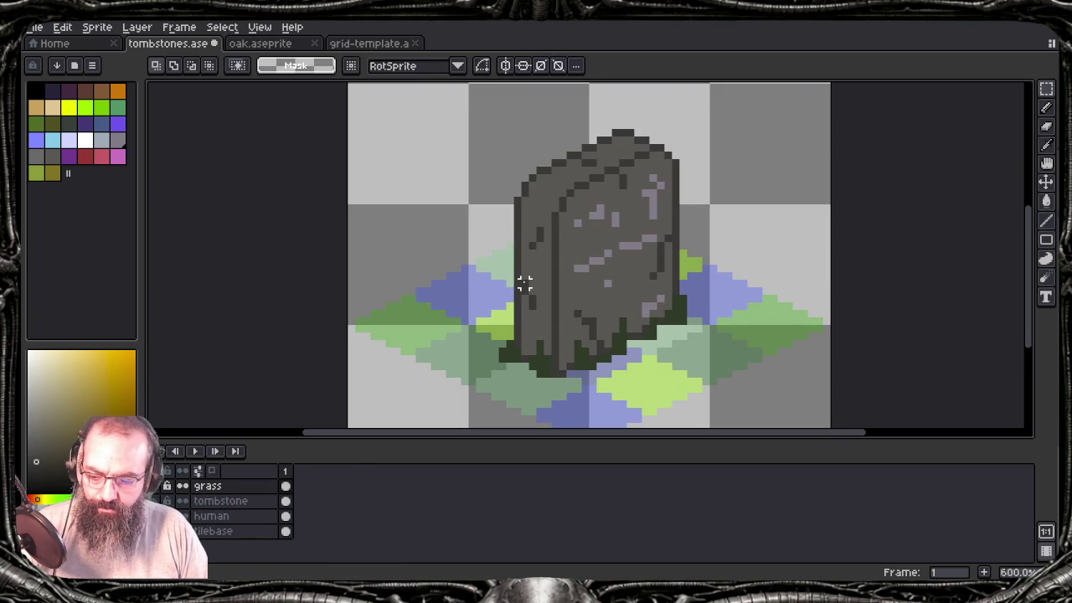
pyautogui.press('w')
pyautogui.click(525, 284)
pyautogui.hotkey('ctrl', 'd')
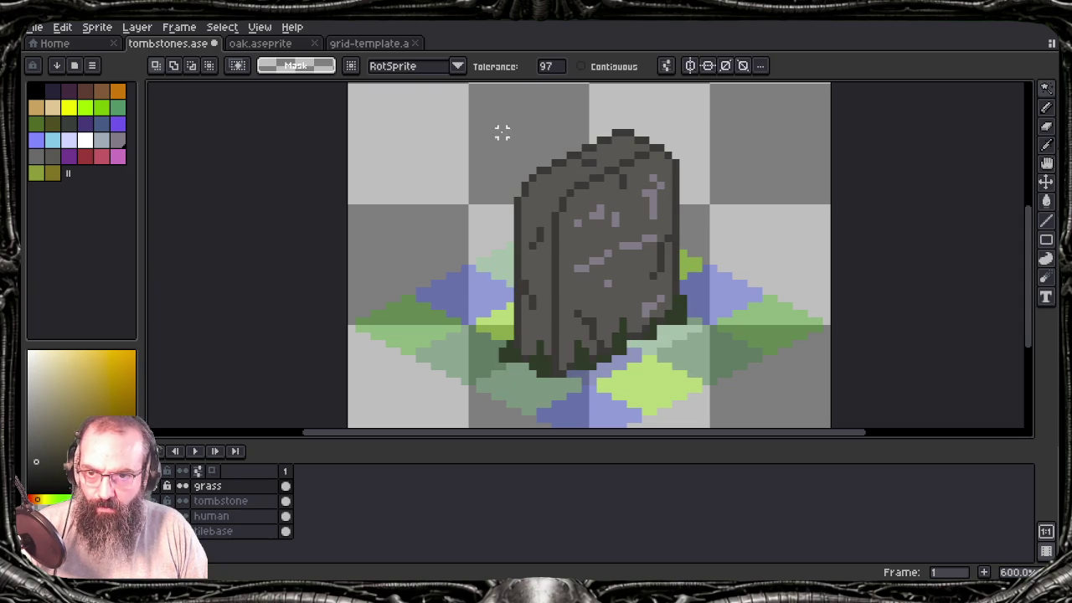
# Step: Set the Magic Wand to non-contiguous with Tolerance 0 and test-select one grey
pyautogui.click(620, 72)
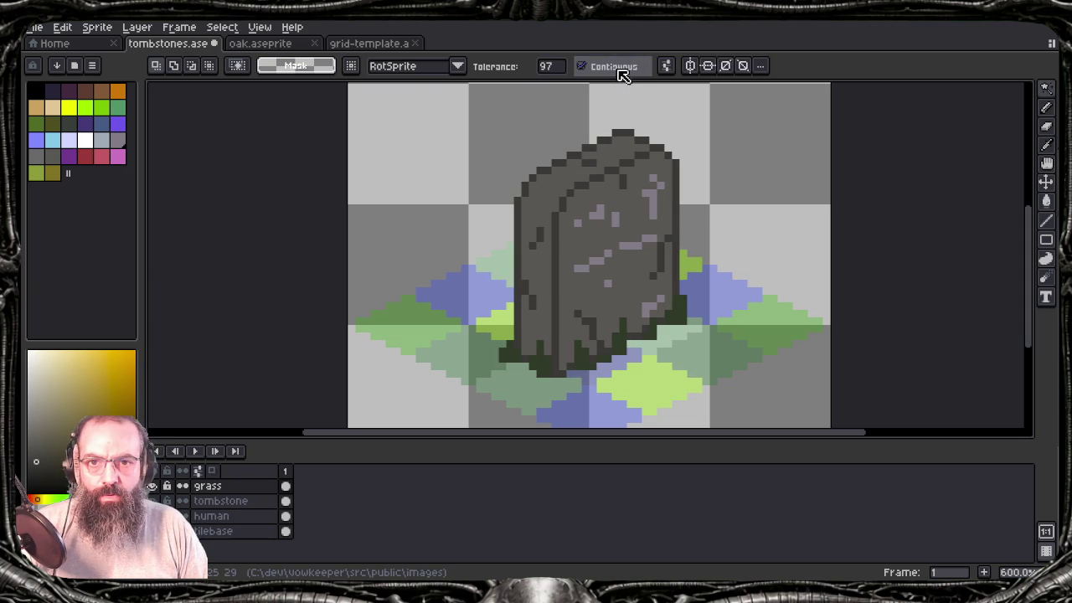
pyautogui.click(546, 67)
pyautogui.moveTo(546, 87); pyautogui.dragTo(540, 210)
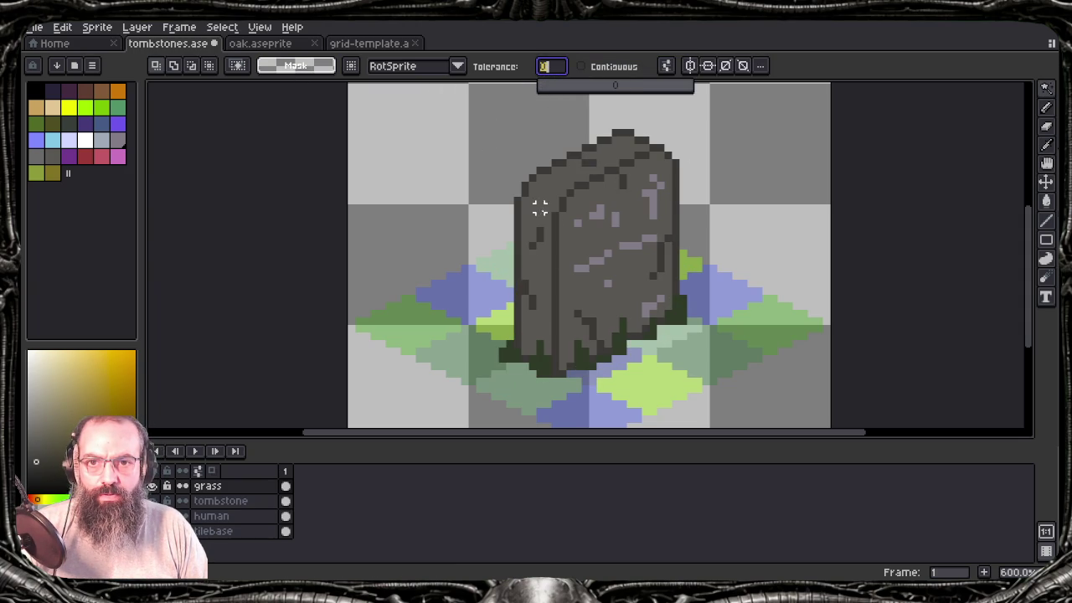
pyautogui.click(525, 289)
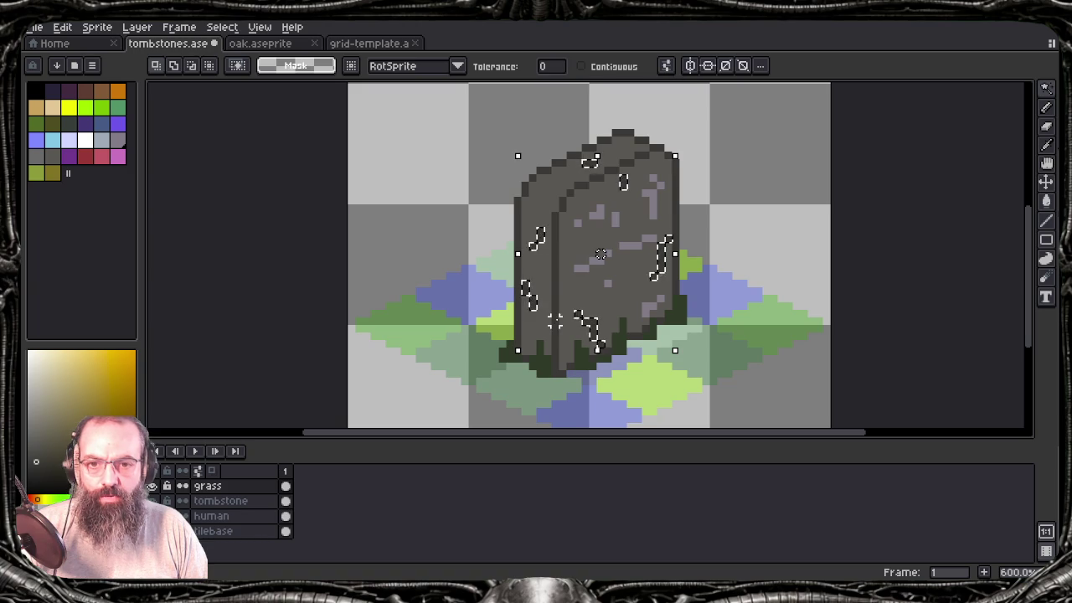
pyautogui.hotkey('ctrl', 'd')
# Step: Select then deselect the tombstone pixels, hide the moss and tombstone layers, and add a frame
pyautogui.click(225, 501)
pyautogui.keyDown('ctrl'); pyautogui.click(235, 501); pyautogui.keyUp('ctrl')
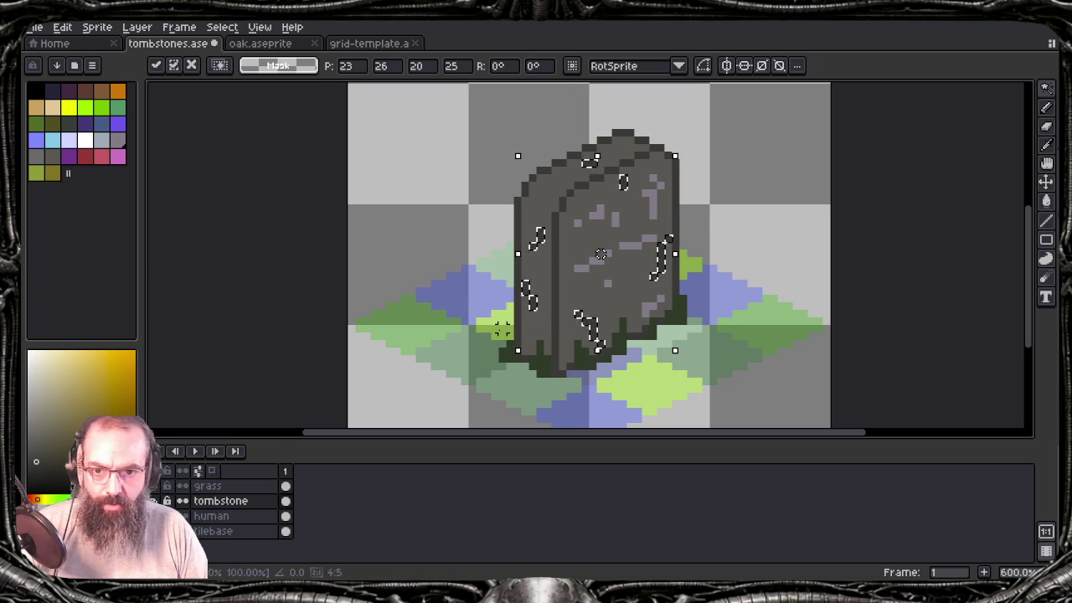
pyautogui.hotkey('ctrl', 'd')
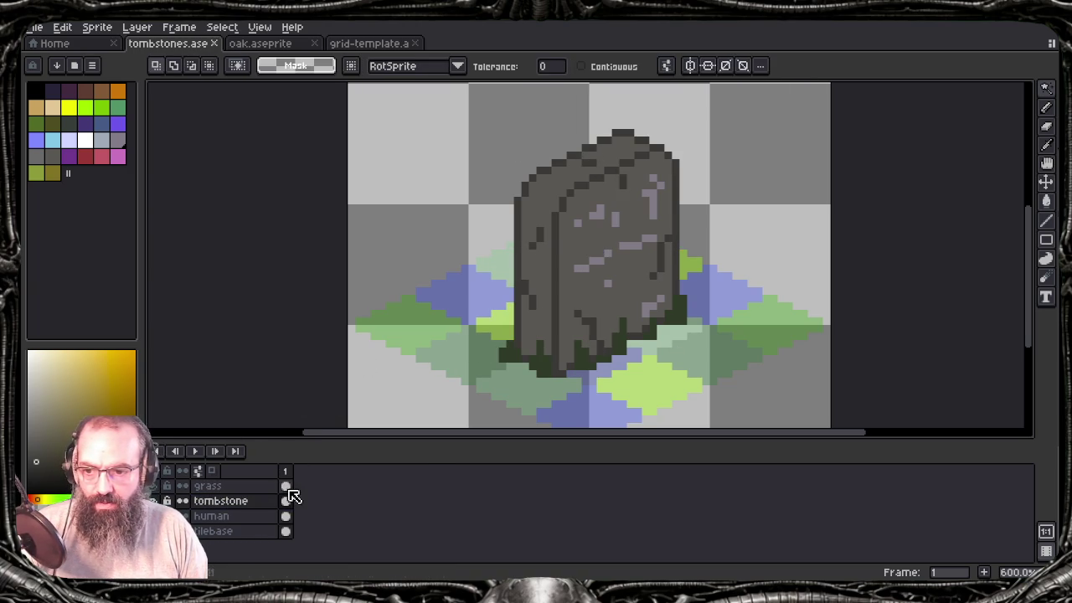
pyautogui.click(163, 500)
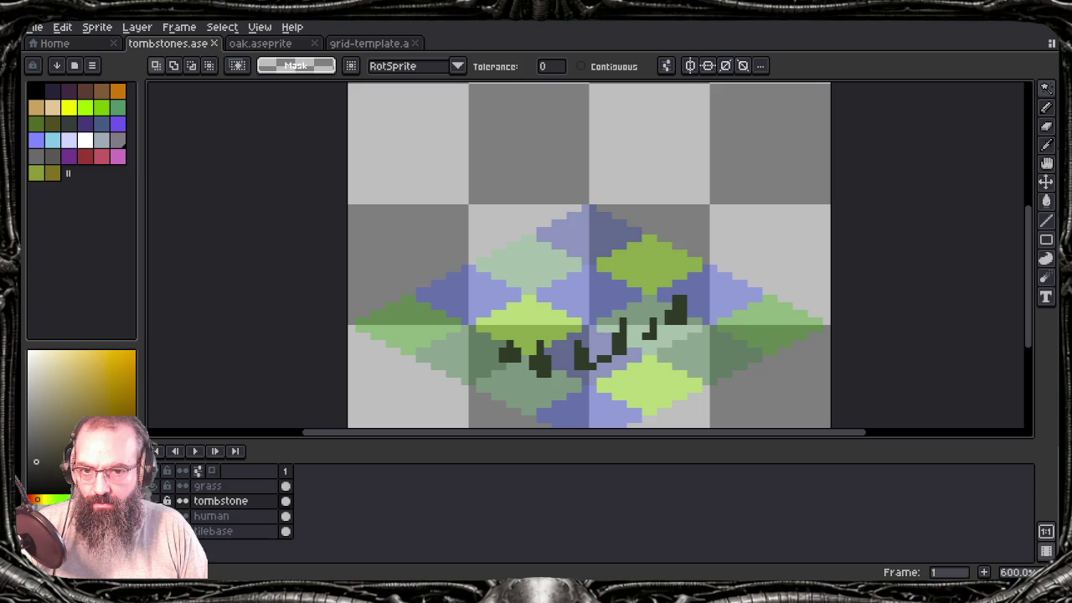
pyautogui.click(162, 499)
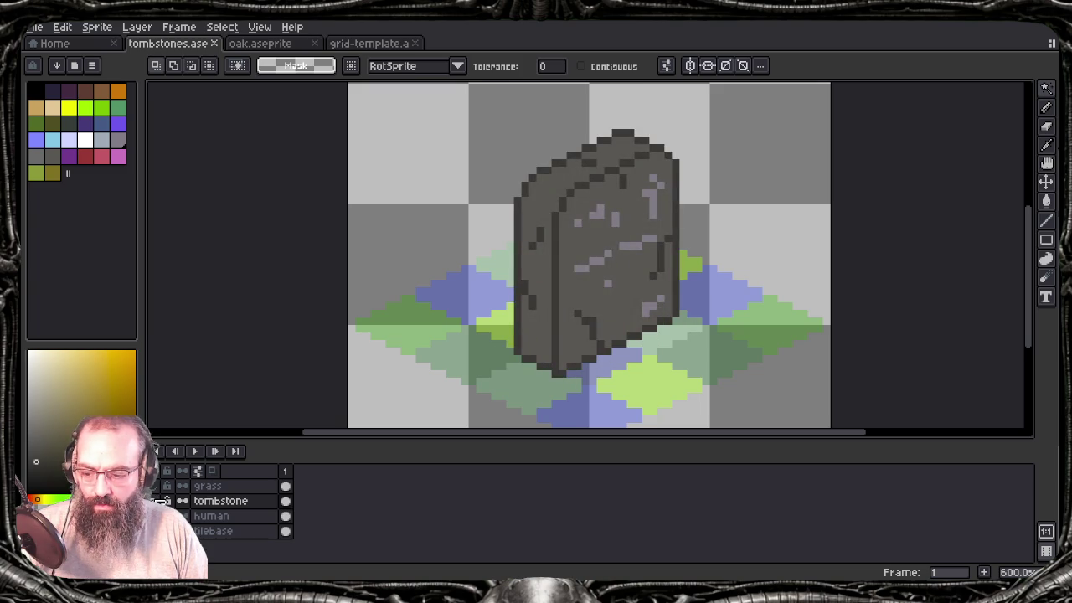
pyautogui.click(163, 500)
pyautogui.hotkey('alt', 'n')
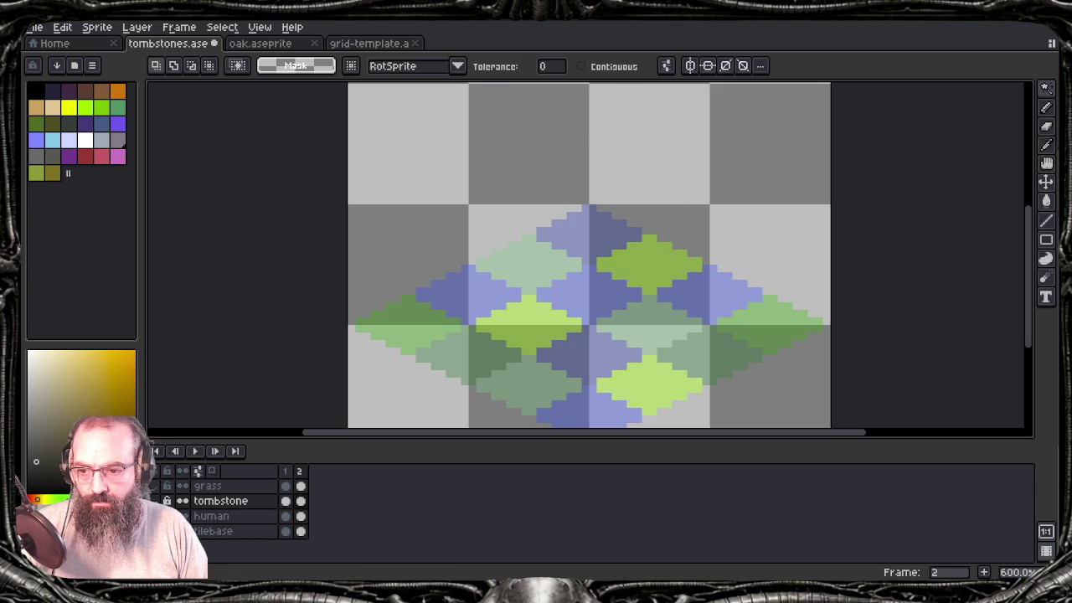
# Step: Switch to the Move tool and delete the unused human layer
pyautogui.press('v')
pyautogui.click(718, 251)
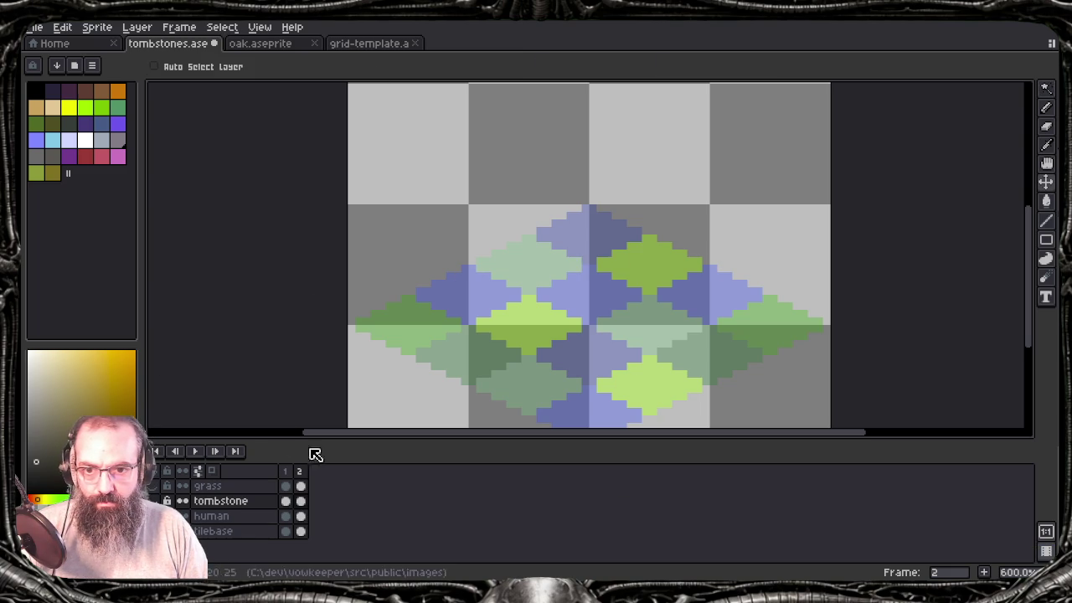
pyautogui.click(251, 521)
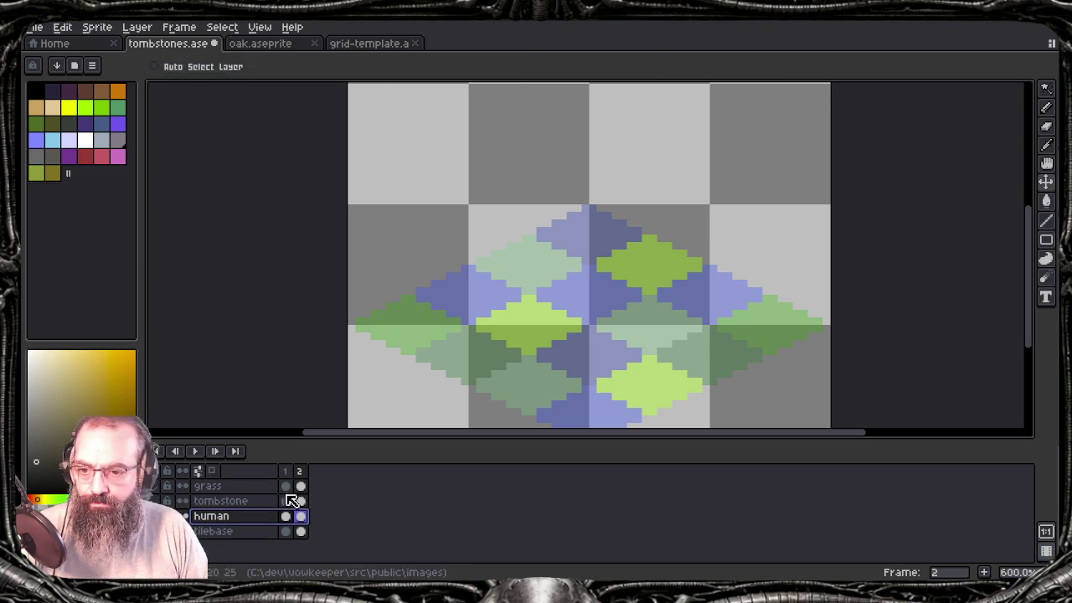
pyautogui.press('Delete')
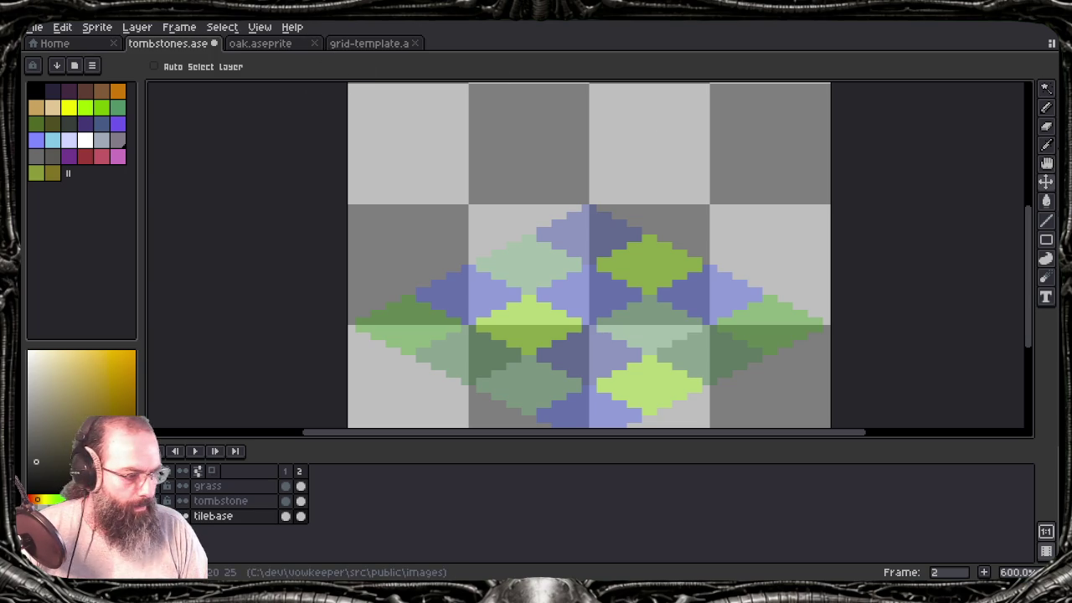
# Step: Bring the tombstone layer's cel into frame 2 on top of the tile
pyautogui.moveTo(586, 283); pyautogui.dragTo(545, 283)
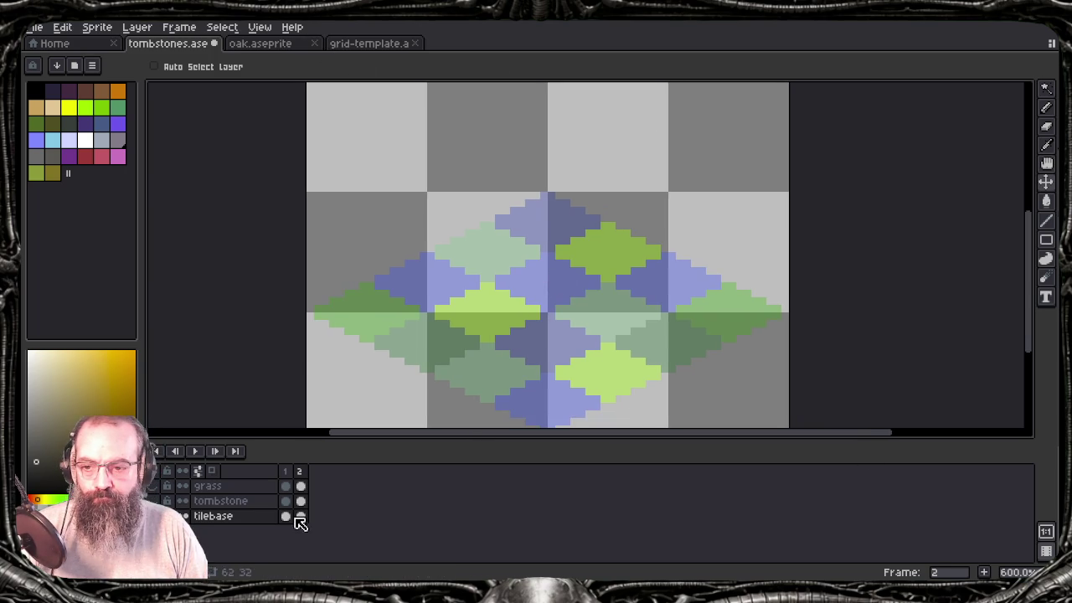
pyautogui.click(247, 501)
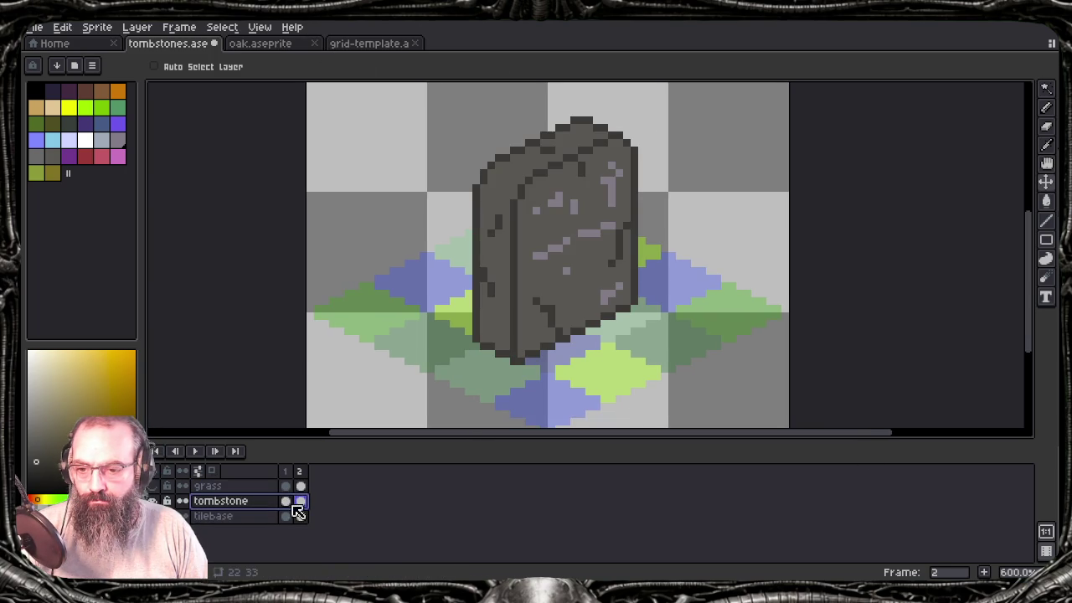
pyautogui.press('i')
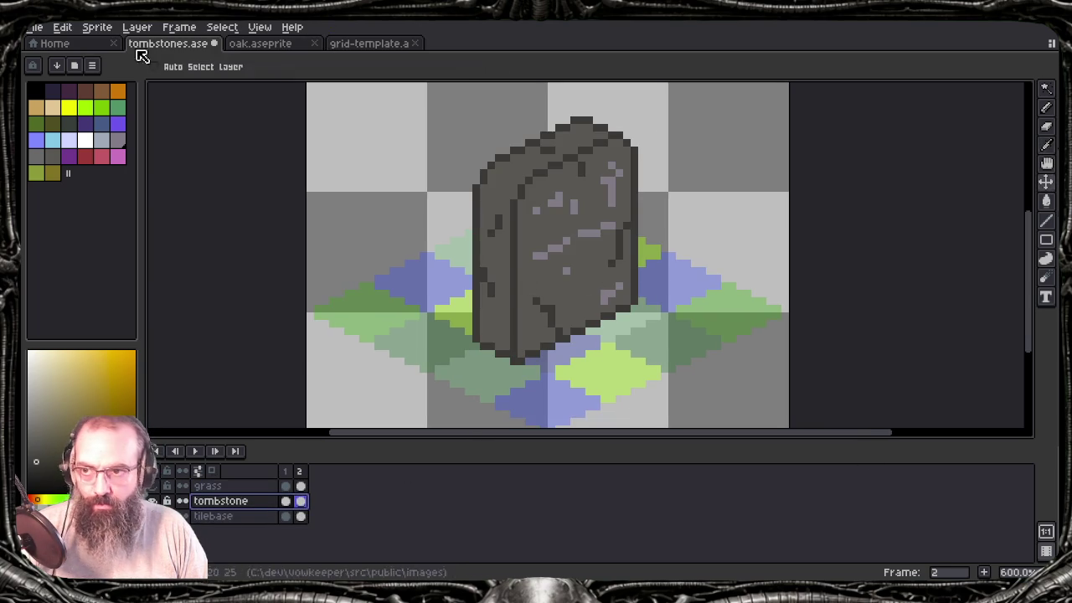
pyautogui.click(57, 65)
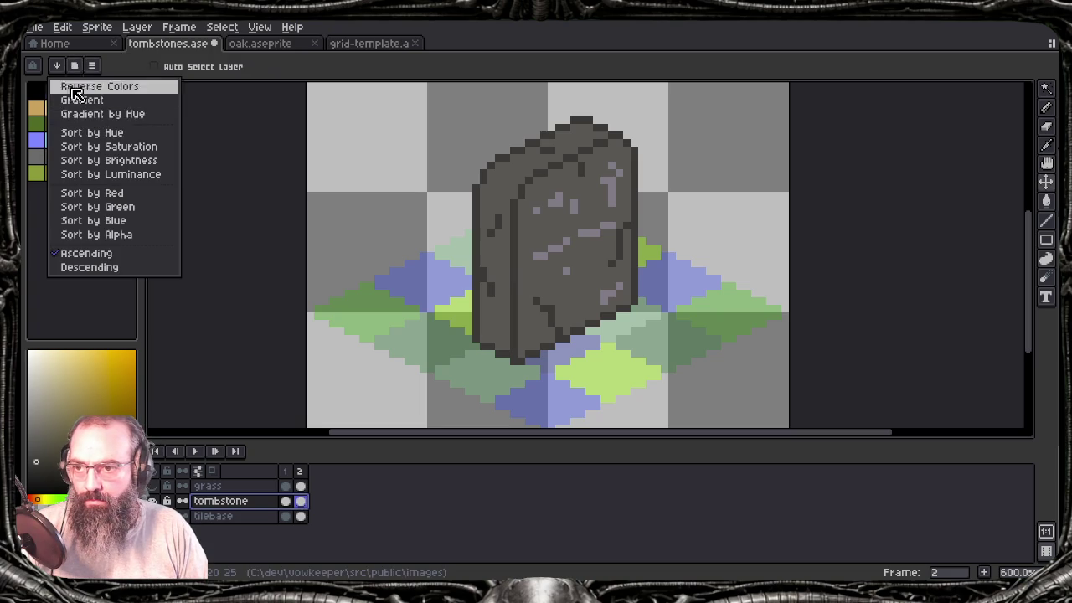
# Step: Select all colours used in the sprite and generate a new palette from the sprite
pyautogui.click(106, 67)
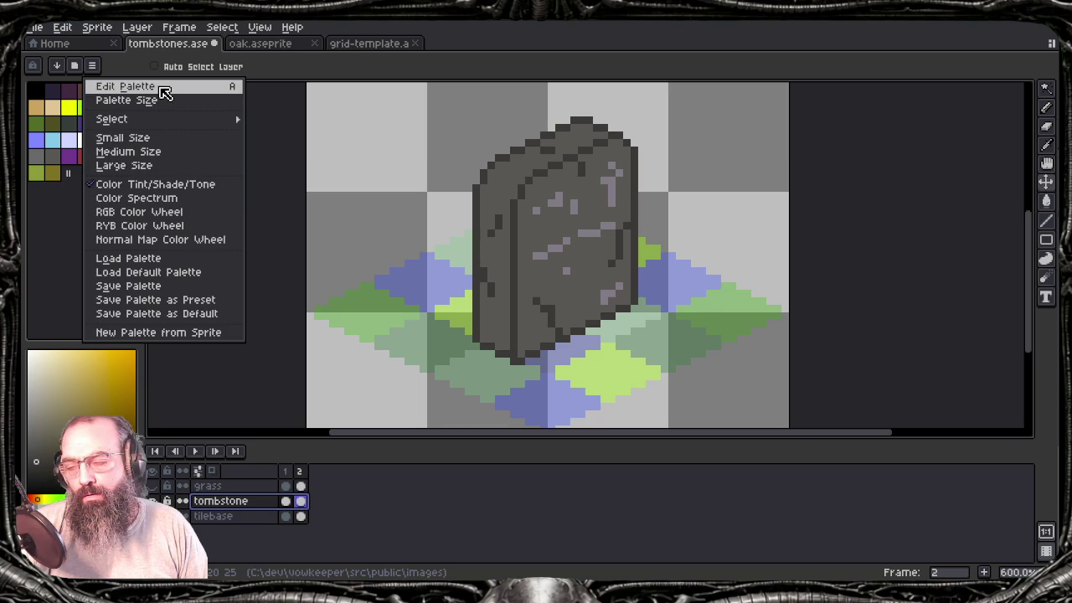
pyautogui.moveTo(159, 119)
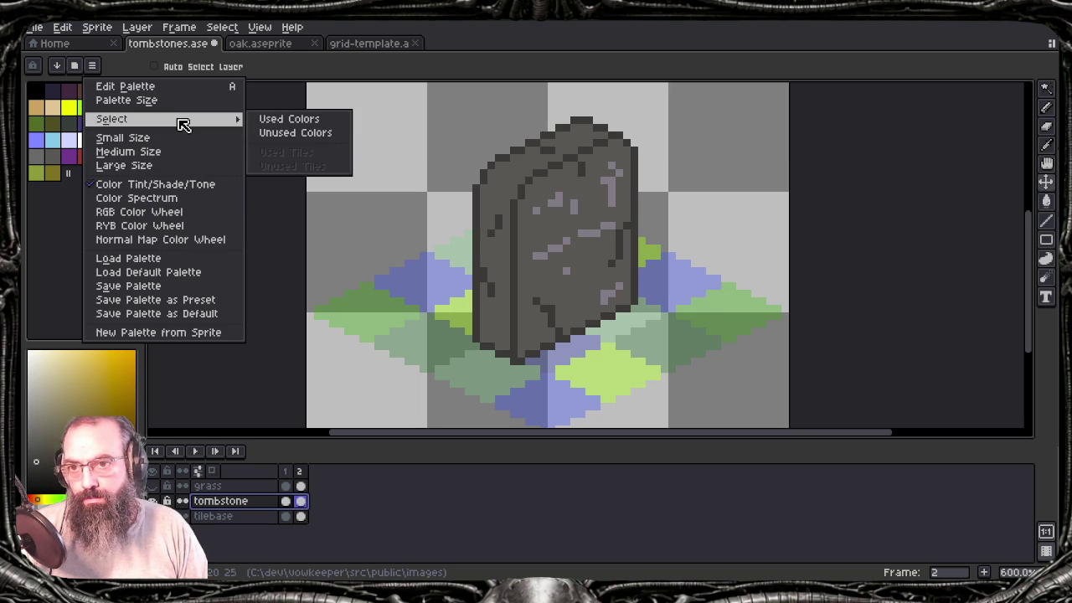
pyautogui.click(329, 121)
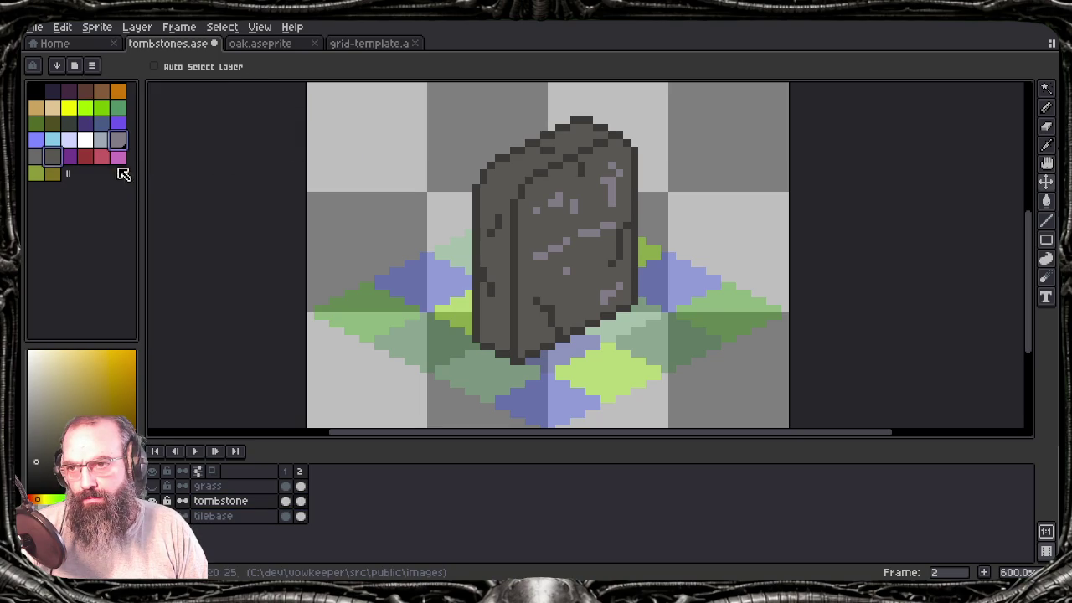
pyautogui.click(92, 66)
pyautogui.moveTo(111, 119)
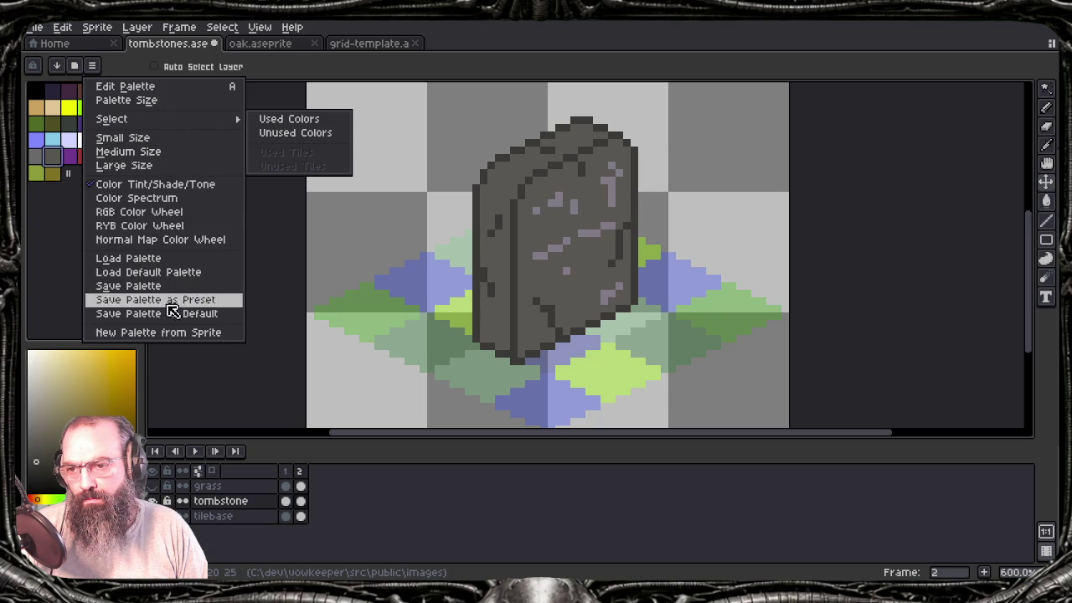
pyautogui.click(157, 333)
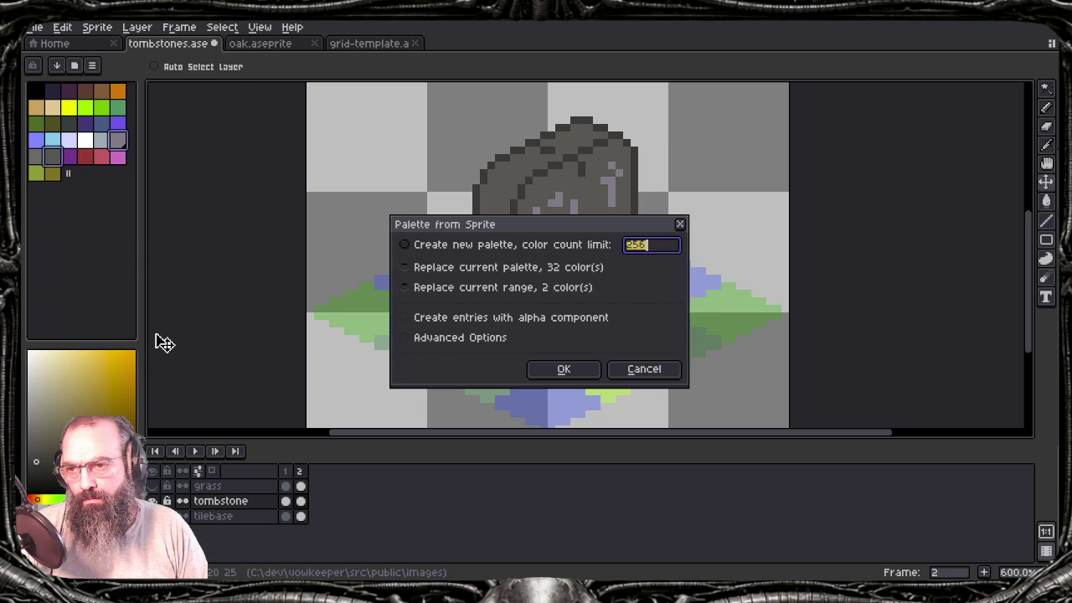
pyautogui.click(584, 375)
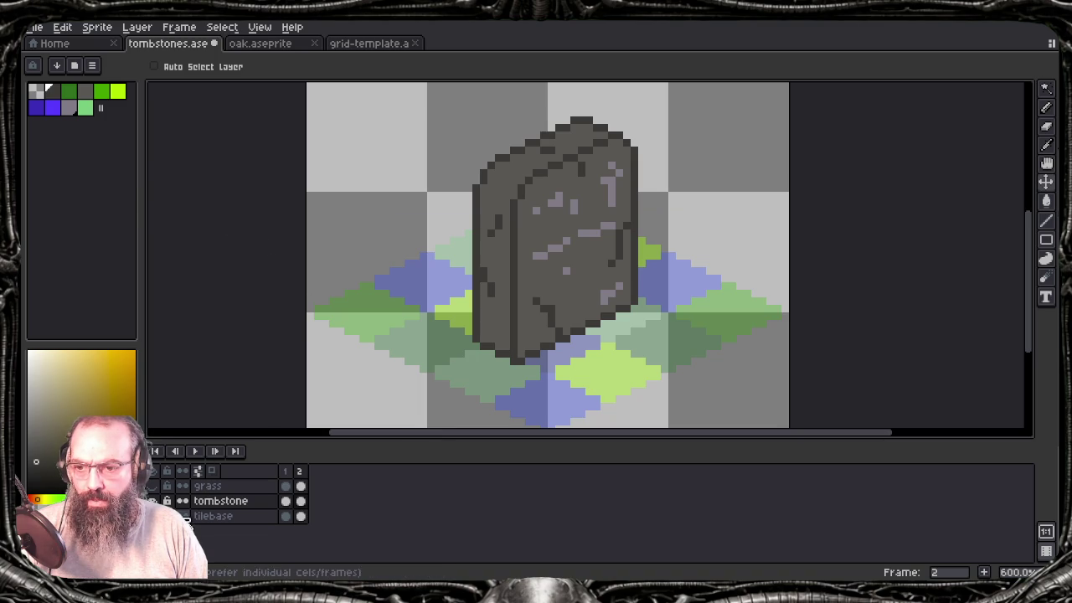
# Step: Hide the tile base layer and rebuild the palette from the tombstone's colours
pyautogui.click(153, 485)
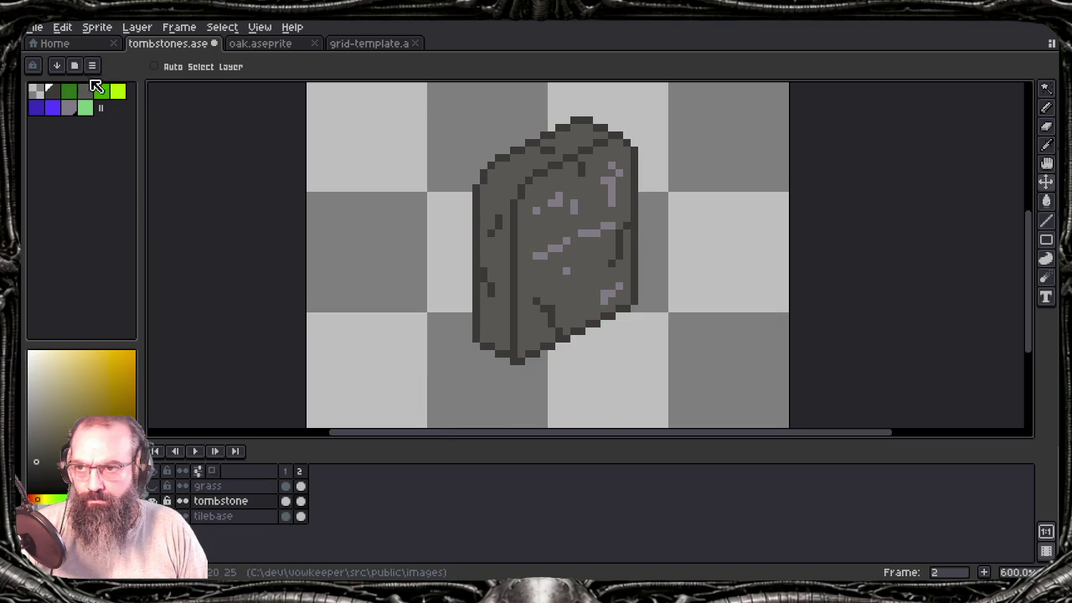
pyautogui.click(92, 65)
pyautogui.click(189, 334)
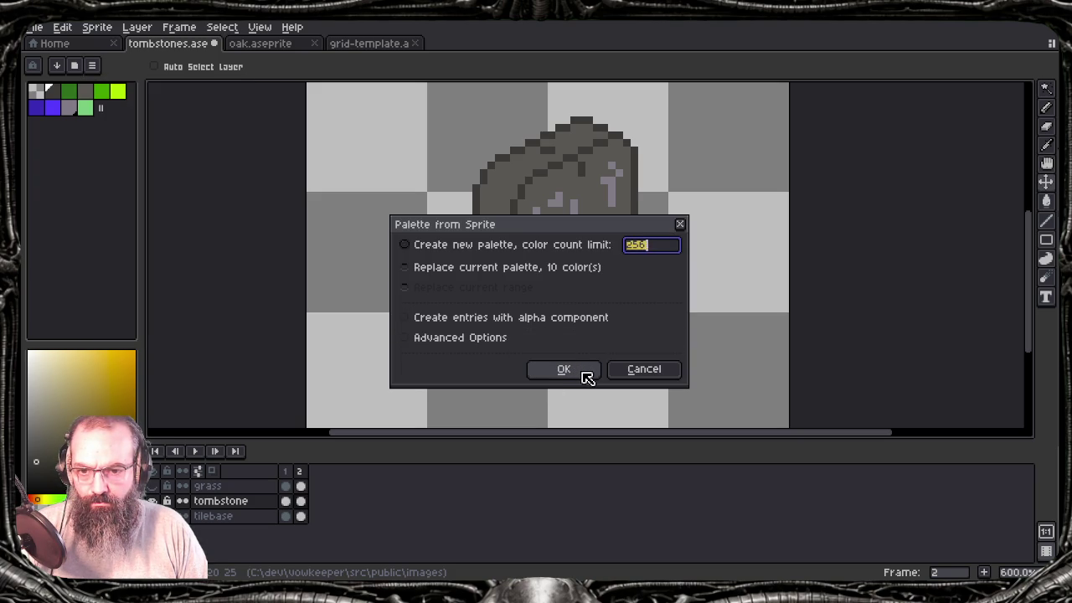
pyautogui.click(584, 374)
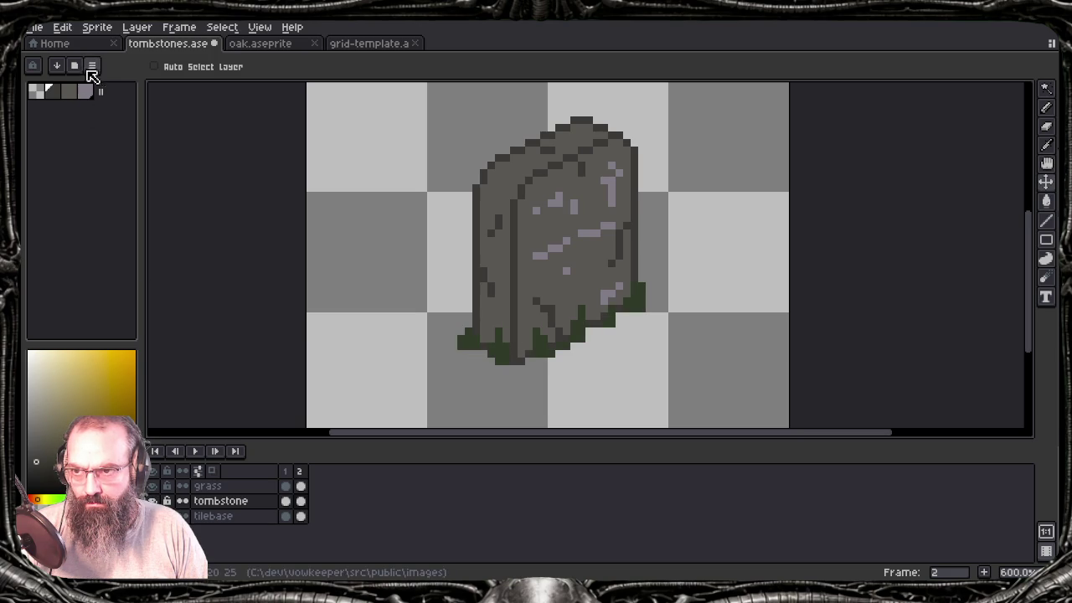
# Step: Regenerate the palette from the sprite so it also holds the moss greens
pyautogui.click(92, 66)
pyautogui.click(179, 333)
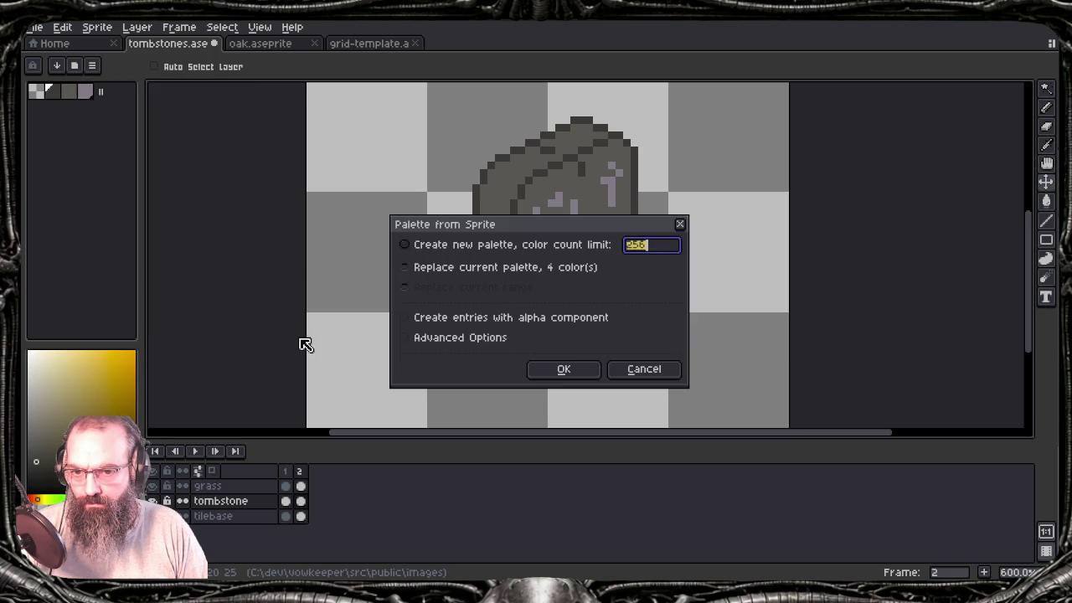
pyautogui.click(562, 368)
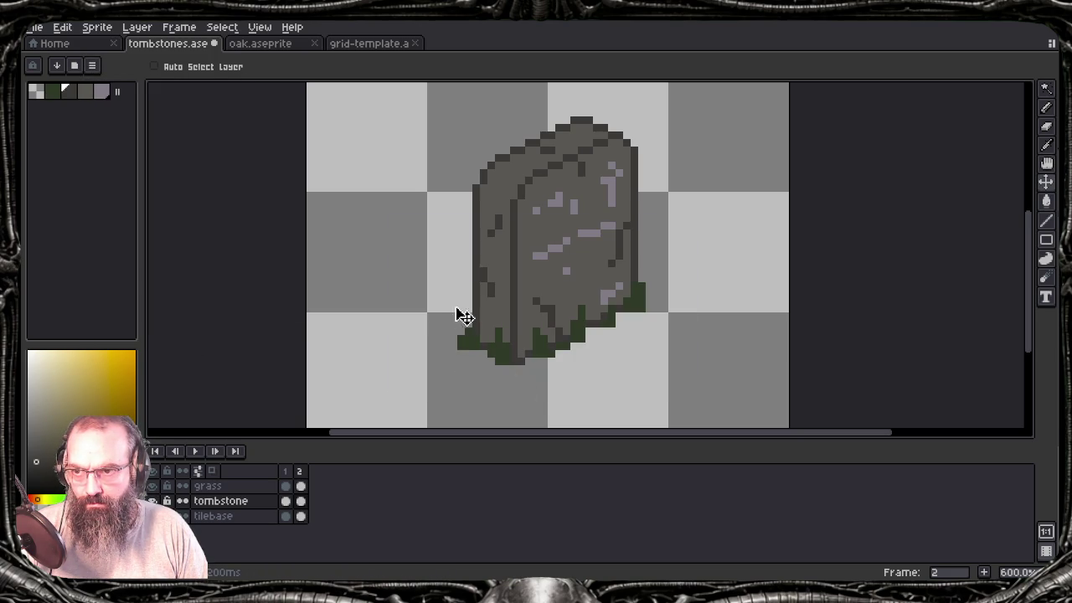
pyautogui.scroll(-1, 529, 323)
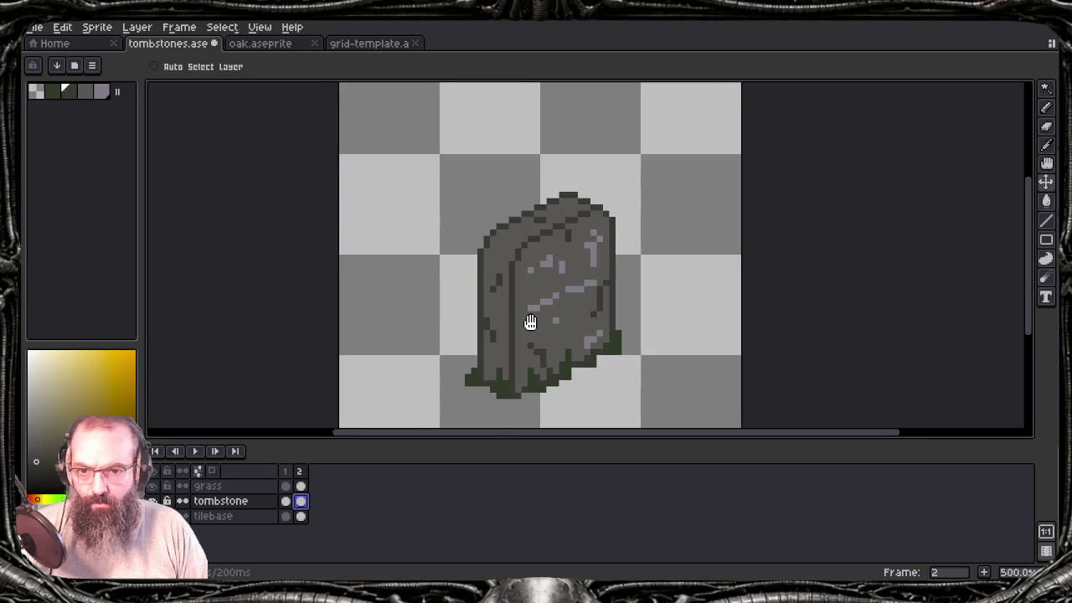
# Step: Use freehand selection to outline the lower part of frame 2's tombstone
pyautogui.scroll(-1, 541, 332)
pyautogui.moveTo(541, 333); pyautogui.dragTo(550, 346)
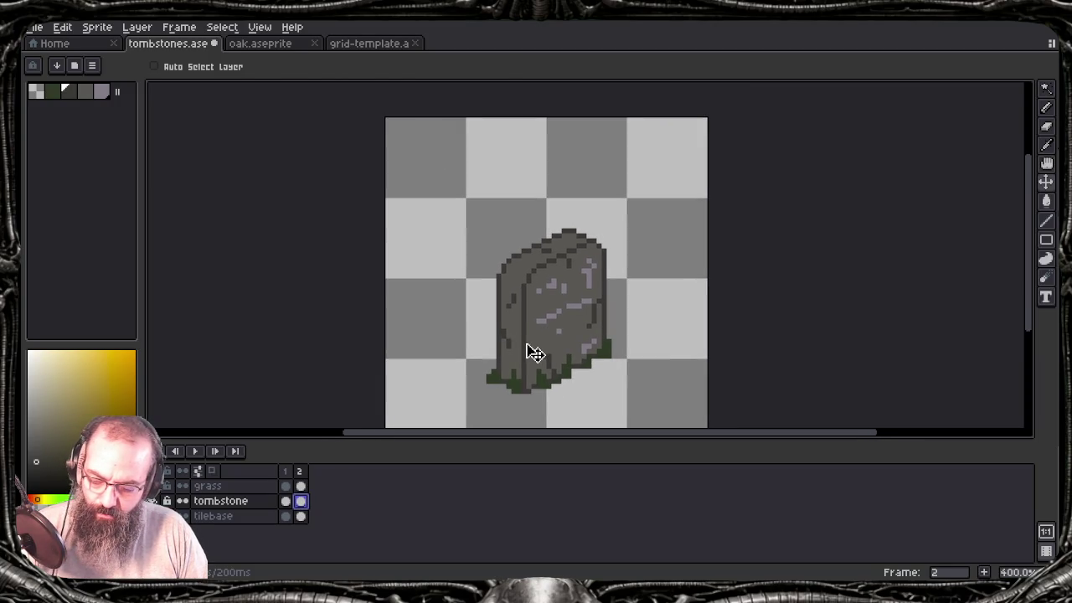
pyautogui.press('b')
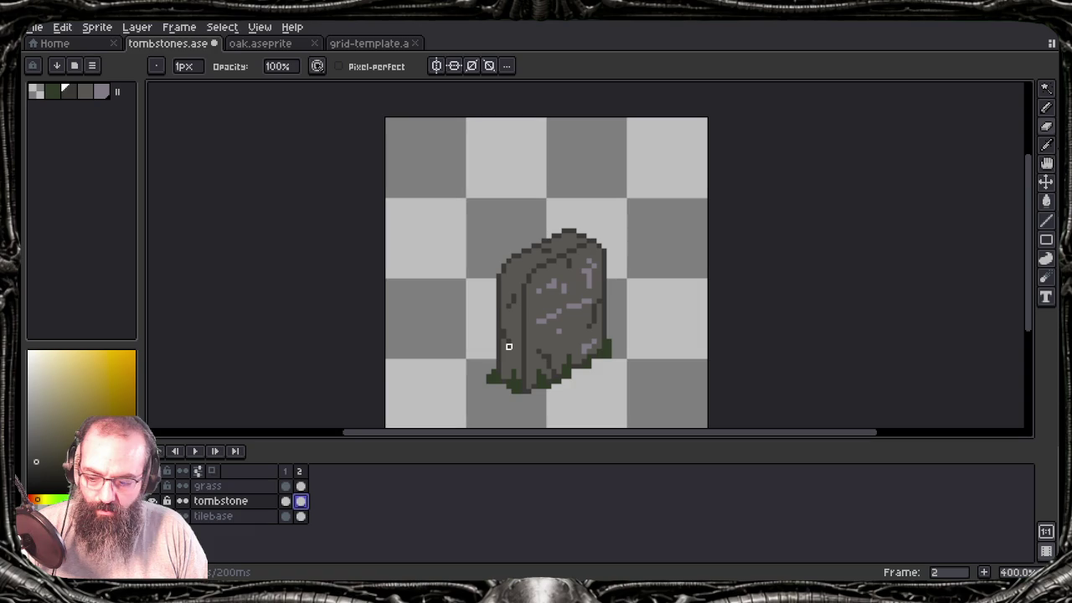
pyautogui.press('m')
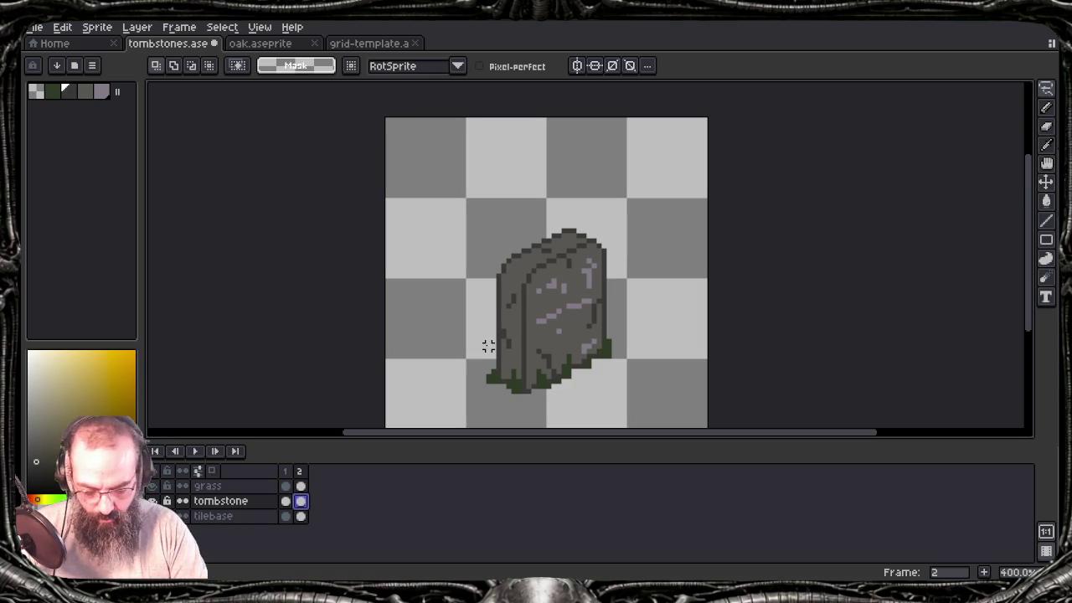
pyautogui.scroll(3, 536, 327)
pyautogui.press('Tab')
pyautogui.moveTo(437, 275)
pyautogui.mouseDown()
pyautogui.moveTo(487, 302)
pyautogui.moveTo(668, 224)
pyautogui.mouseUp()
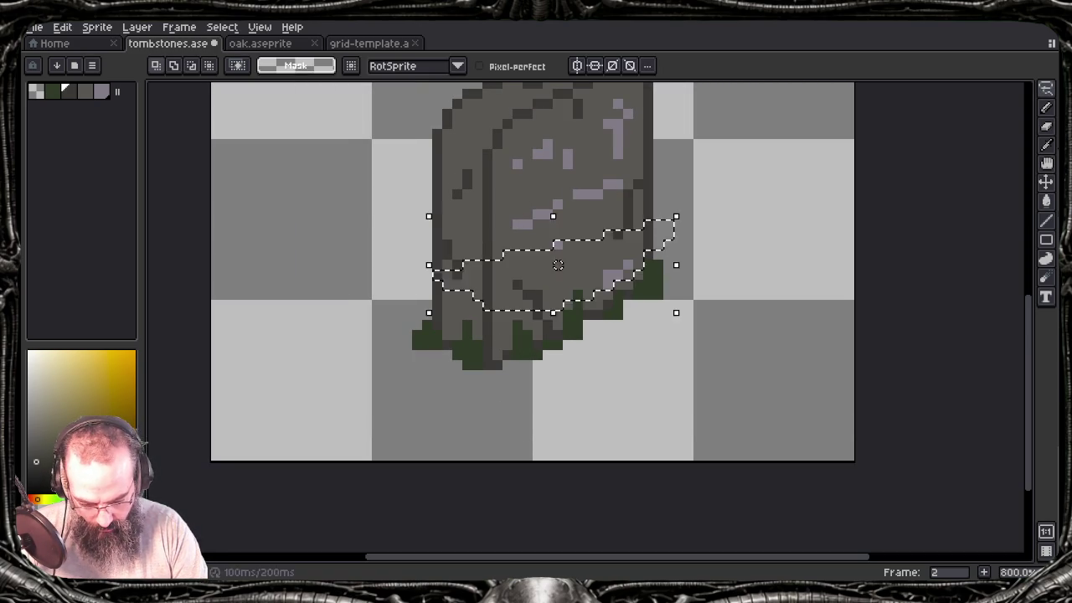
# Step: Discard that selection and remove the green grass from the tombstone's base
pyautogui.hotkey('ctrl', 'z')
pyautogui.press('Tab')
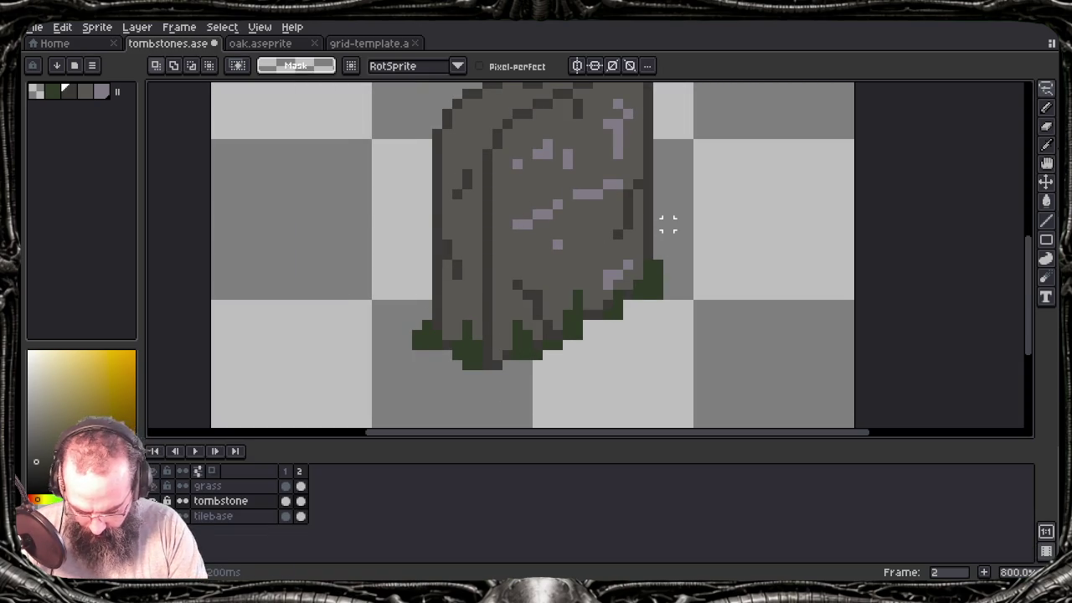
pyautogui.hotkey('ctrl', 'z')
pyautogui.press('Tab')
pyautogui.press('Tab')
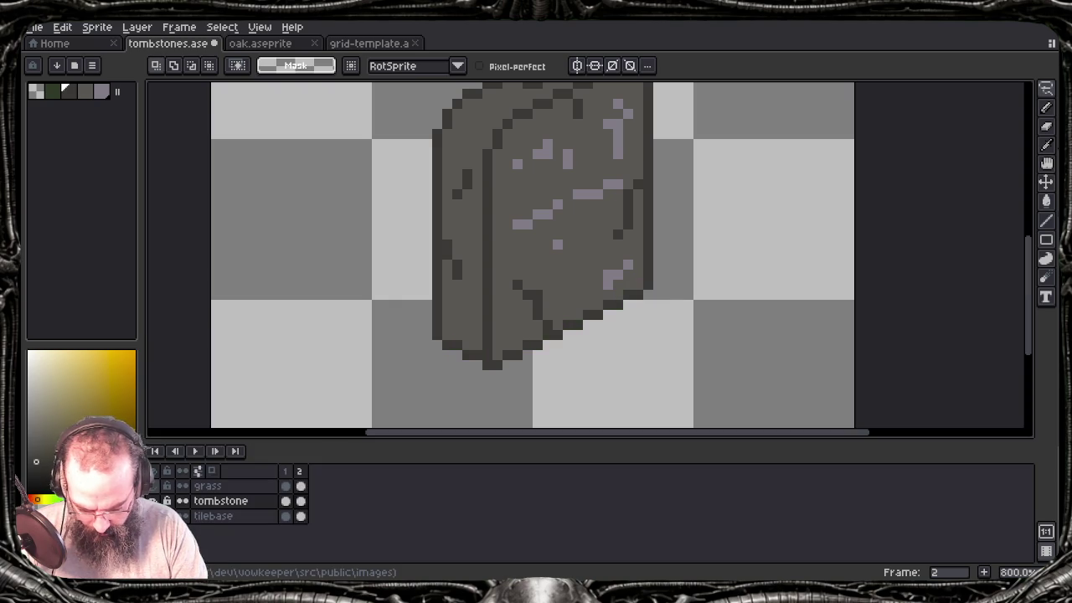
pyautogui.press('Tab')
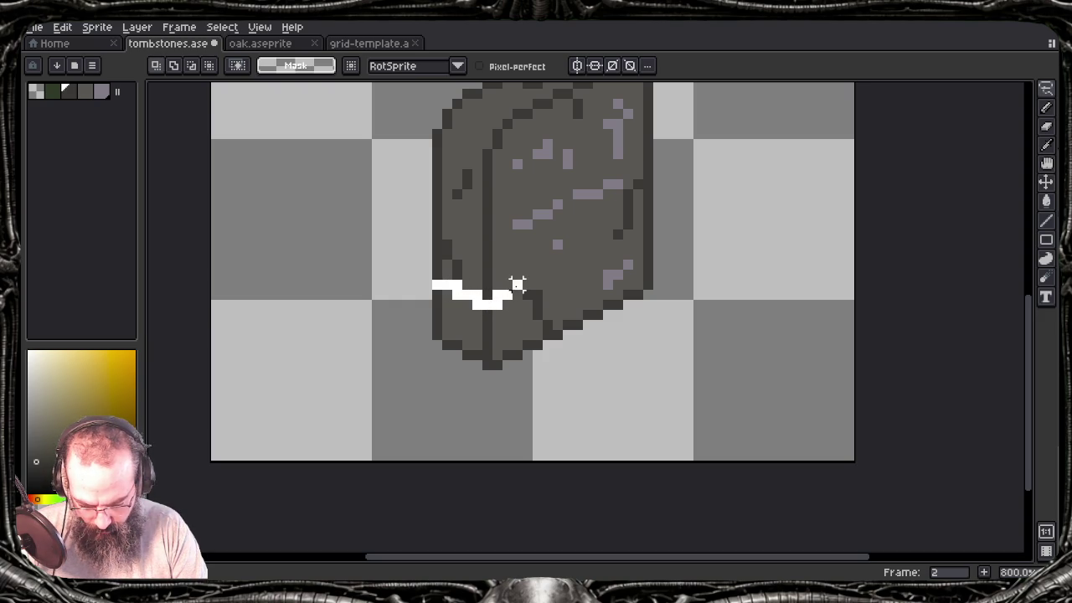
# Step: Lasso a jagged crack band plus the tombstone's top, then delete that upper part
pyautogui.moveTo(517, 284); pyautogui.dragTo(634, 204)
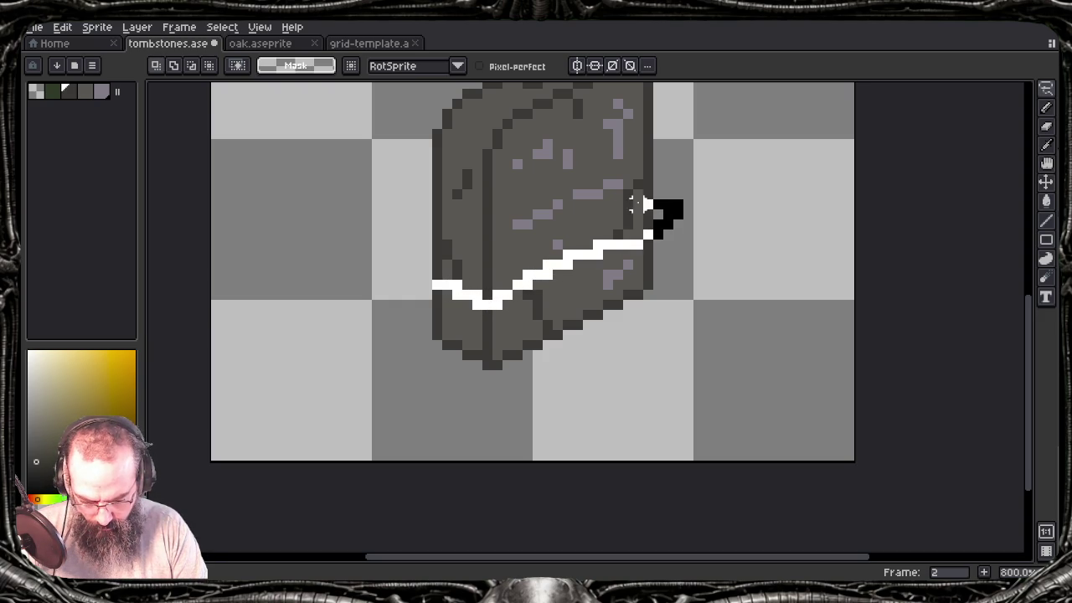
pyautogui.moveTo(634, 204); pyautogui.dragTo(412, 231)
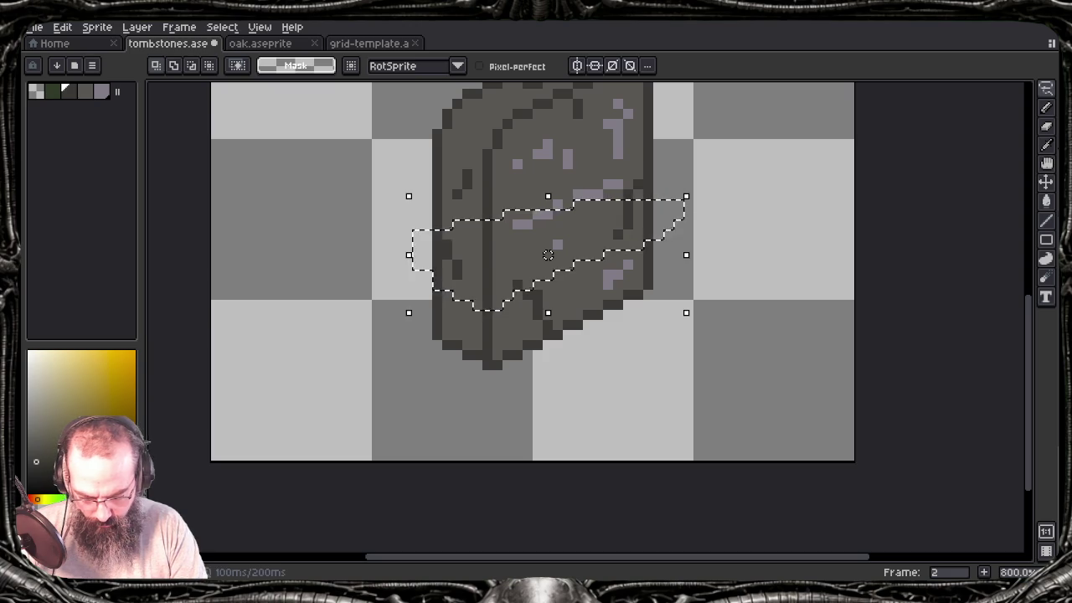
pyautogui.moveTo(578, 170); pyautogui.dragTo(591, 343)
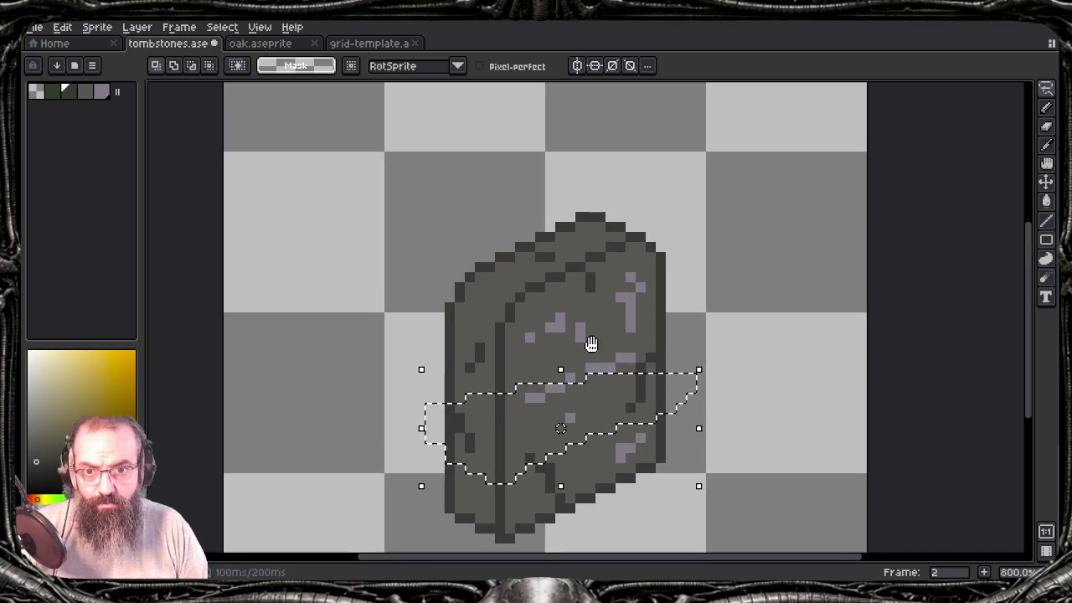
pyautogui.moveTo(376, 356)
pyautogui.mouseDown()
pyautogui.moveTo(598, 162)
pyautogui.moveTo(718, 347)
pyautogui.moveTo(678, 378)
pyautogui.moveTo(699, 373)
pyautogui.mouseUp()
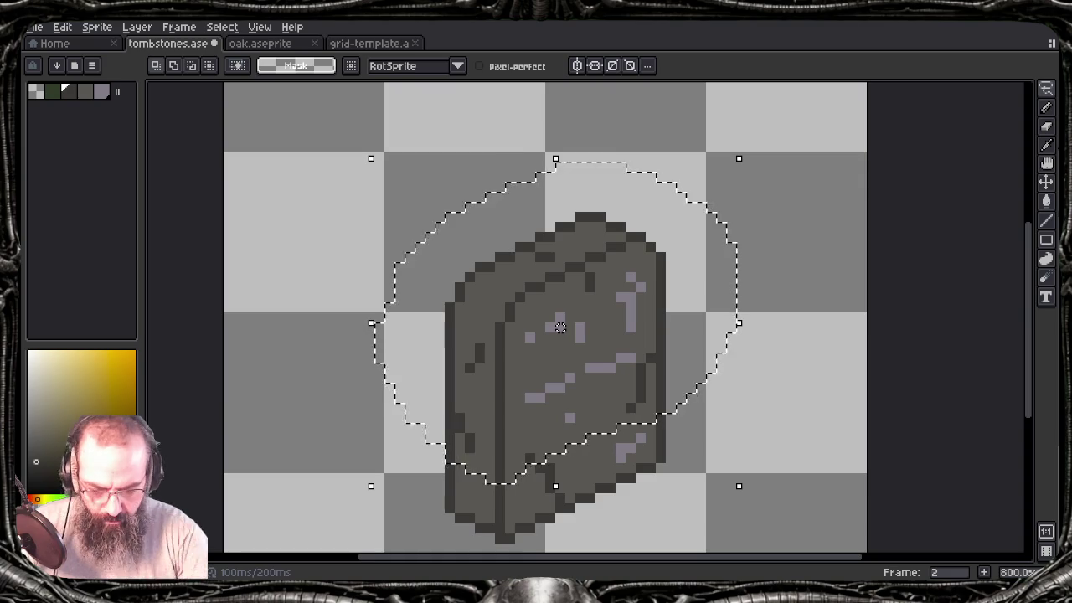
pyautogui.press('Delete')
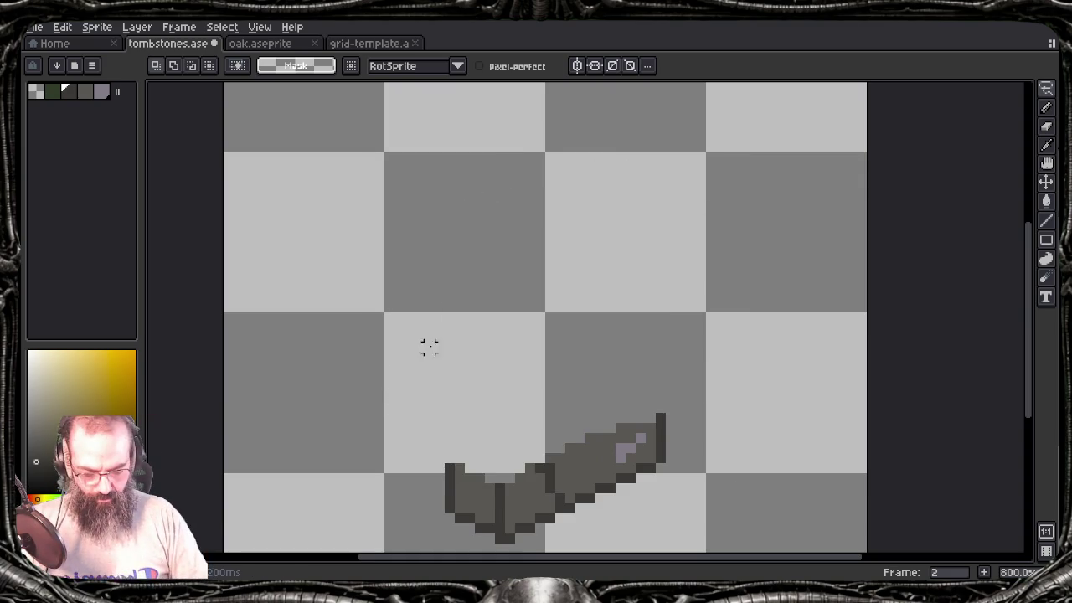
pyautogui.moveTo(428, 347); pyautogui.dragTo(383, 233)
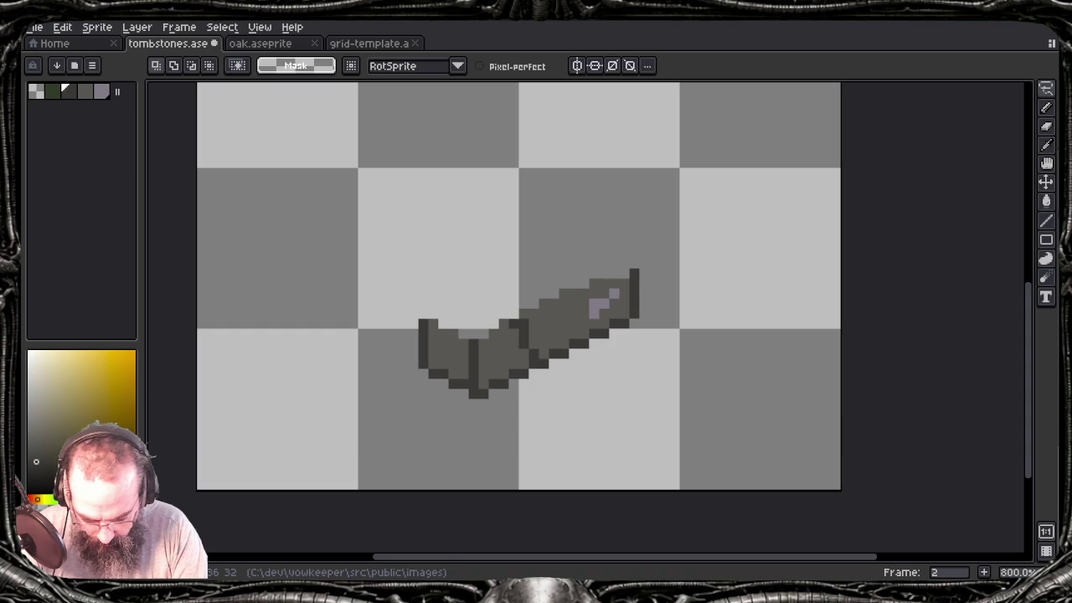
# Step: Turn on onion skin and move the broken tombstone base right onto the tile
pyautogui.press('b')
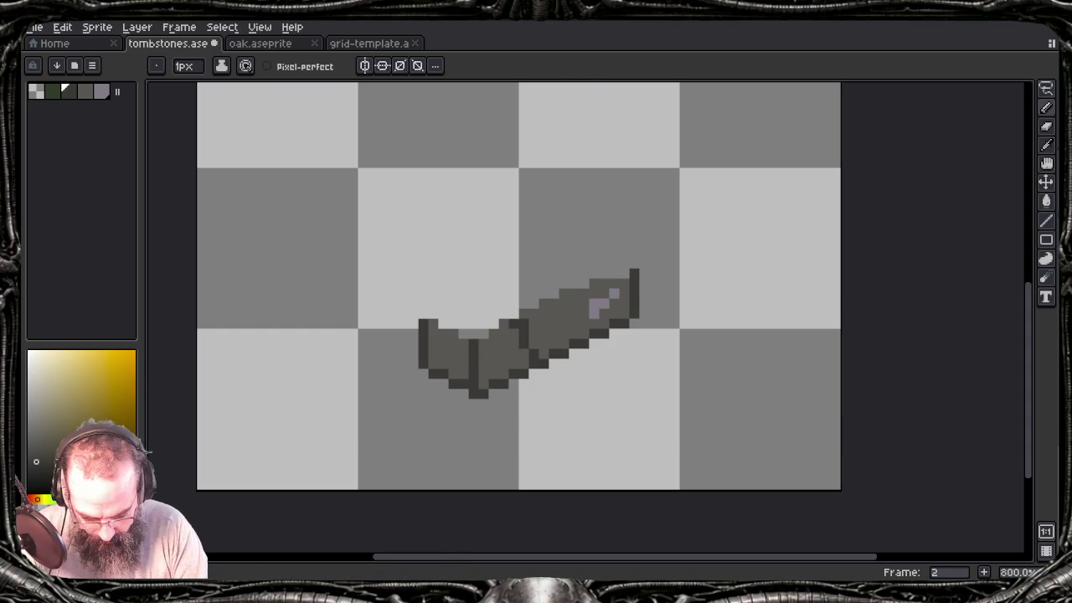
pyautogui.press('e')
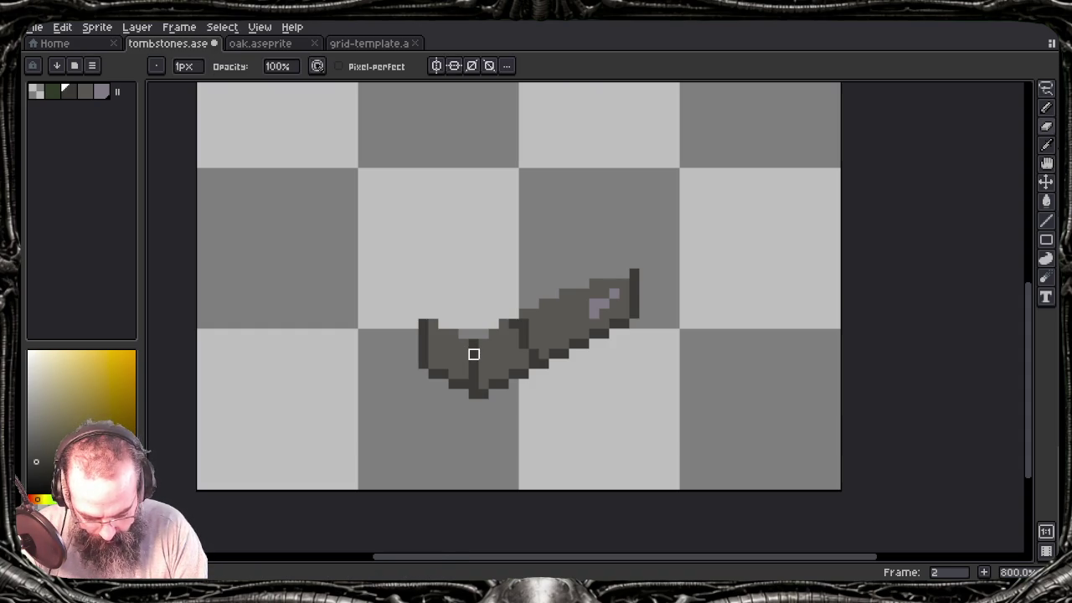
pyautogui.press('Tab')
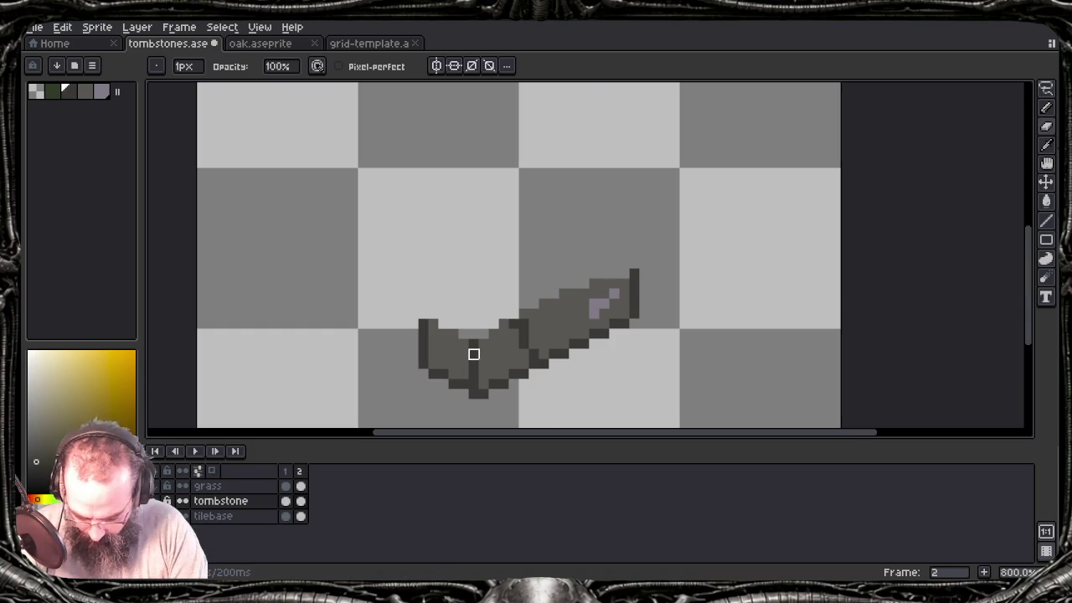
pyautogui.press('F3')
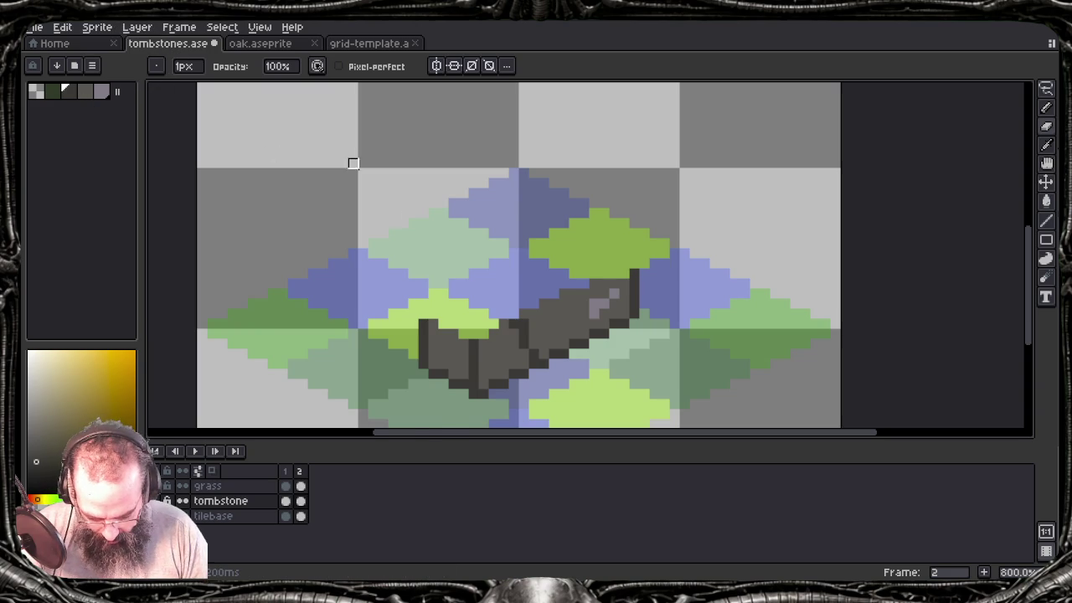
pyautogui.moveTo(620, 273); pyautogui.dragTo(607, 232)
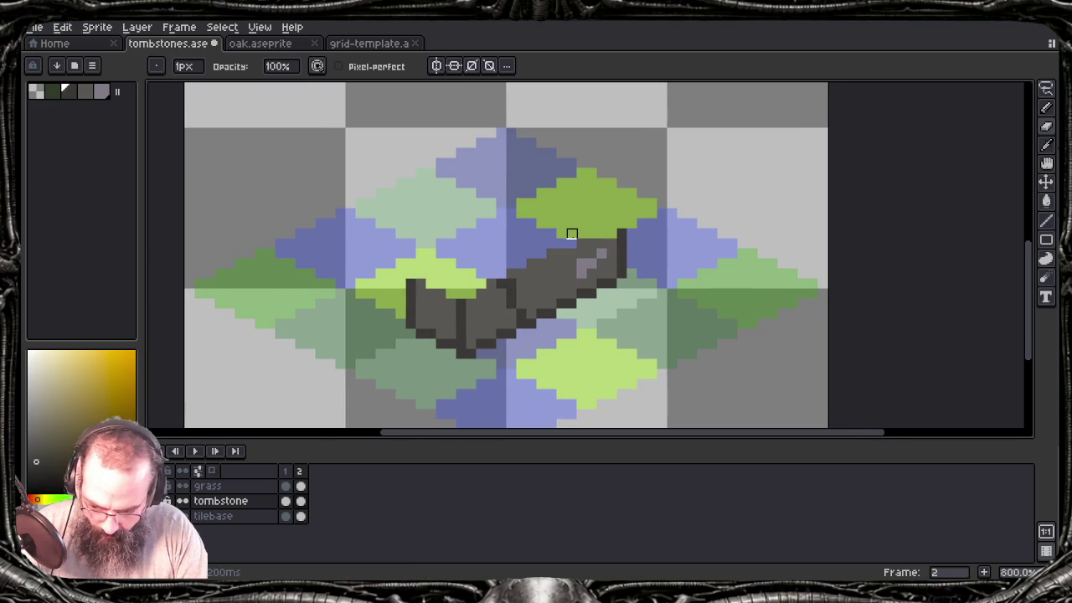
pyautogui.press('v')
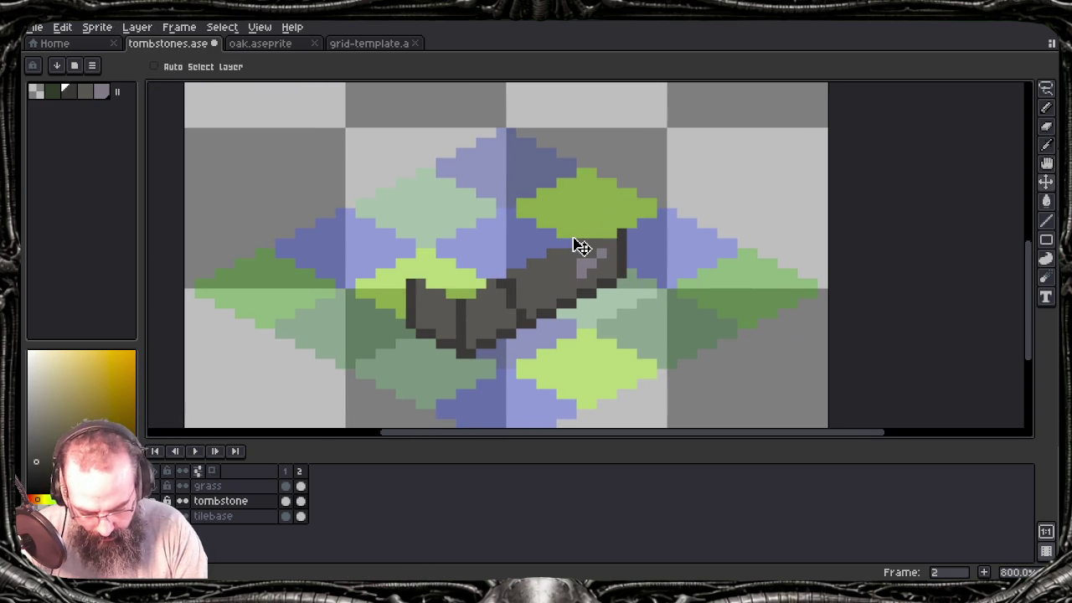
pyautogui.moveTo(562, 293)
pyautogui.mouseDown()
pyautogui.moveTo(581, 304)
pyautogui.moveTo(600, 293)
pyautogui.mouseUp()
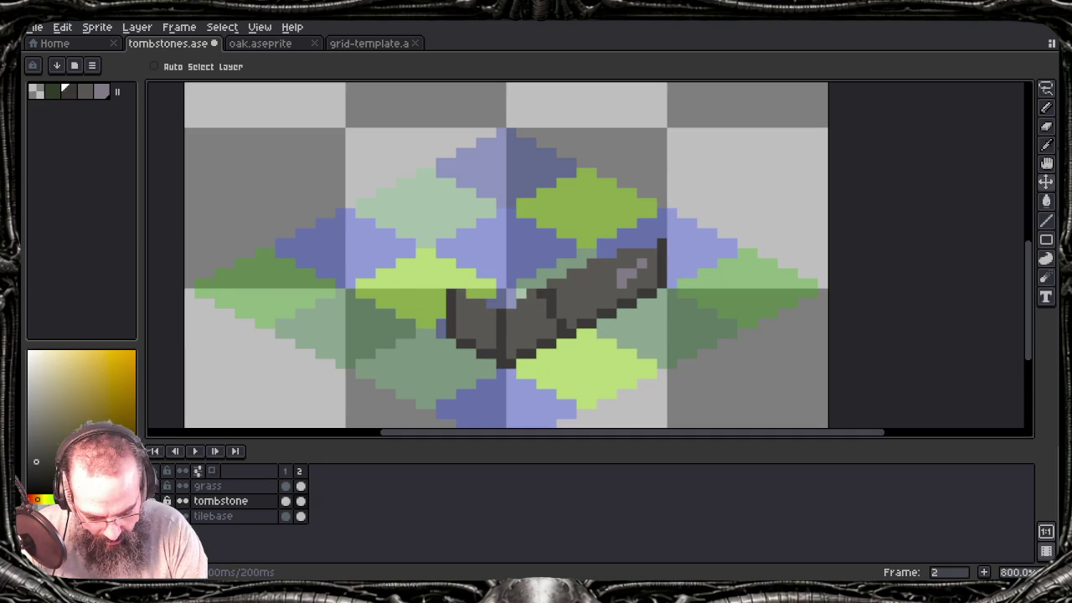
pyautogui.press('b')
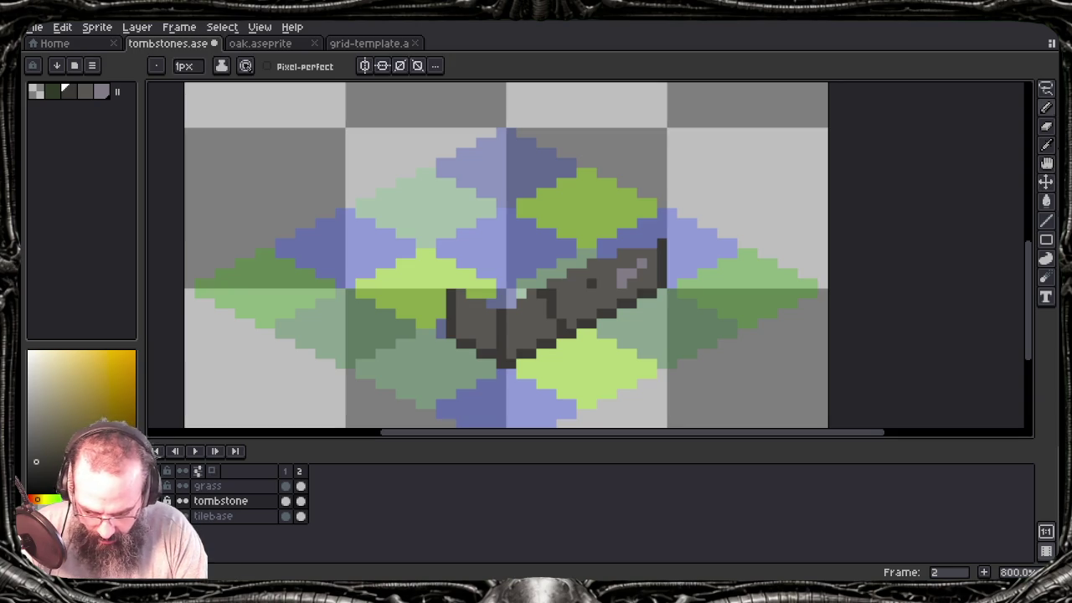
# Step: Draw dark line edges of the fallen slab left of the base, redoing the misplaced lower edge
pyautogui.press('l')
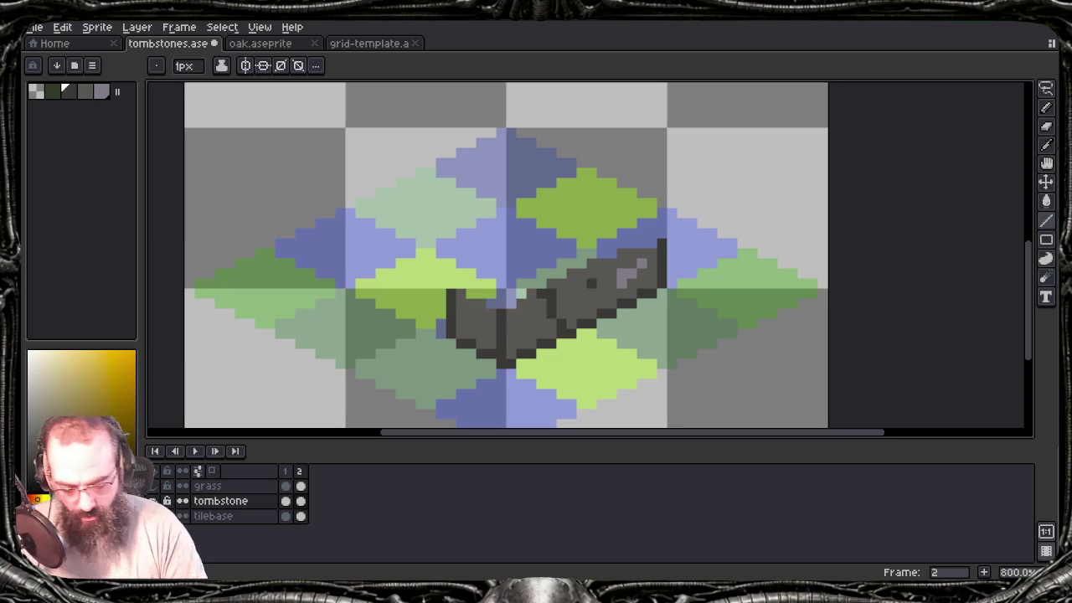
pyautogui.moveTo(442, 334); pyautogui.dragTo(358, 291)
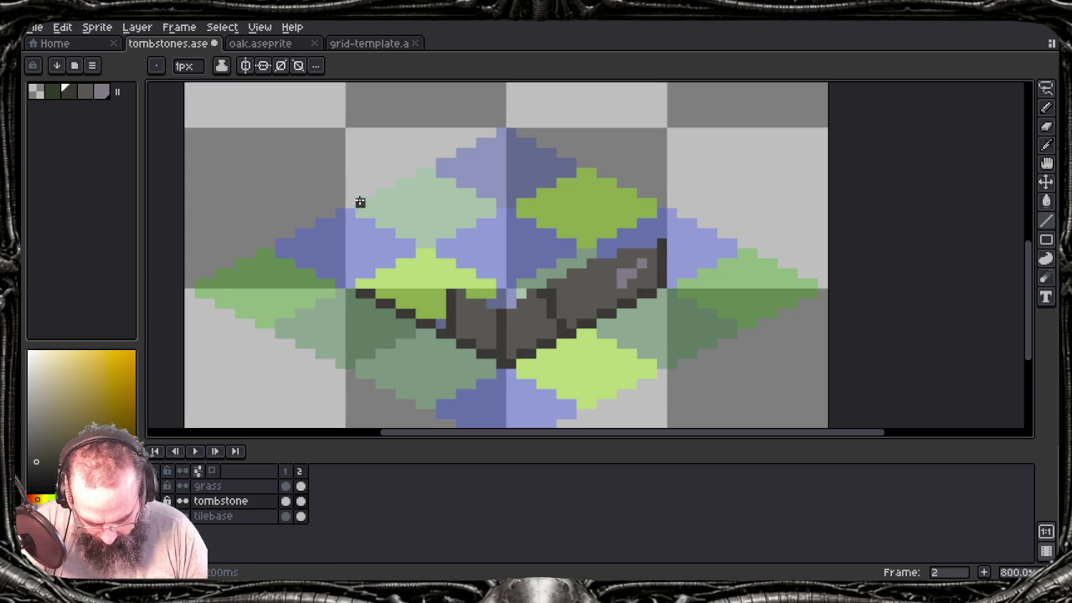
pyautogui.moveTo(407, 206); pyautogui.dragTo(435, 266)
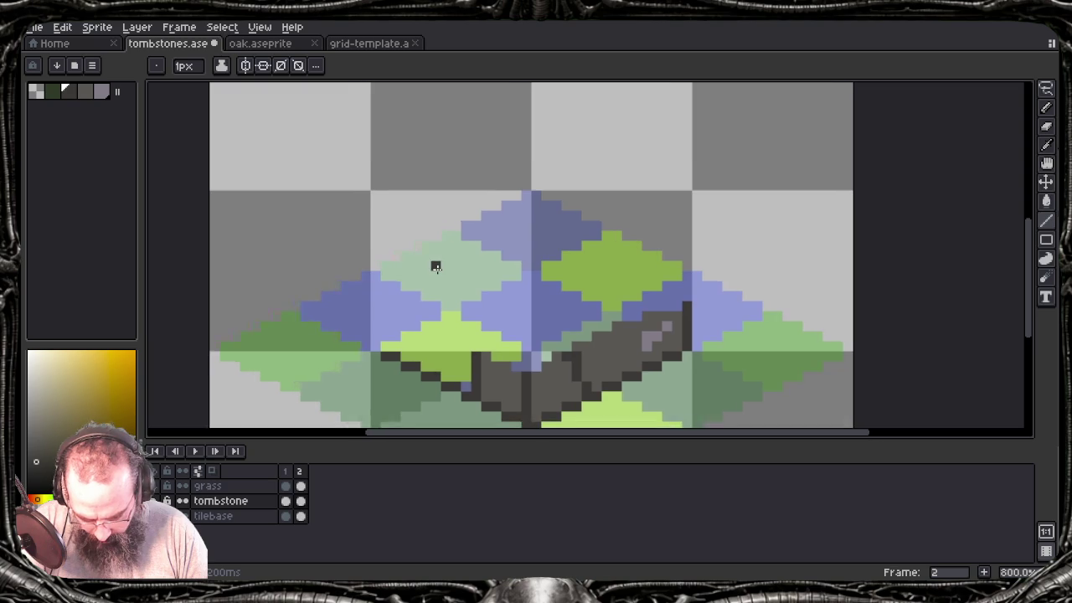
pyautogui.click(386, 345)
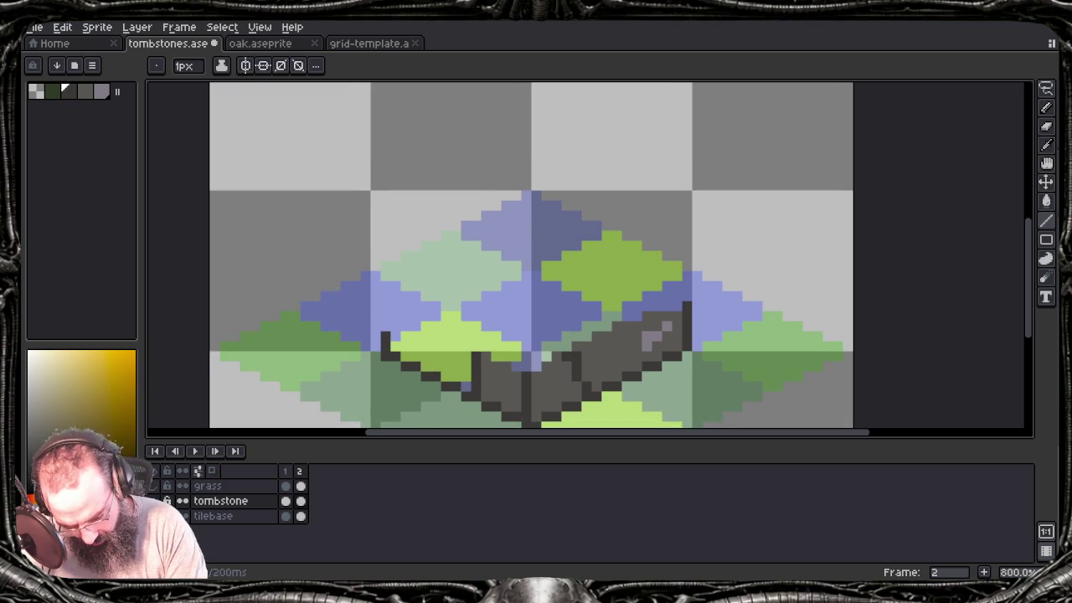
pyautogui.moveTo(390, 335); pyautogui.dragTo(525, 393)
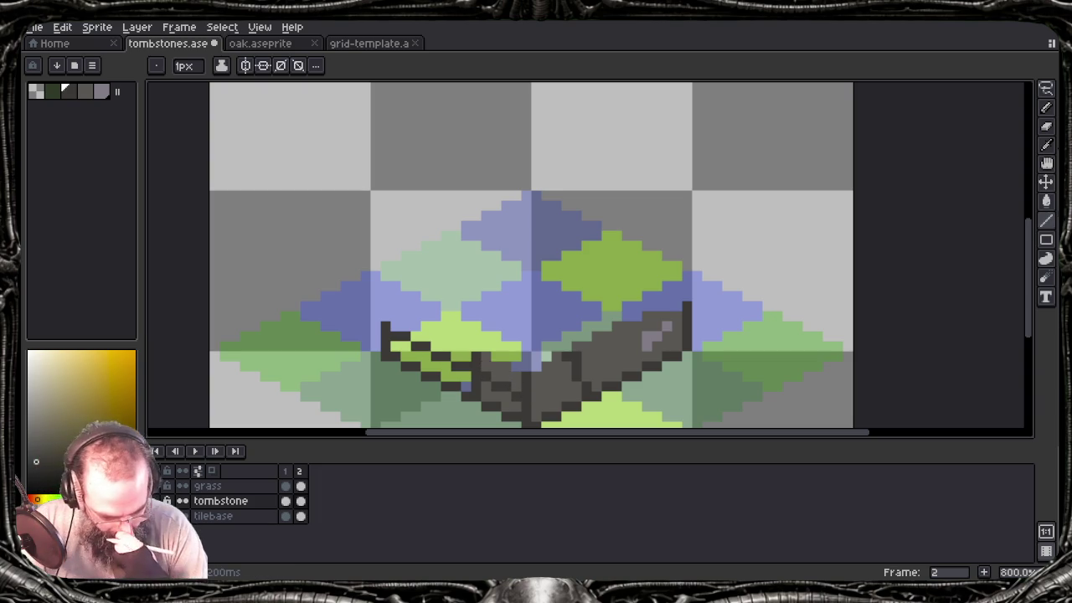
pyautogui.hotkey('ctrl', 'z')
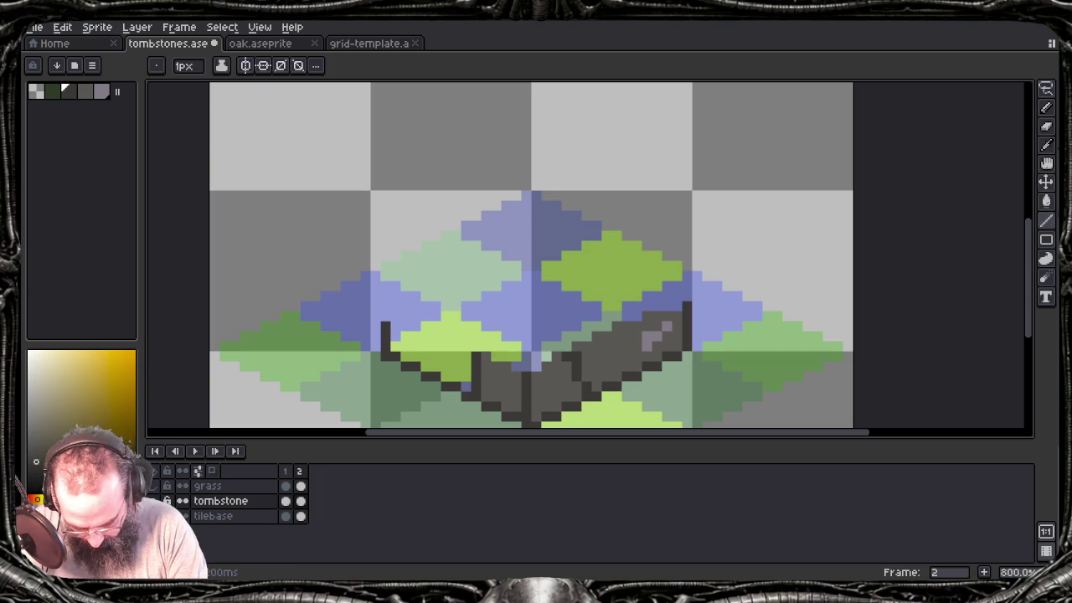
pyautogui.moveTo(392, 325); pyautogui.dragTo(525, 384)
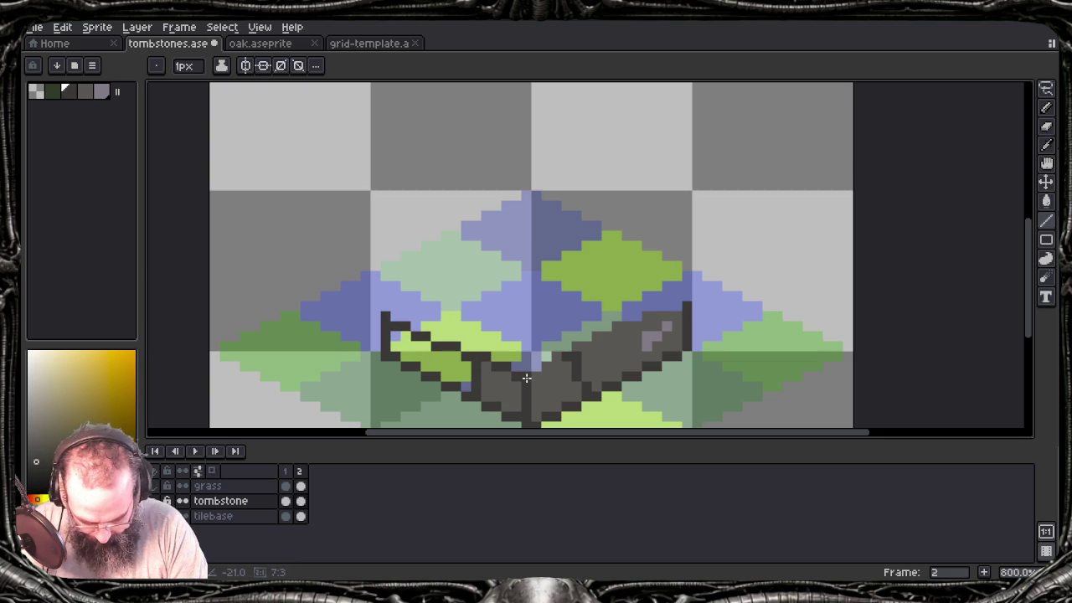
pyautogui.press('b')
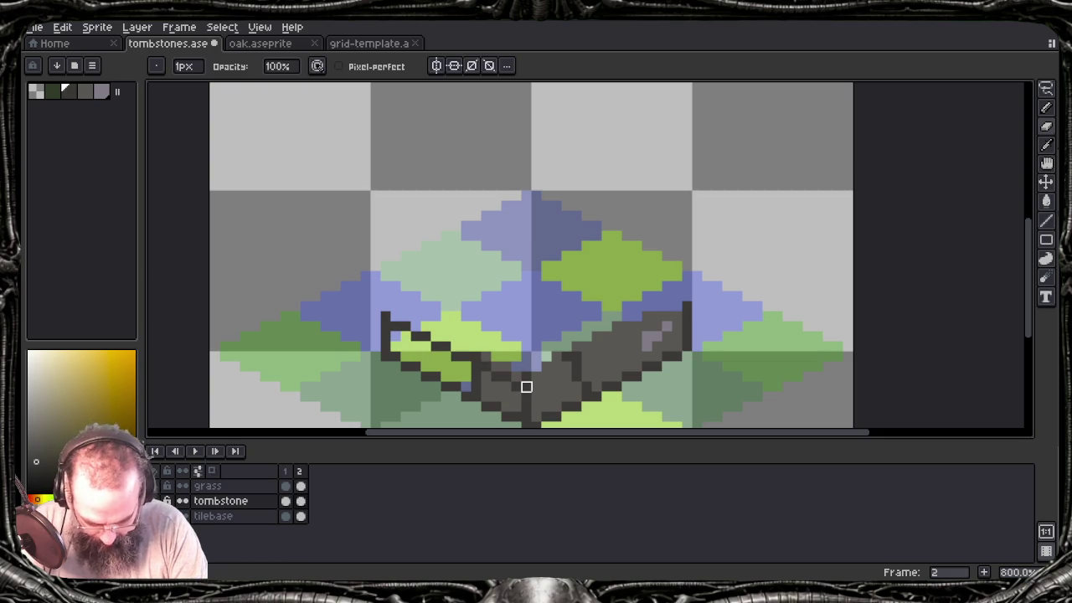
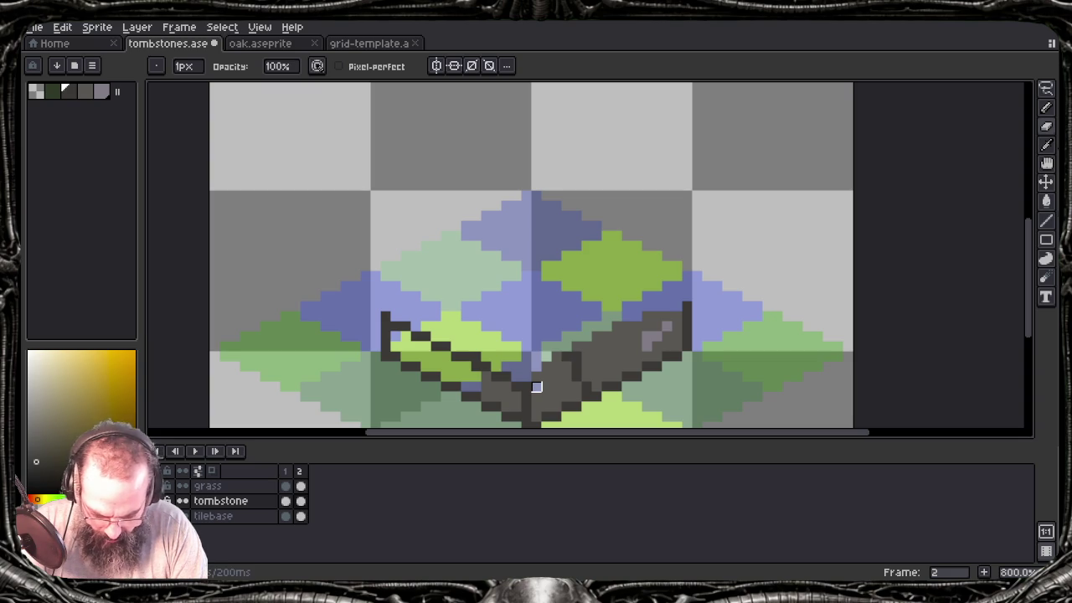
# Step: Undo the stray eraser stroke and diagonal line, then sample the base's grey
pyautogui.hotkey('ctrl', 'z')
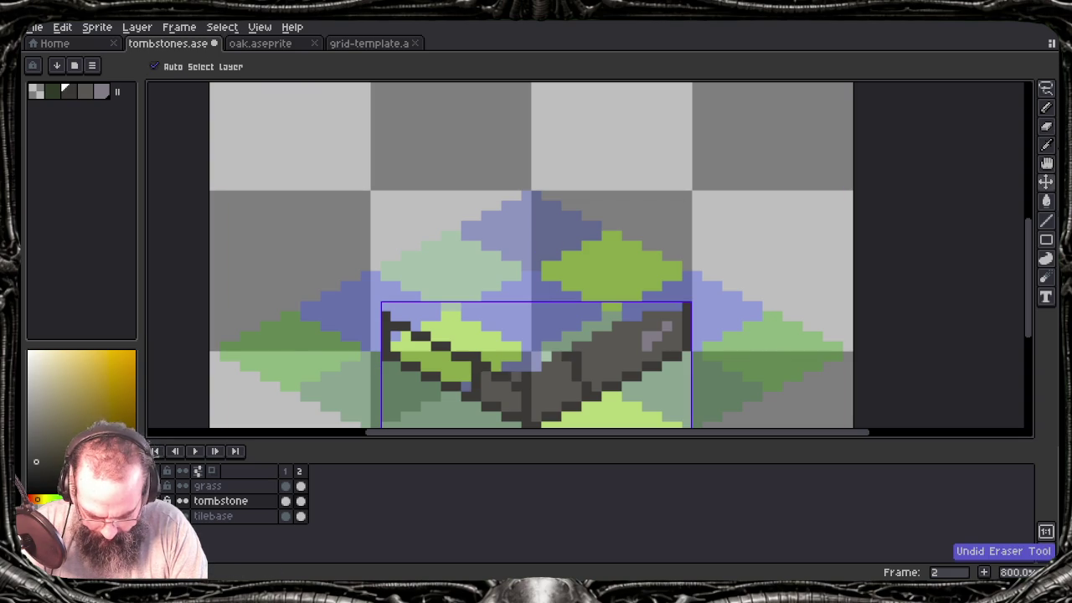
pyautogui.hotkey('ctrl', 'z')
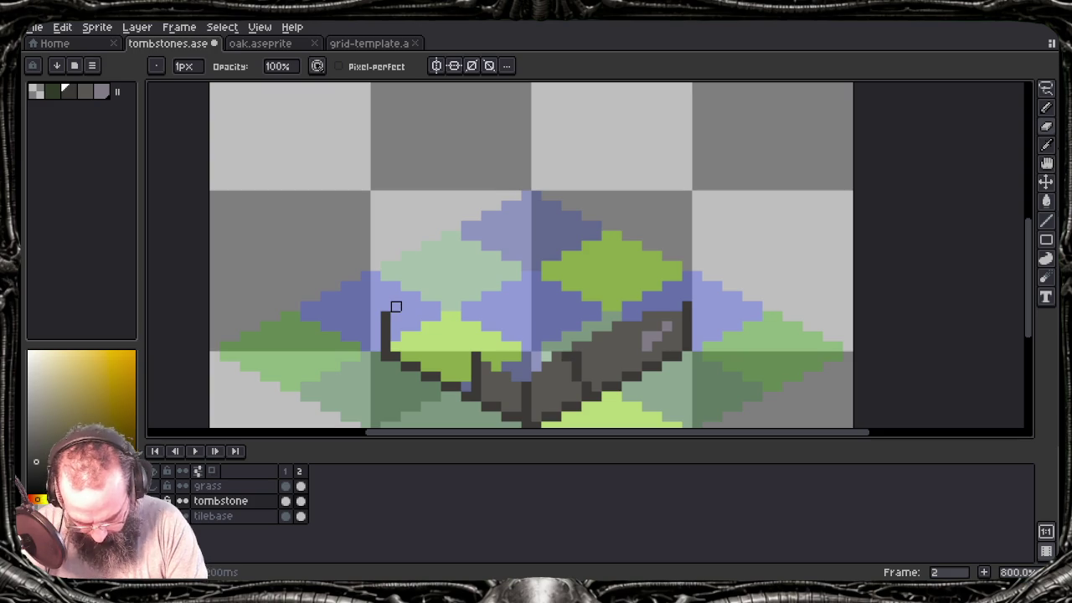
pyautogui.press('space')
pyautogui.keyDown('alt'); pyautogui.click(526, 384); pyautogui.keyUp('alt')
# Step: Redraw the base's left and right outline edges rising from its bottom point
pyautogui.press('e')
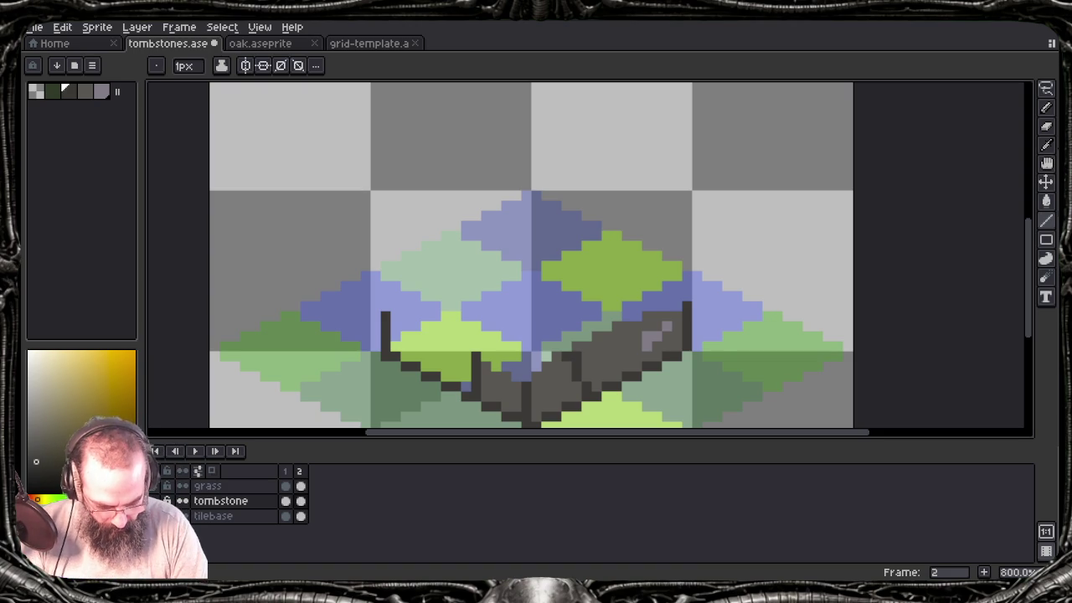
pyautogui.moveTo(485, 367); pyautogui.dragTo(390, 316)
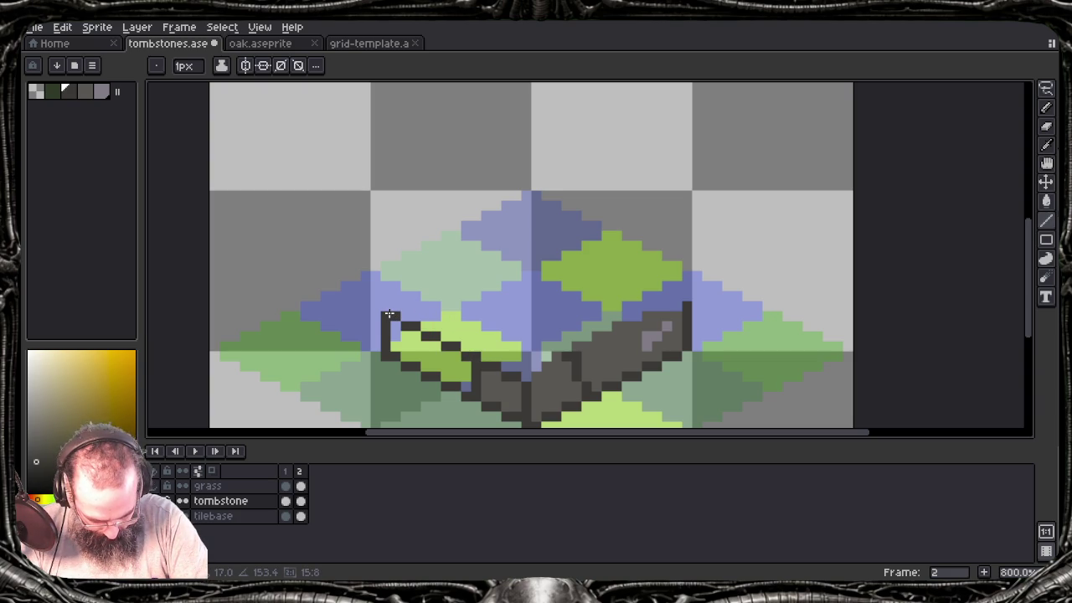
pyautogui.moveTo(390, 315); pyautogui.dragTo(384, 305)
pyautogui.hotkey('ctrl', 'z')
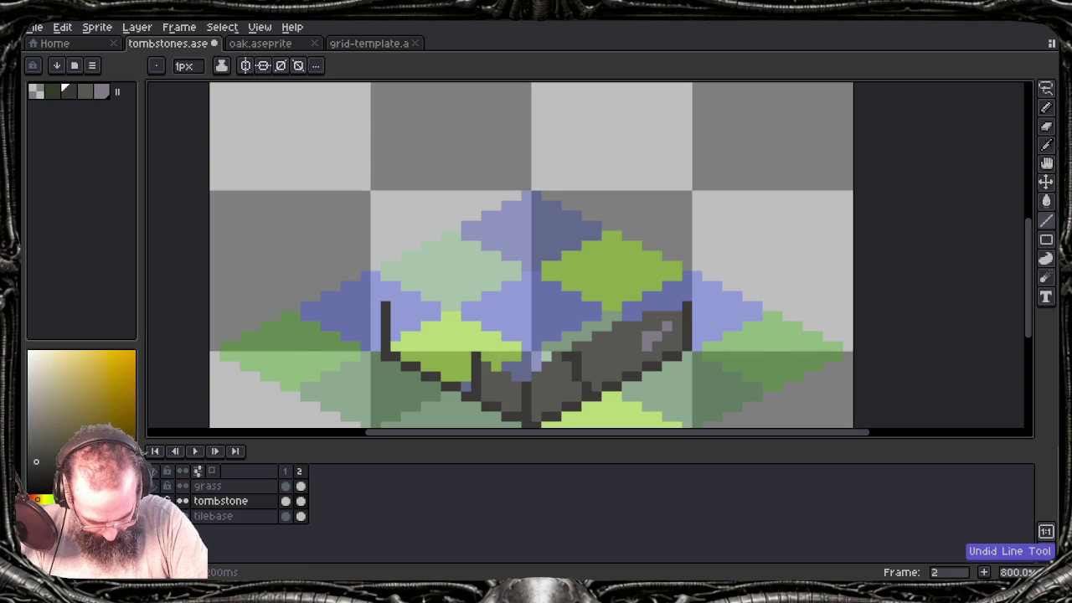
pyautogui.moveTo(526, 383); pyautogui.dragTo(392, 315)
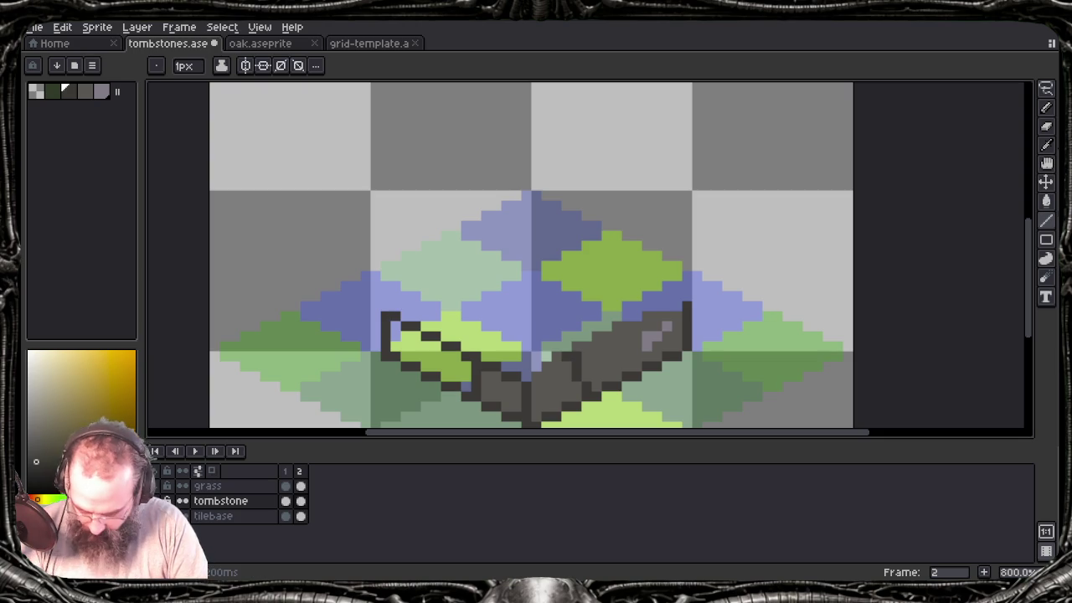
pyautogui.press('alt')
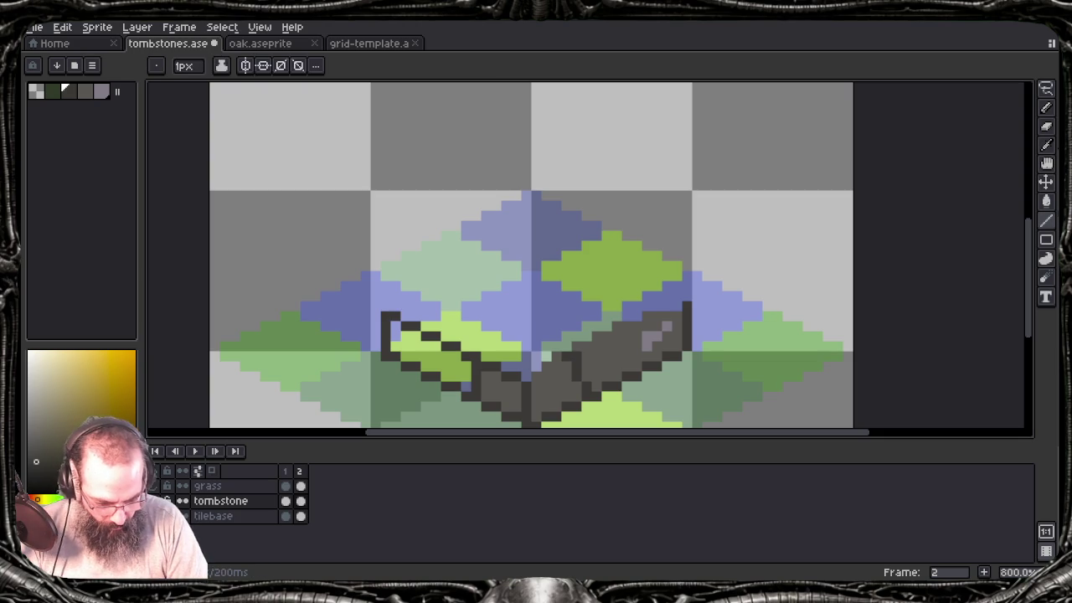
pyautogui.moveTo(536, 386); pyautogui.dragTo(687, 298)
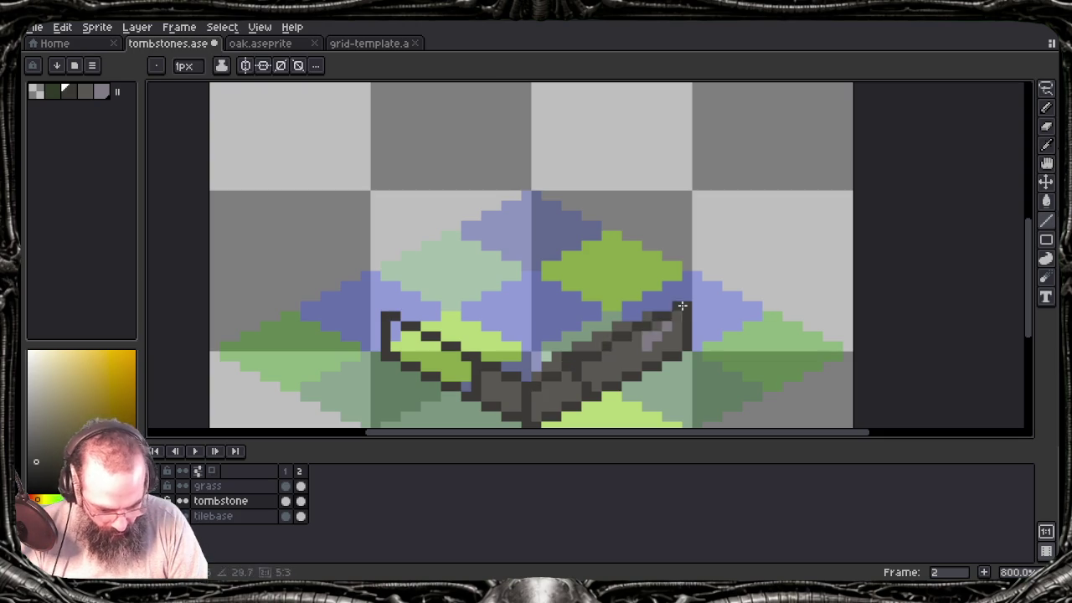
pyautogui.moveTo(686, 297); pyautogui.dragTo(686, 298)
# Step: Fill both sloping faces dark grey and add a dark pixel atop the left edge
pyautogui.press('b')
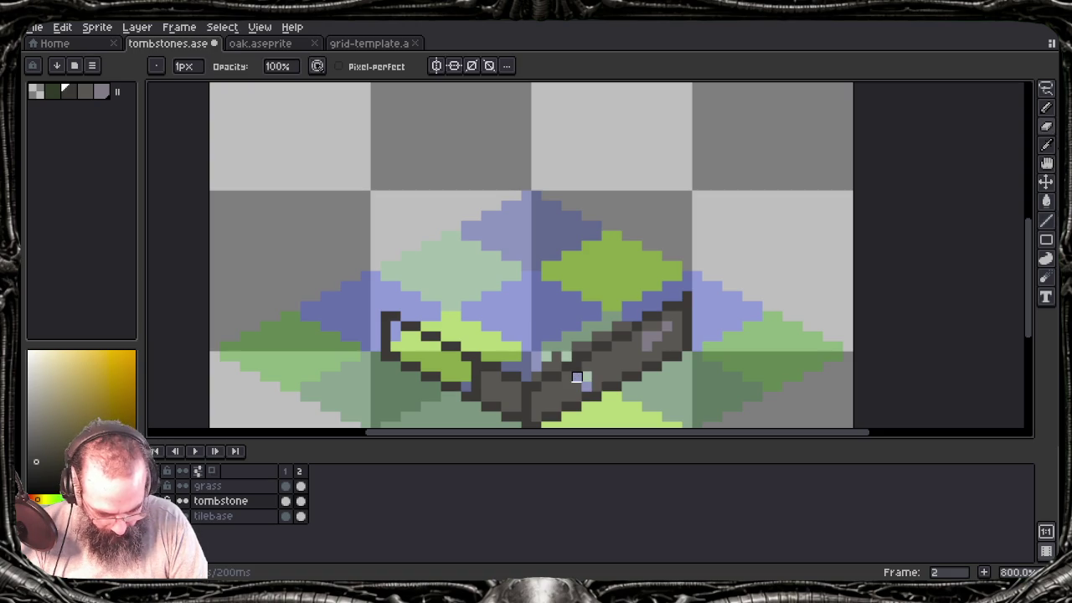
pyautogui.press('e')
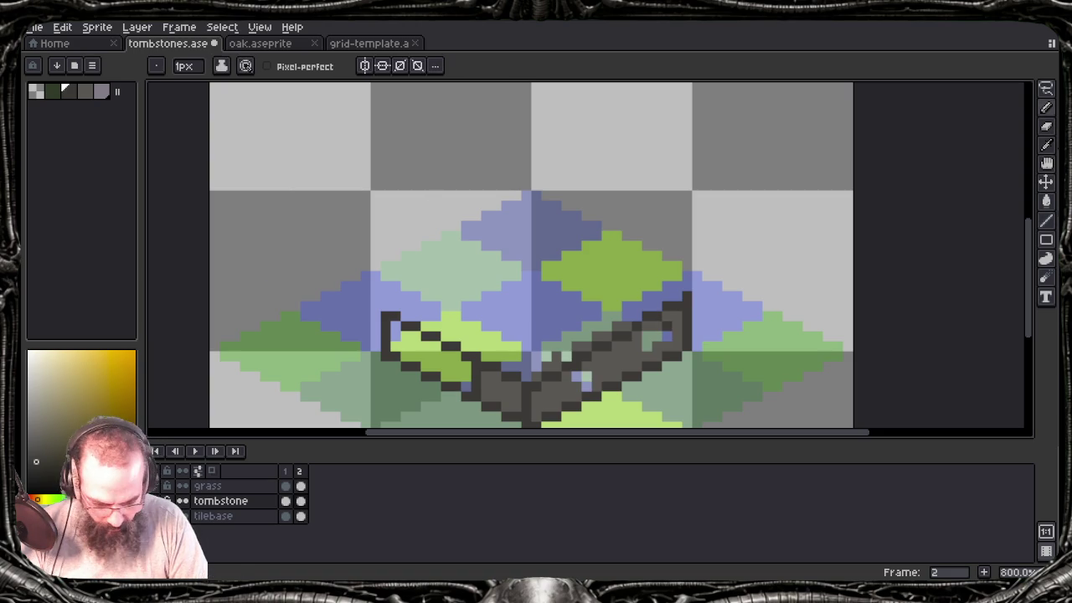
pyautogui.press('g')
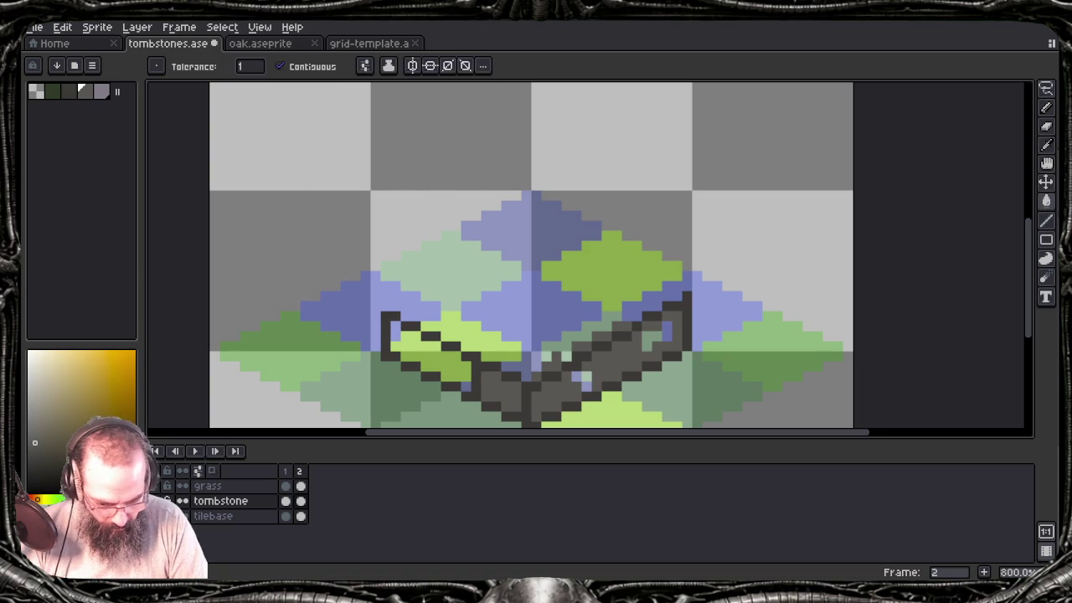
pyautogui.click(658, 335)
pyautogui.click(585, 382)
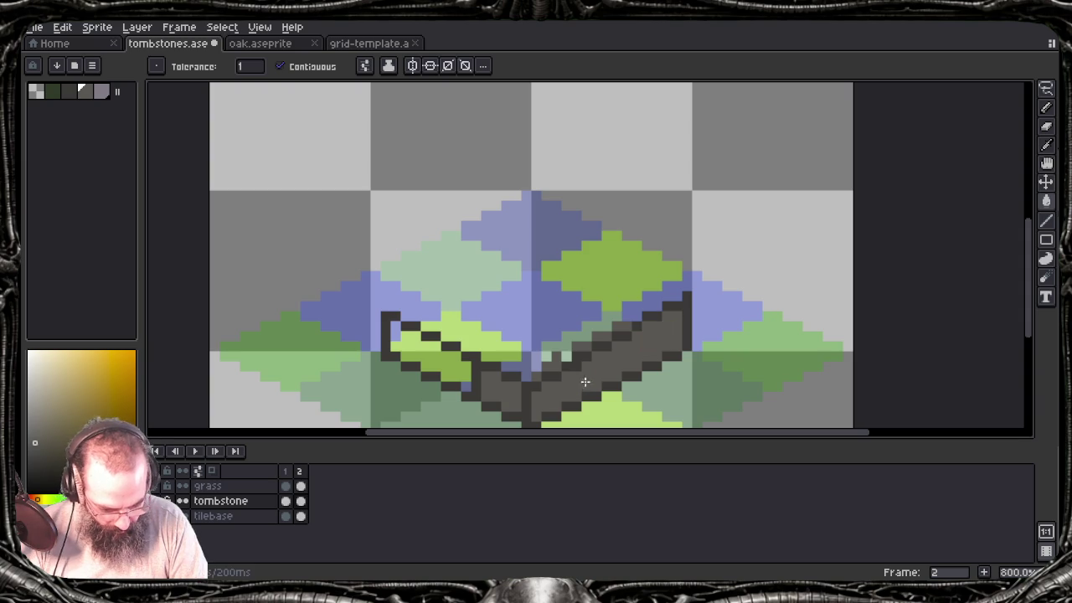
pyautogui.click(469, 369)
pyautogui.press('b')
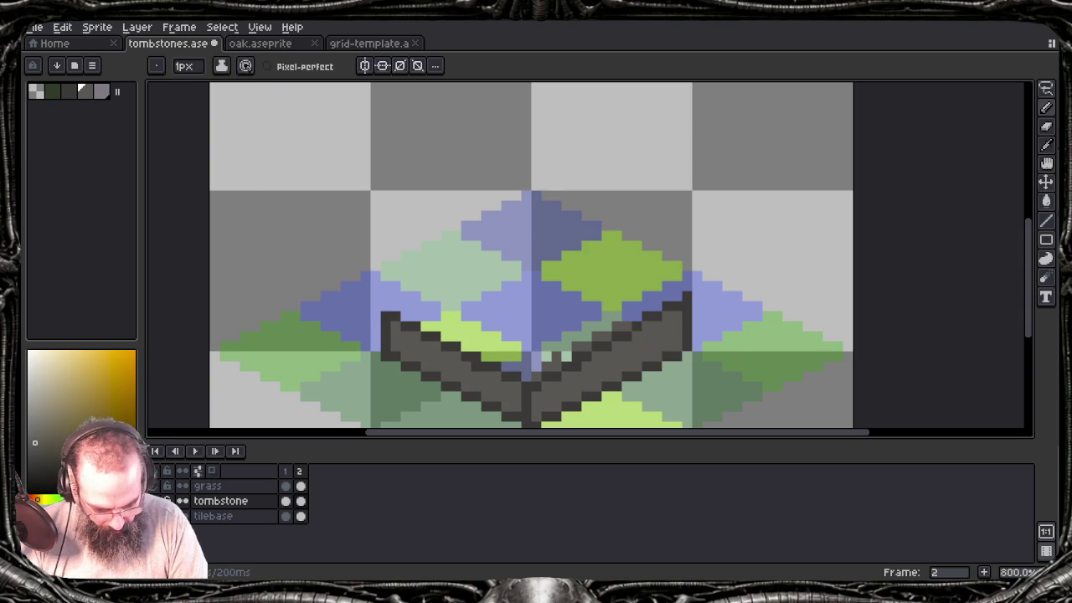
pyautogui.keyDown('alt'); pyautogui.click(469, 368); pyautogui.keyUp('alt')
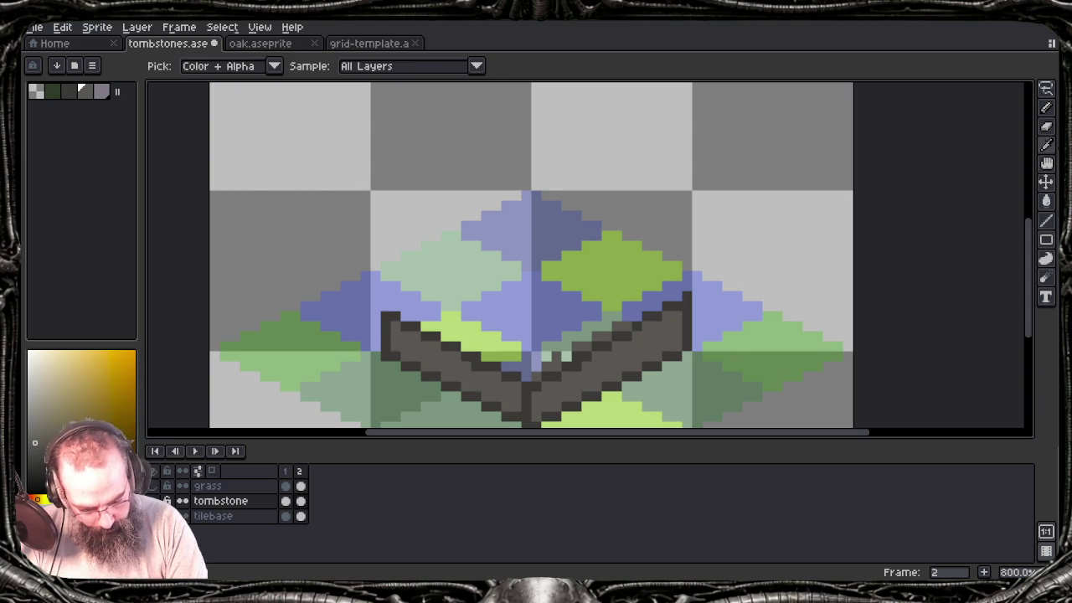
pyautogui.click(396, 306)
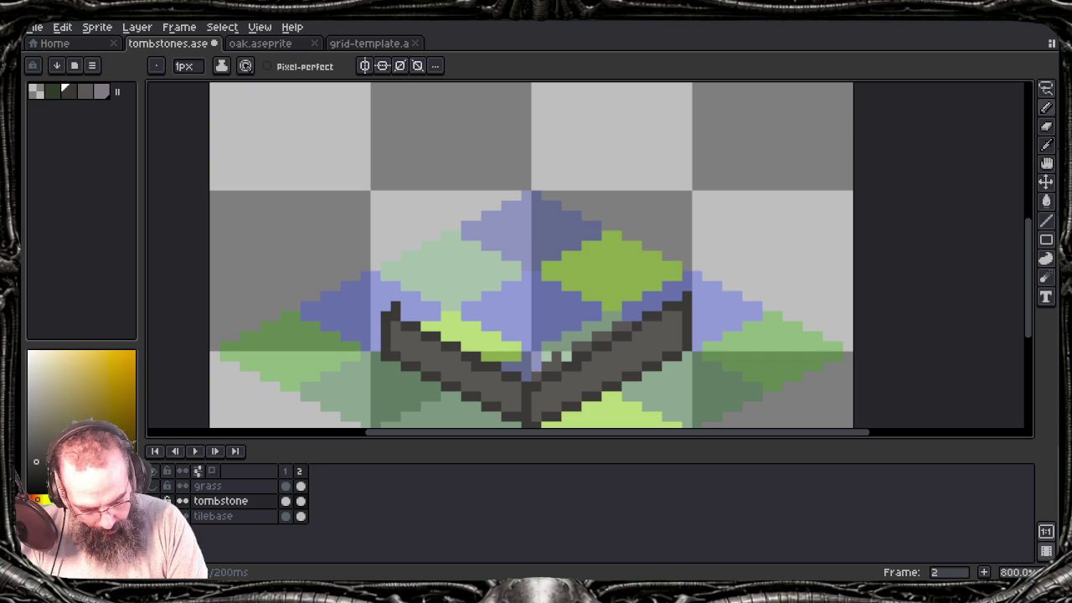
pyautogui.press('l')
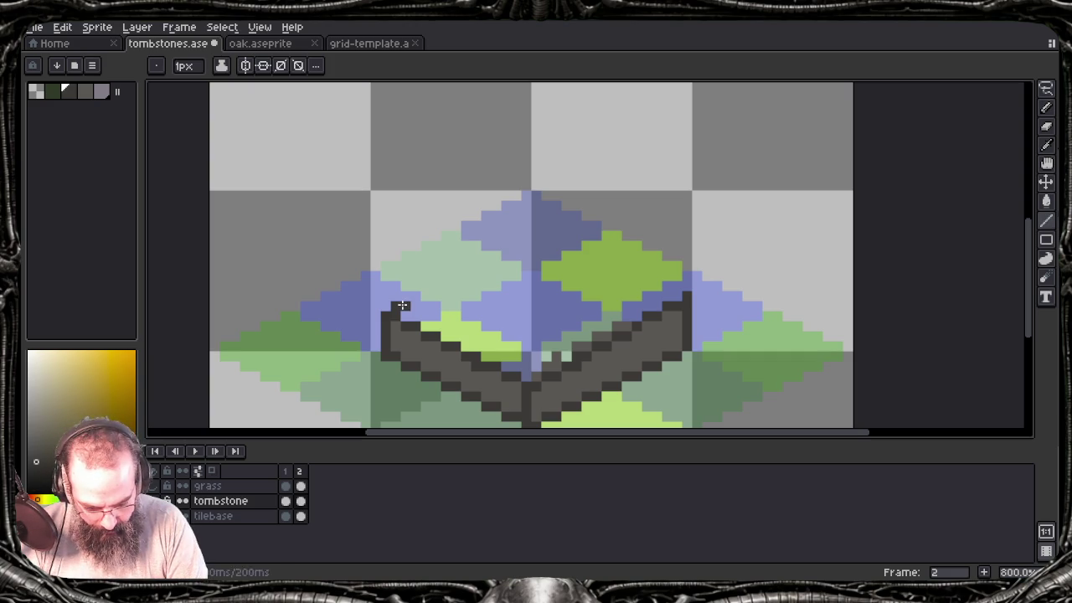
# Step: Try the slab's upper back edges from the left corner, undoing misplaced lines
pyautogui.moveTo(406, 306); pyautogui.dragTo(515, 265)
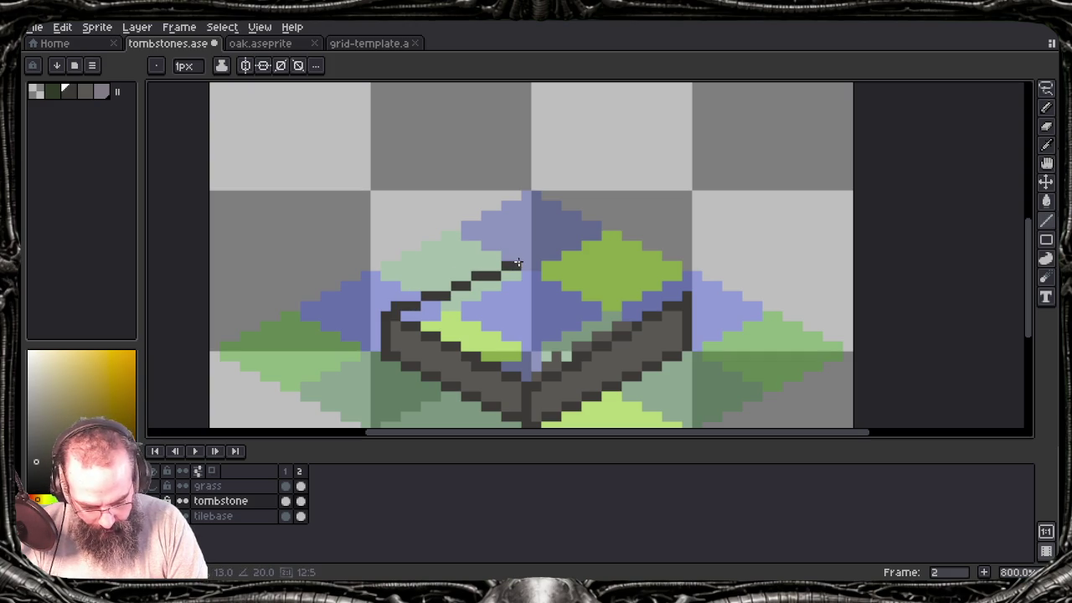
pyautogui.hotkey('ctrl', 'z')
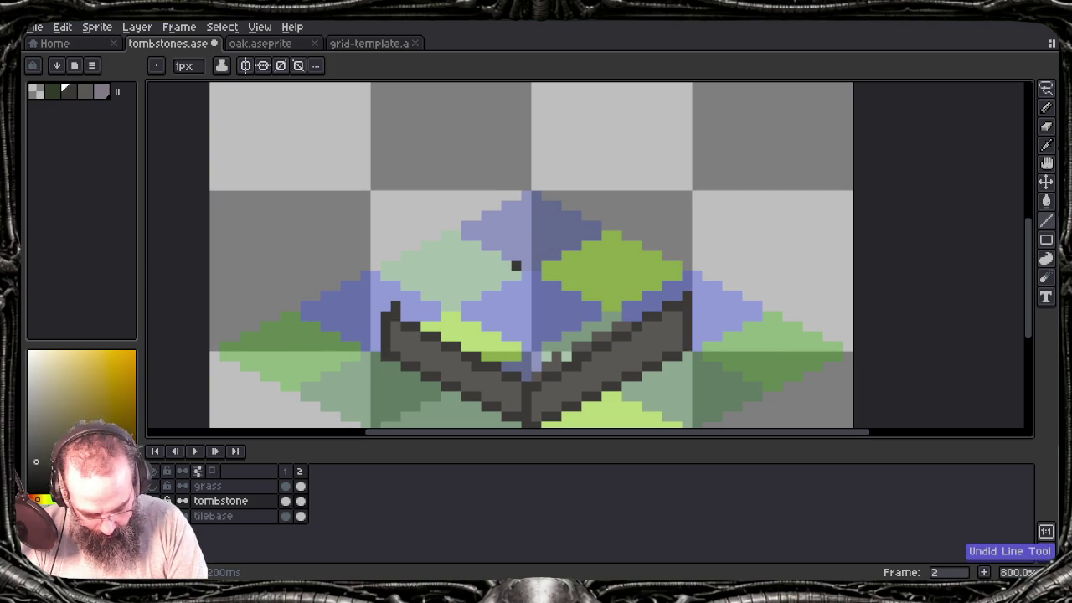
pyautogui.press('b')
pyautogui.press('l')
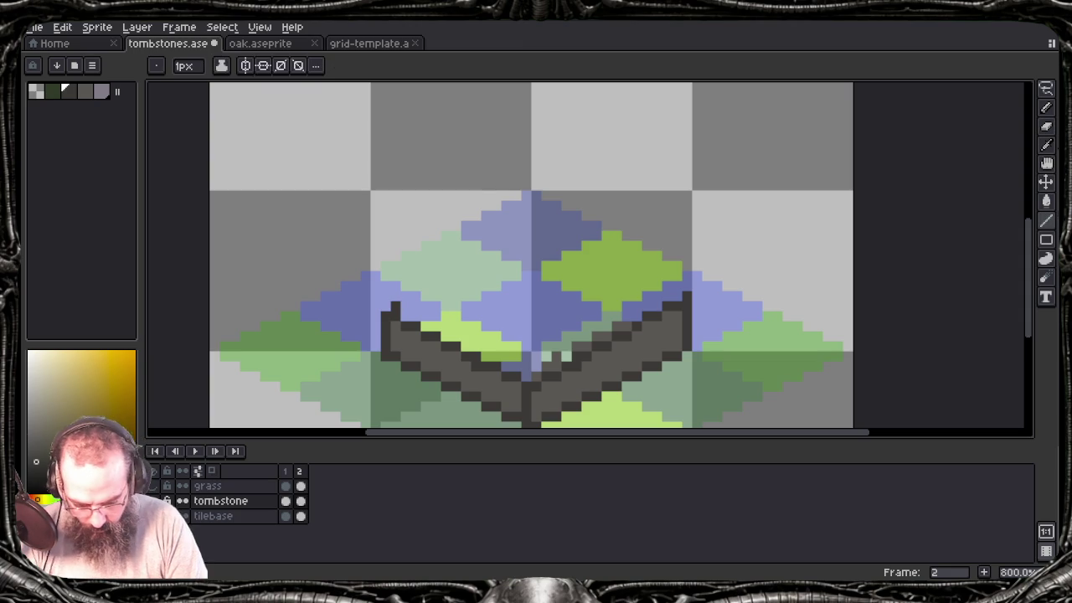
pyautogui.moveTo(404, 305); pyautogui.dragTo(535, 238)
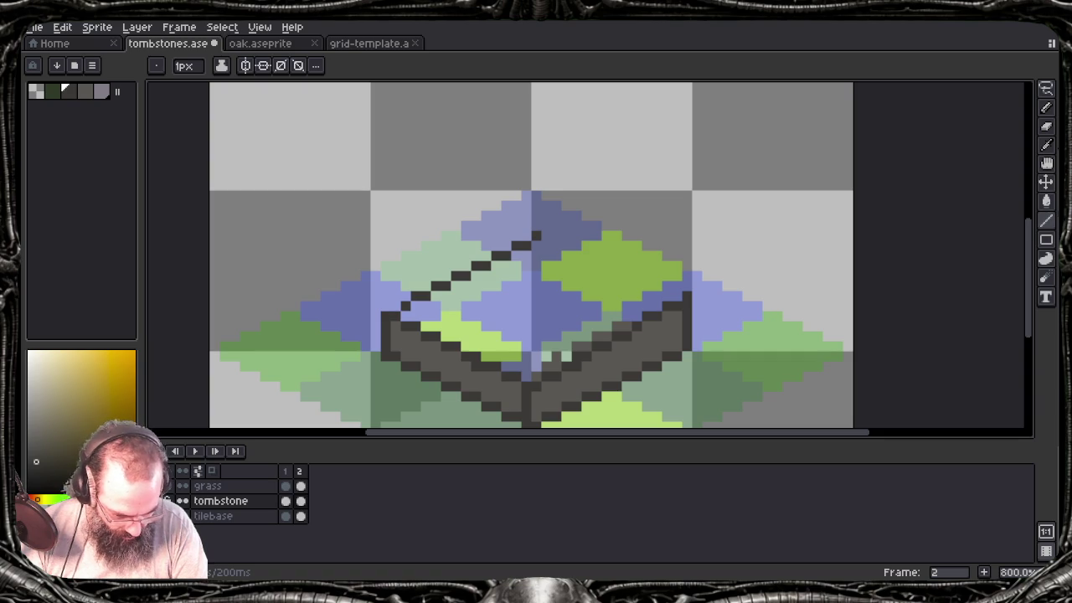
pyautogui.press('b')
pyautogui.press('e')
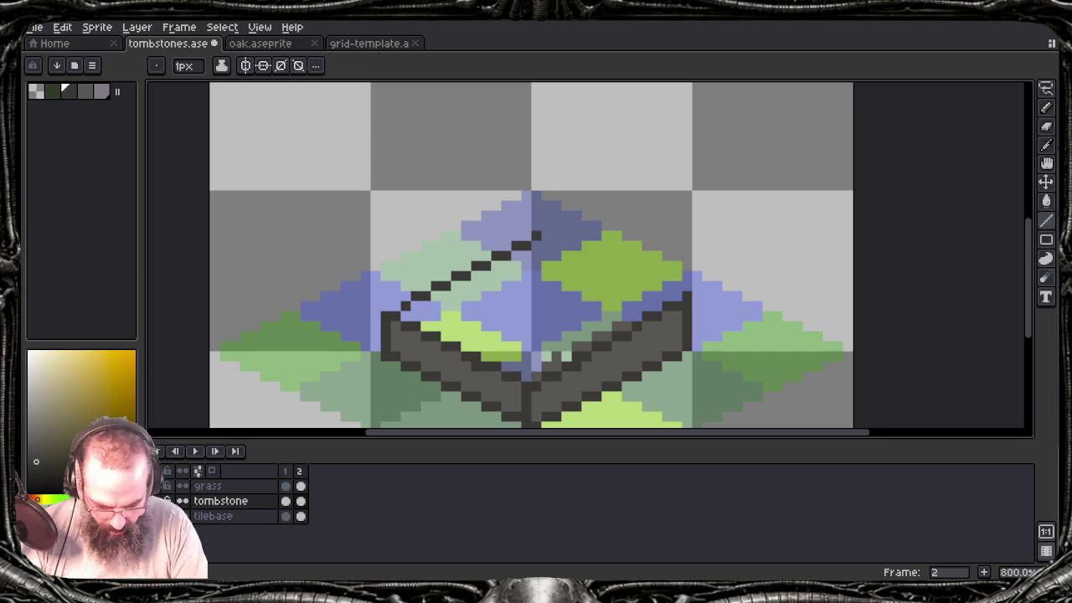
pyautogui.moveTo(523, 247)
pyautogui.mouseDown()
pyautogui.moveTo(676, 304)
pyautogui.moveTo(536, 236)
pyautogui.mouseUp()
pyautogui.hotkey('ctrl', 'z')
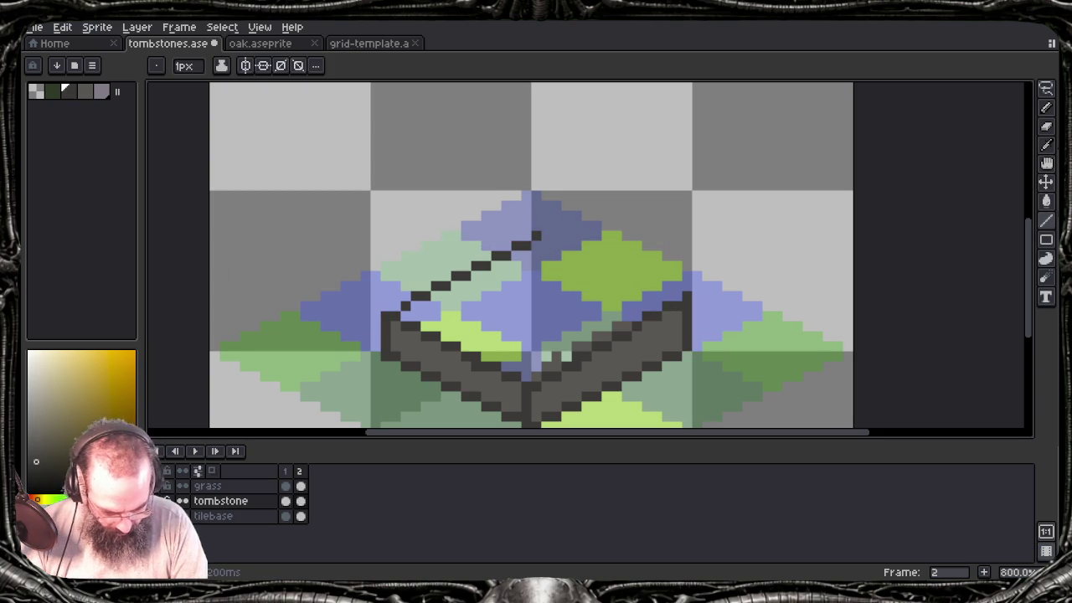
# Step: Draw a short dark vertical line at the base centre, then undo recent strokes
pyautogui.keyDown('alt'); pyautogui.click(519, 402); pyautogui.keyUp('alt')
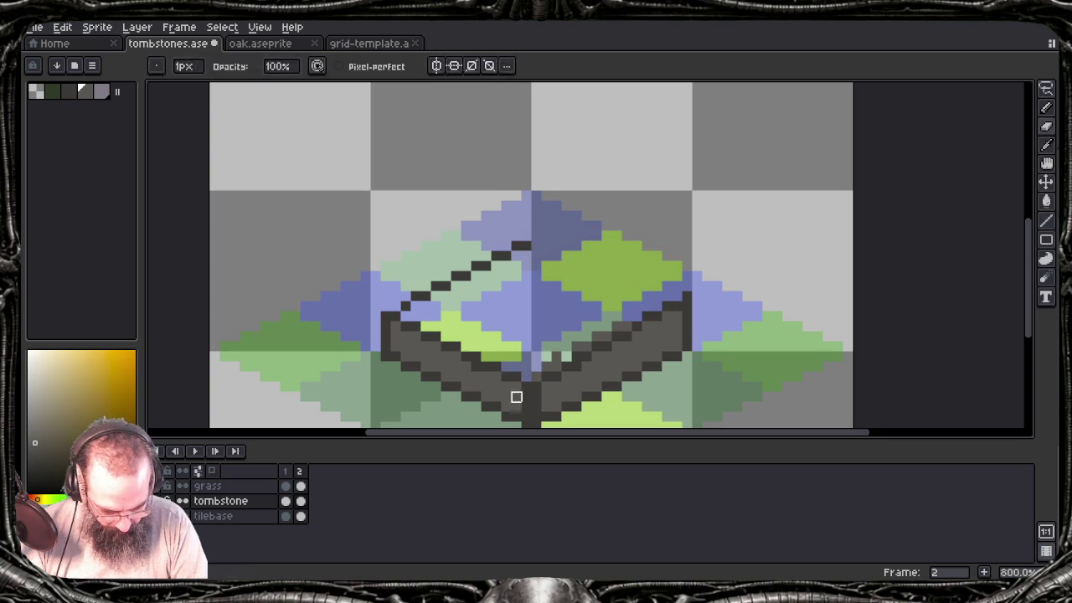
pyautogui.moveTo(526, 391); pyautogui.dragTo(526, 422)
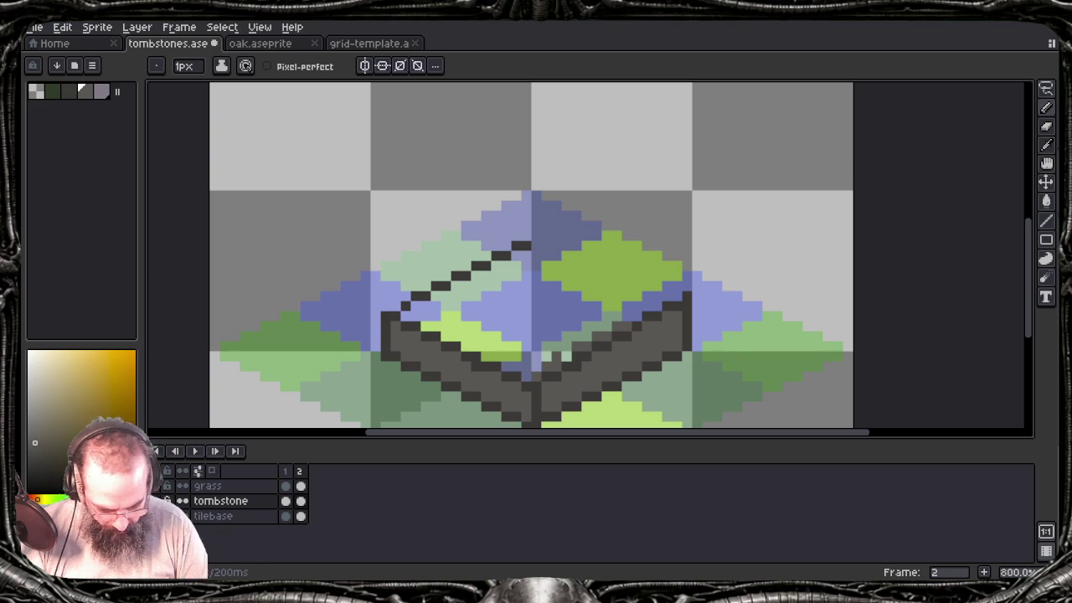
pyautogui.moveTo(540, 361); pyautogui.dragTo(548, 296)
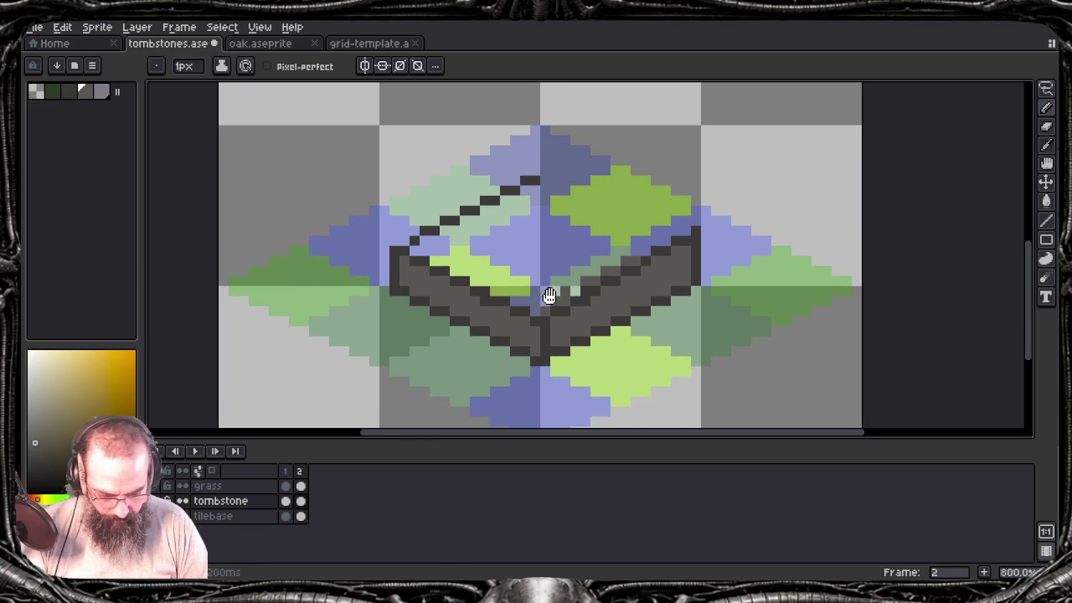
pyautogui.hotkey('ctrl', 'z')
pyautogui.hotkey('ctrl', 'z')
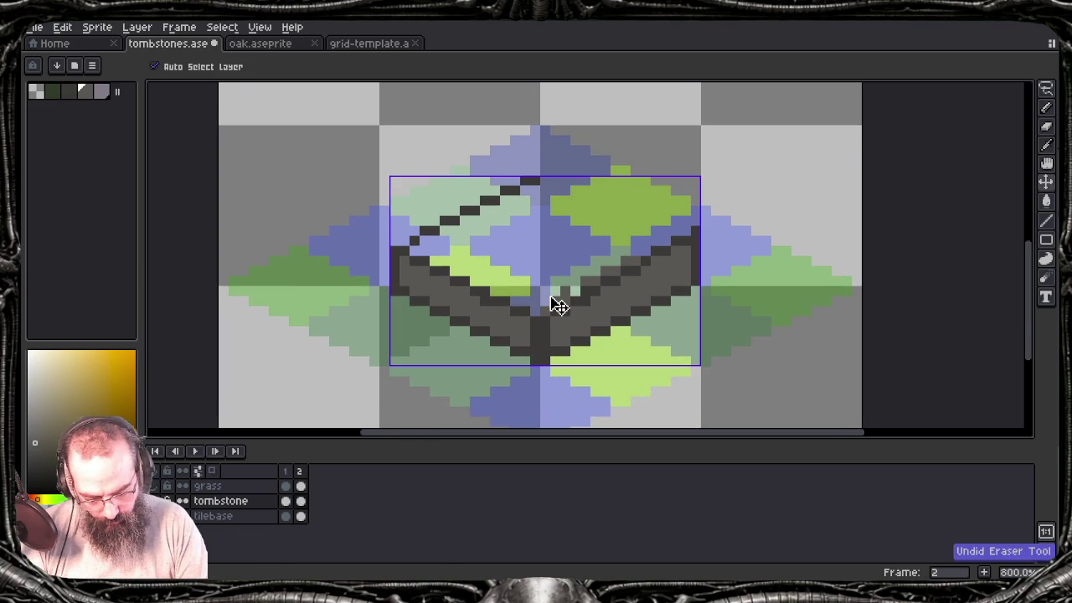
pyautogui.hotkey('ctrl', 'z')
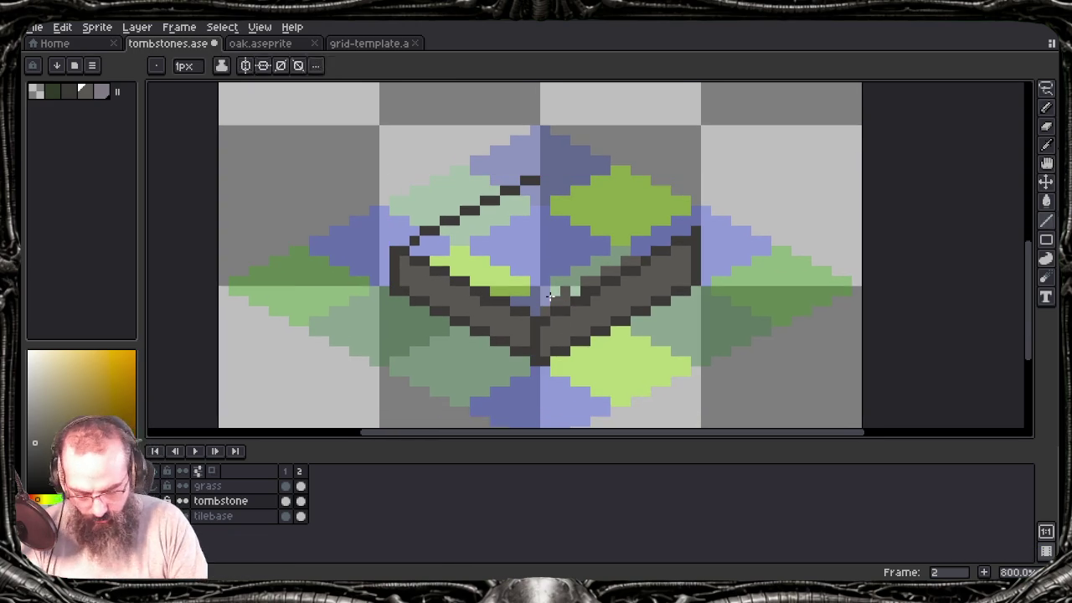
# Step: Erase the diagonal back edge line and the stray outline at the slab's right edge
pyautogui.press('i')
pyautogui.click(413, 240)
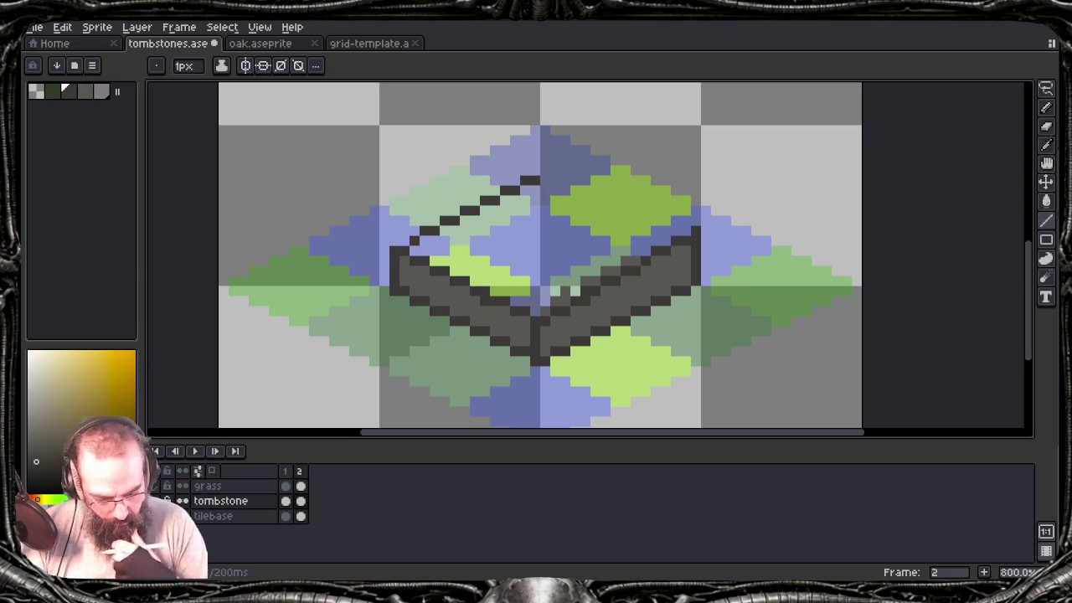
pyautogui.press('e')
pyautogui.moveTo(410, 240)
pyautogui.mouseDown()
pyautogui.moveTo(502, 186)
pyautogui.moveTo(544, 187)
pyautogui.mouseUp()
pyautogui.keyDown('alt'); pyautogui.click(409, 250); pyautogui.keyUp('alt')
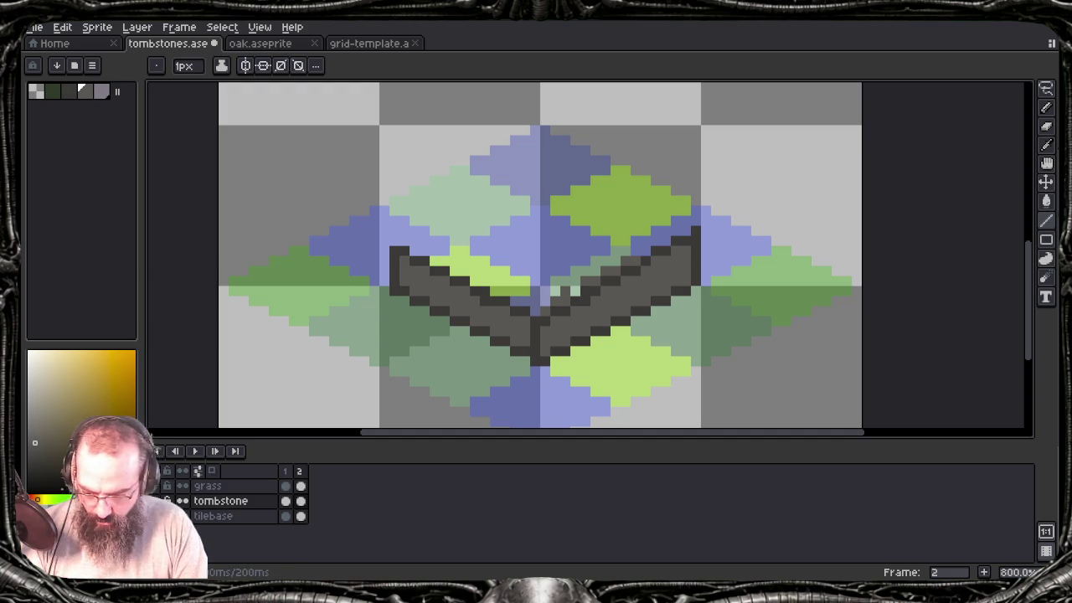
pyautogui.keyDown('alt'); pyautogui.click(686, 257); pyautogui.keyUp('alt')
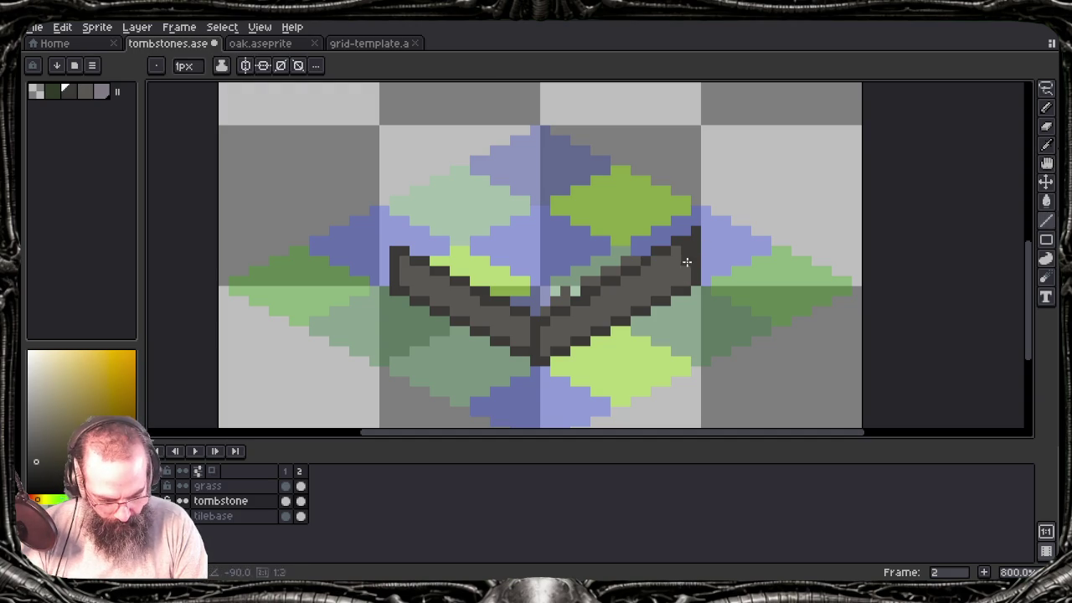
pyautogui.moveTo(696, 237); pyautogui.dragTo(696, 281)
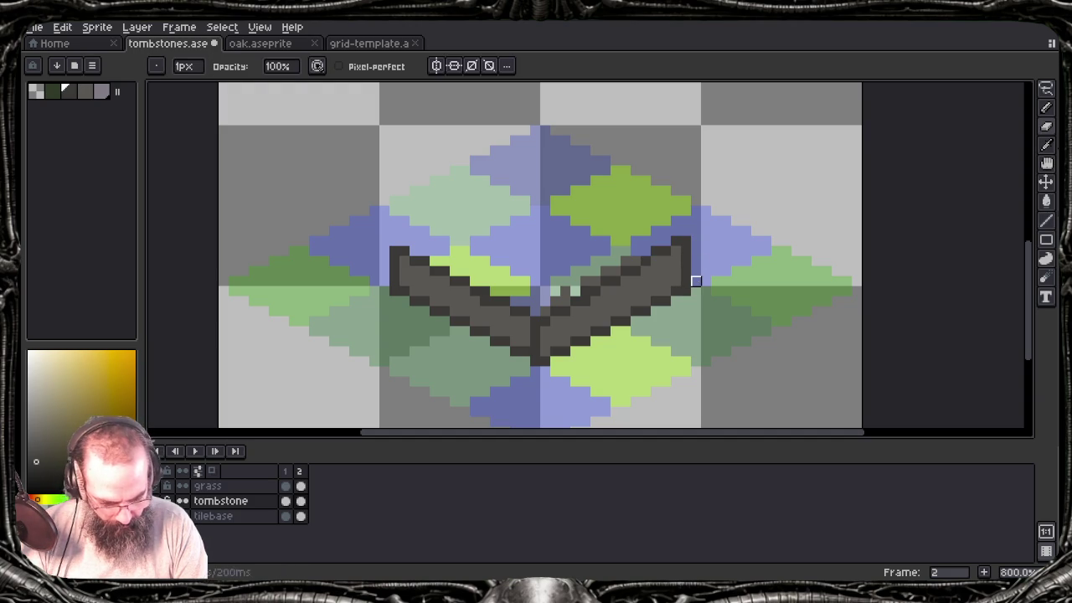
# Step: Draw the slab's back top edges, fill its top face dark grey, and preview it
pyautogui.press('e')
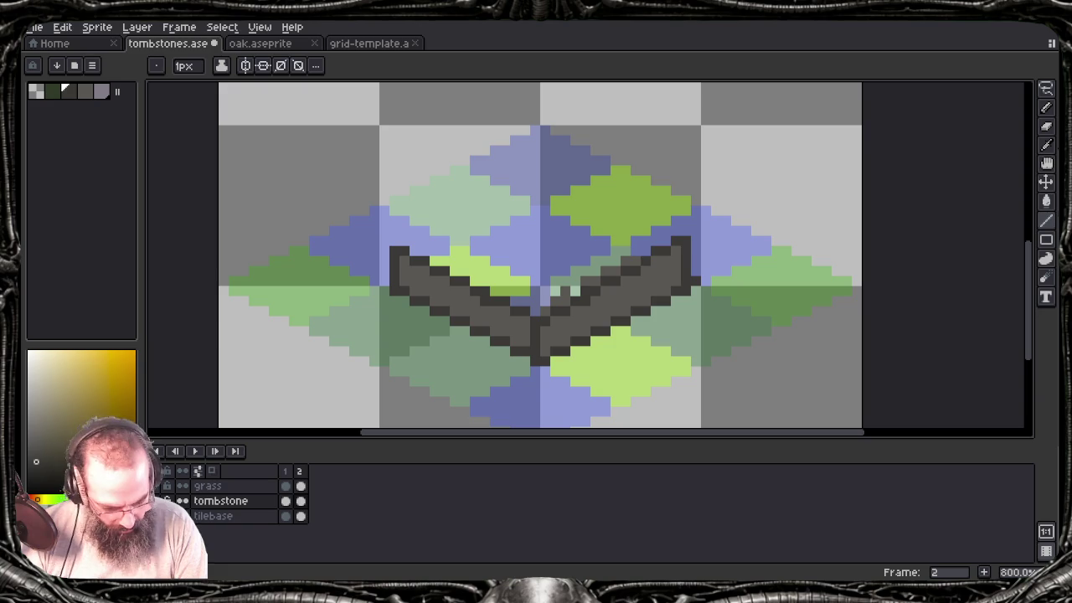
pyautogui.moveTo(666, 230)
pyautogui.mouseDown()
pyautogui.moveTo(537, 170)
pyautogui.moveTo(395, 249)
pyautogui.mouseUp()
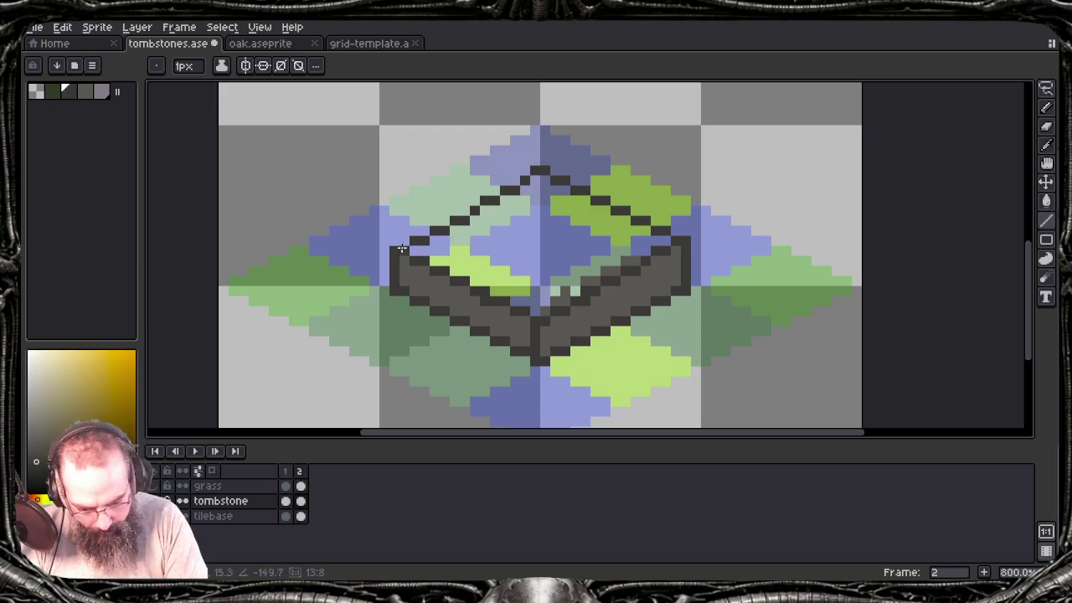
pyautogui.moveTo(396, 249); pyautogui.dragTo(375, 249)
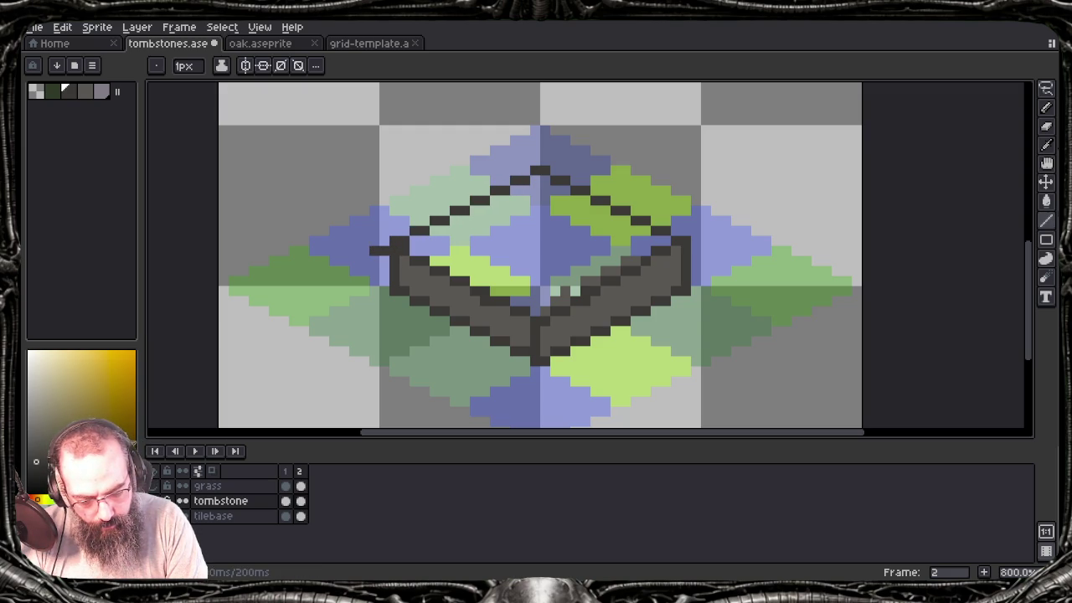
pyautogui.press('b')
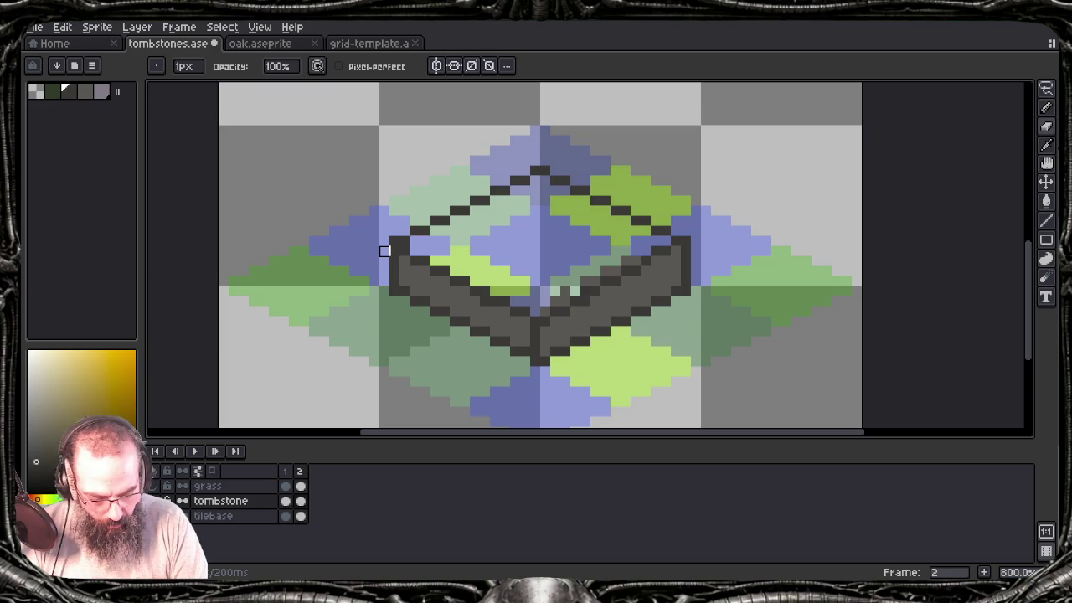
pyautogui.keyDown('alt'); pyautogui.click(515, 322); pyautogui.keyUp('alt')
pyautogui.press('g')
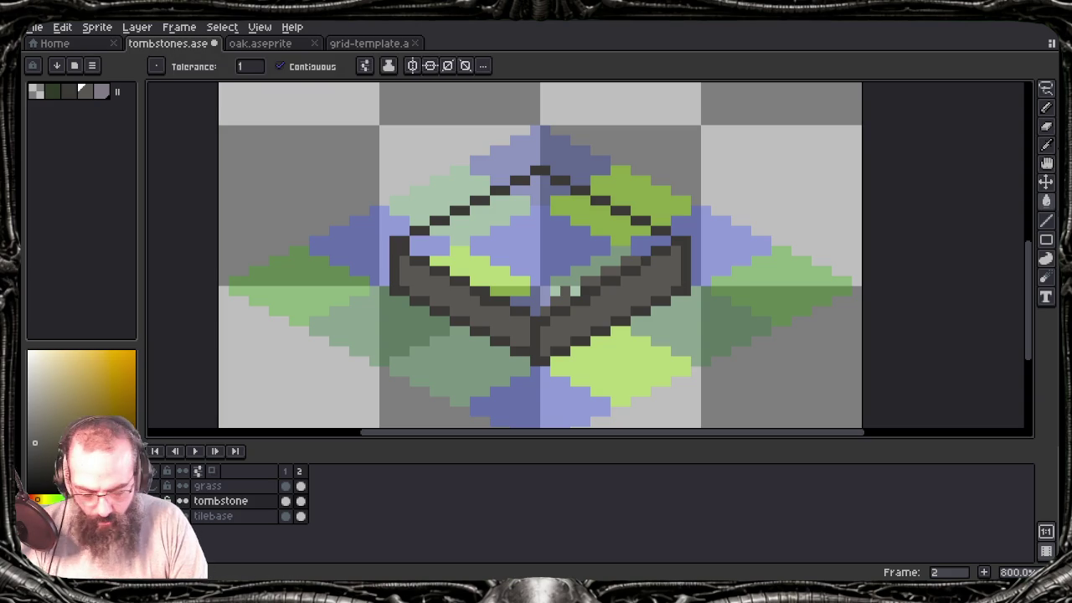
pyautogui.click(558, 251)
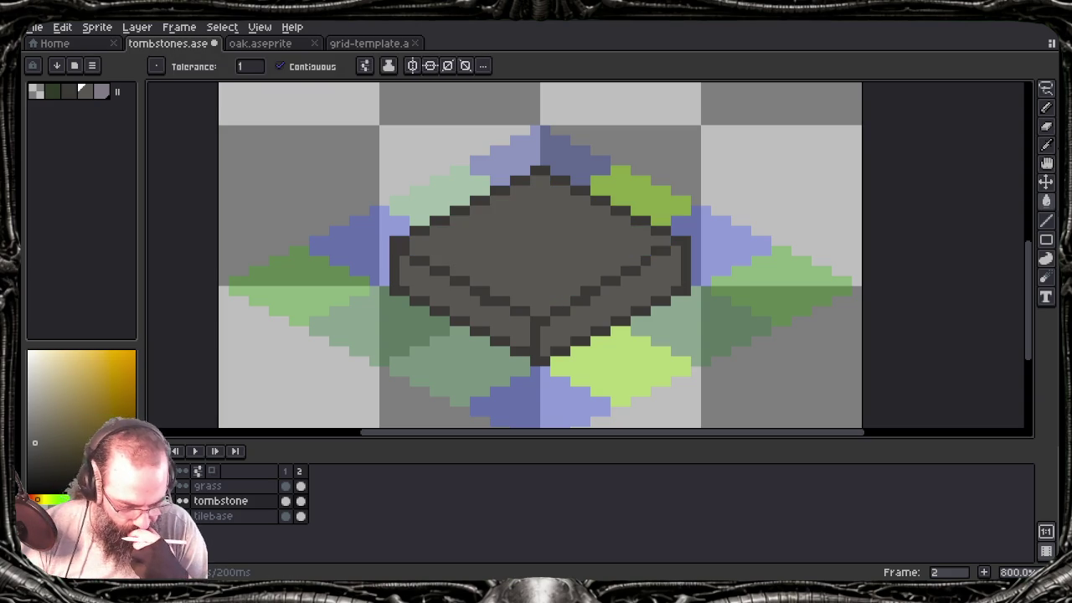
pyautogui.press('F7')
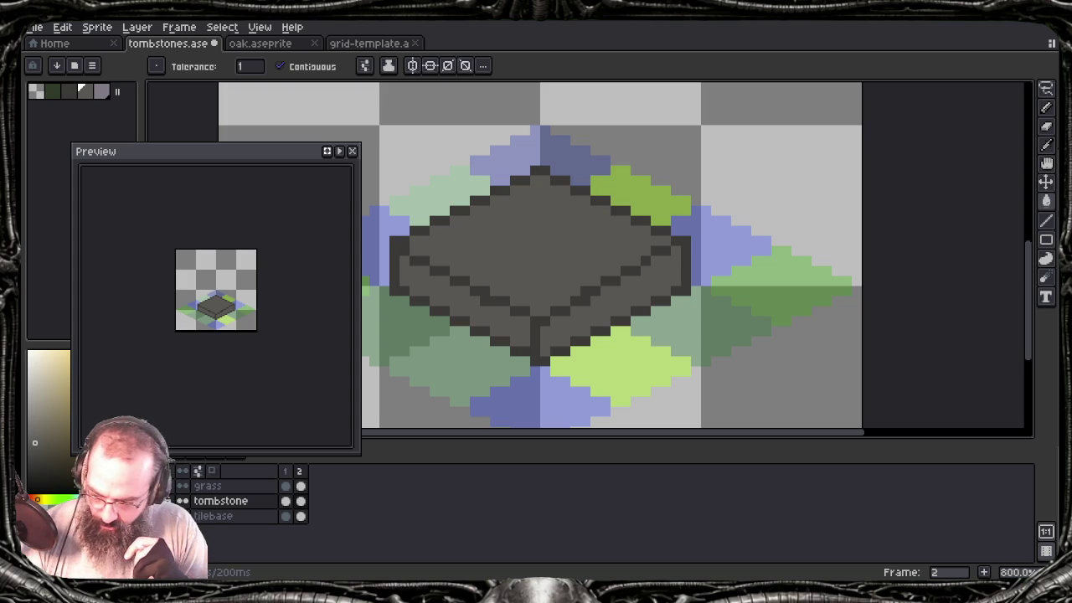
pyautogui.press('b')
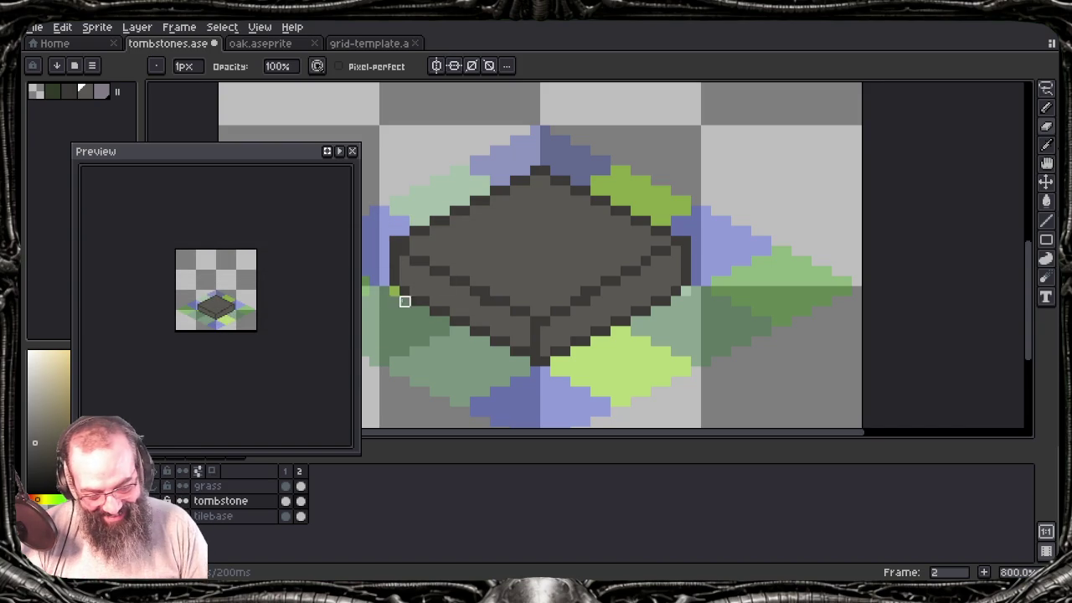
pyautogui.moveTo(431, 282); pyautogui.dragTo(454, 332)
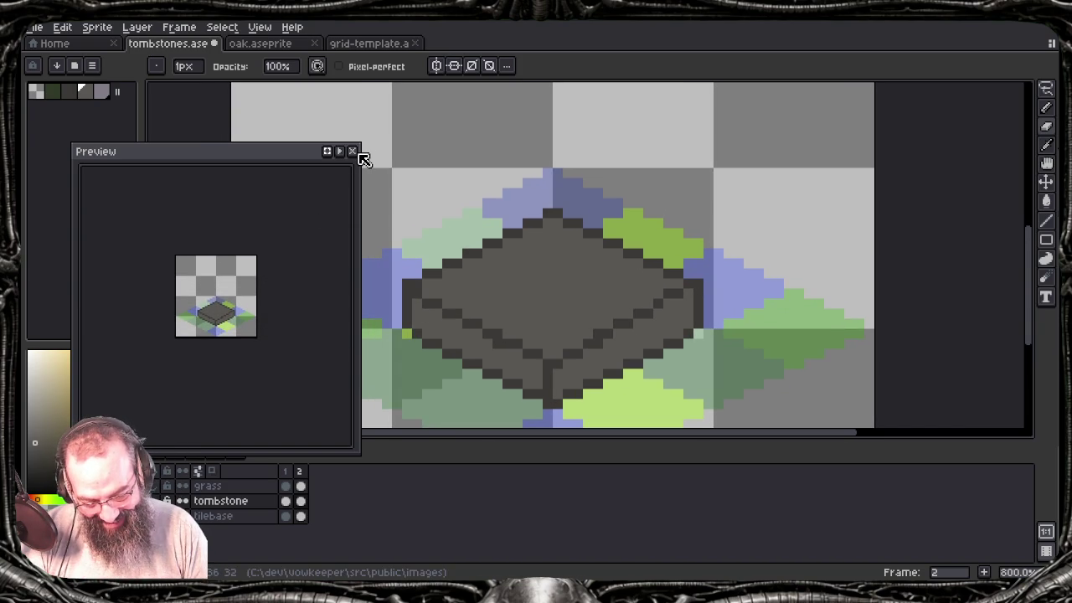
pyautogui.click(353, 153)
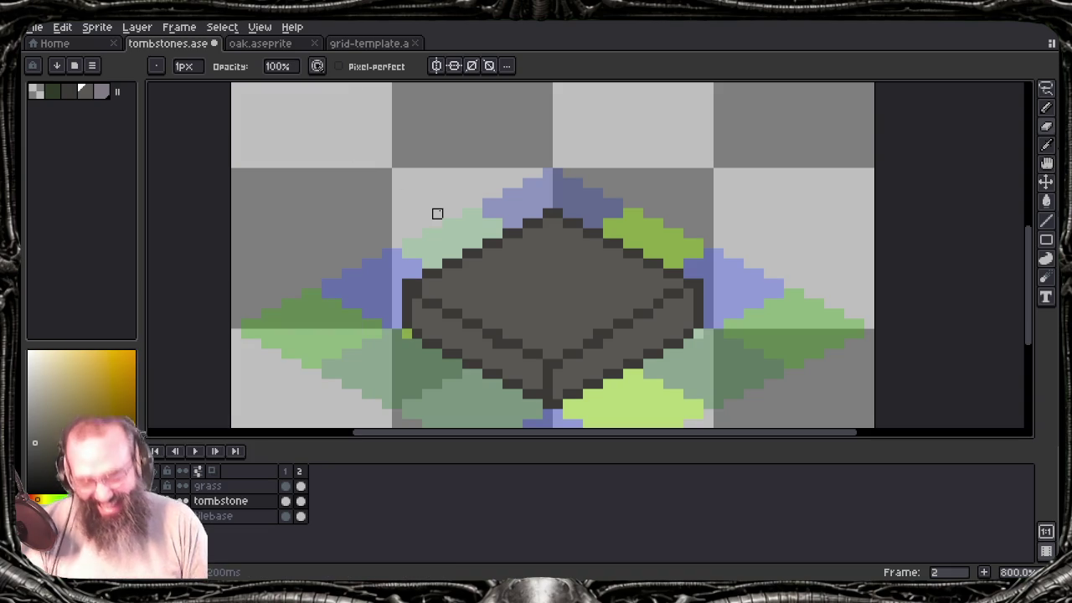
pyautogui.scroll(-1, 478, 151)
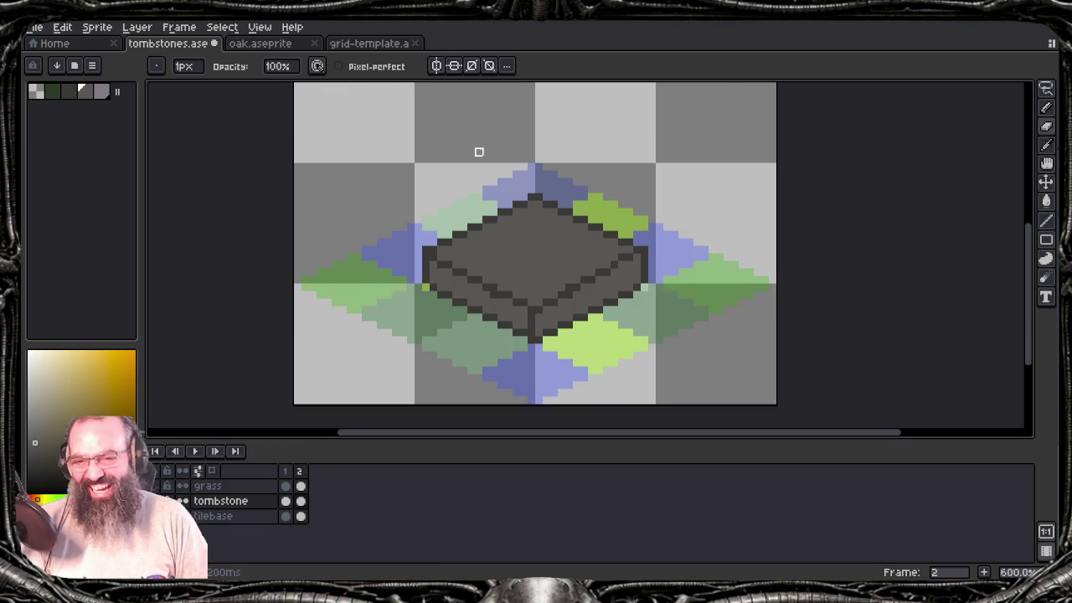
pyautogui.scroll(-1, 494, 157)
pyautogui.moveTo(500, 162); pyautogui.dragTo(493, 255)
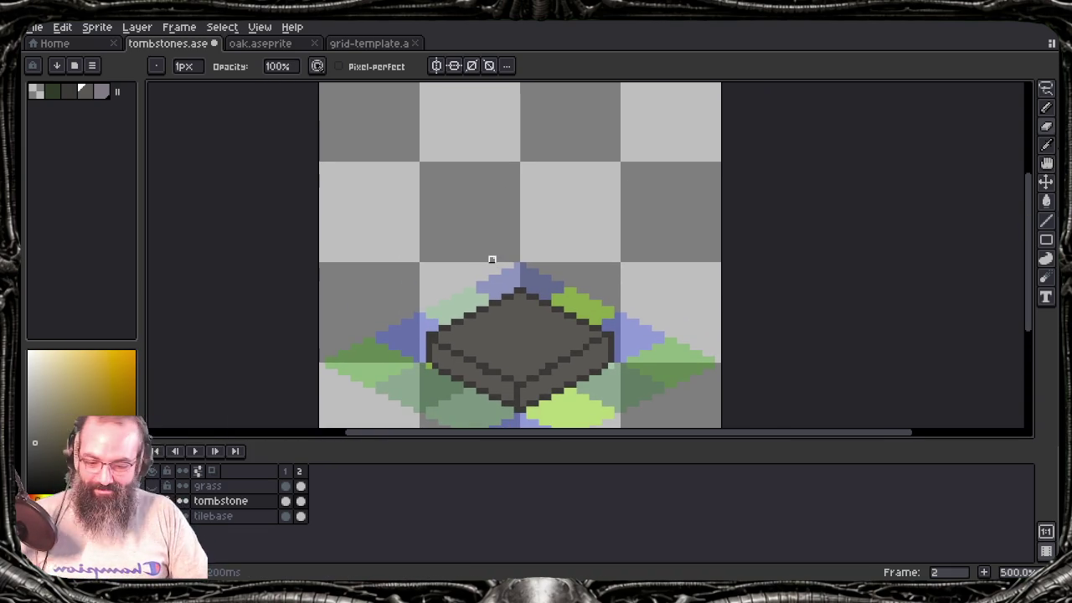
pyautogui.moveTo(492, 260); pyautogui.dragTo(471, 258)
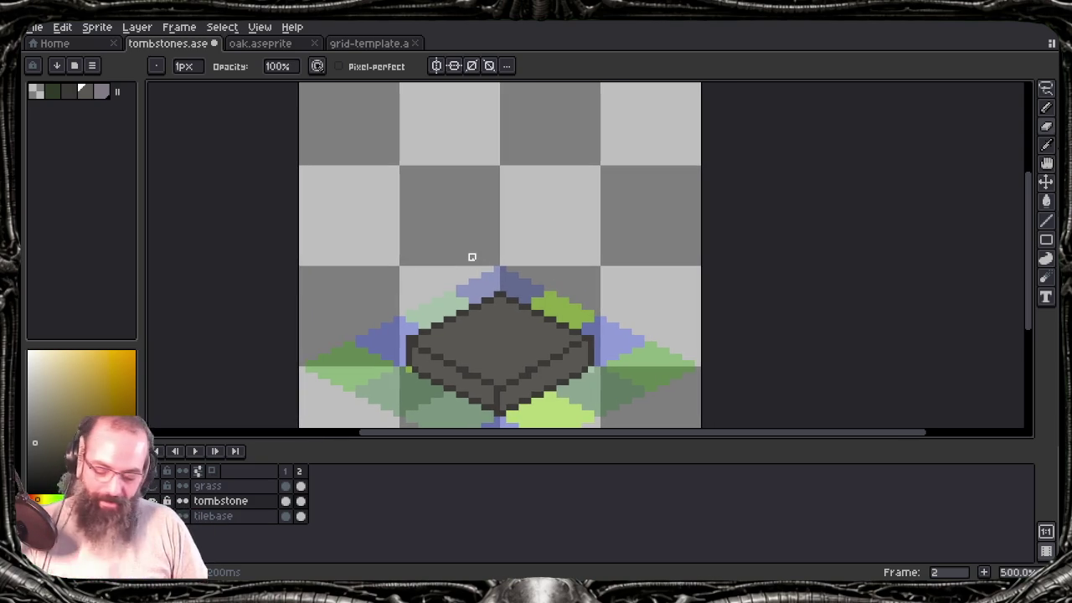
pyautogui.moveTo(471, 257)
pyautogui.mouseDown()
pyautogui.moveTo(413, 277)
pyautogui.moveTo(441, 232)
pyautogui.mouseUp()
pyautogui.scroll(-1, 426, 258)
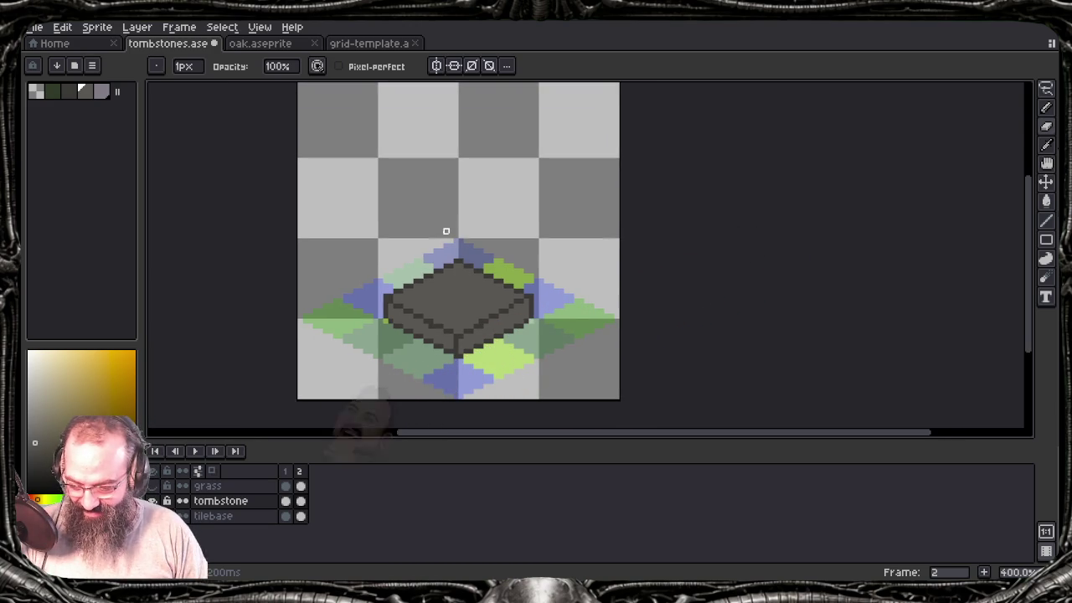
pyautogui.press('e')
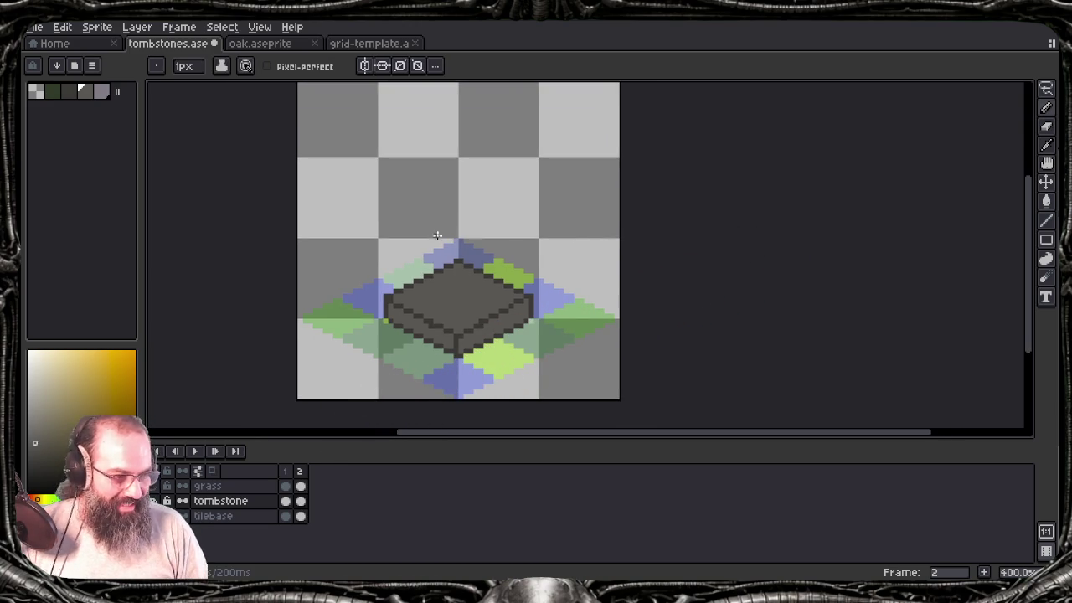
pyautogui.scroll(1, 433, 289)
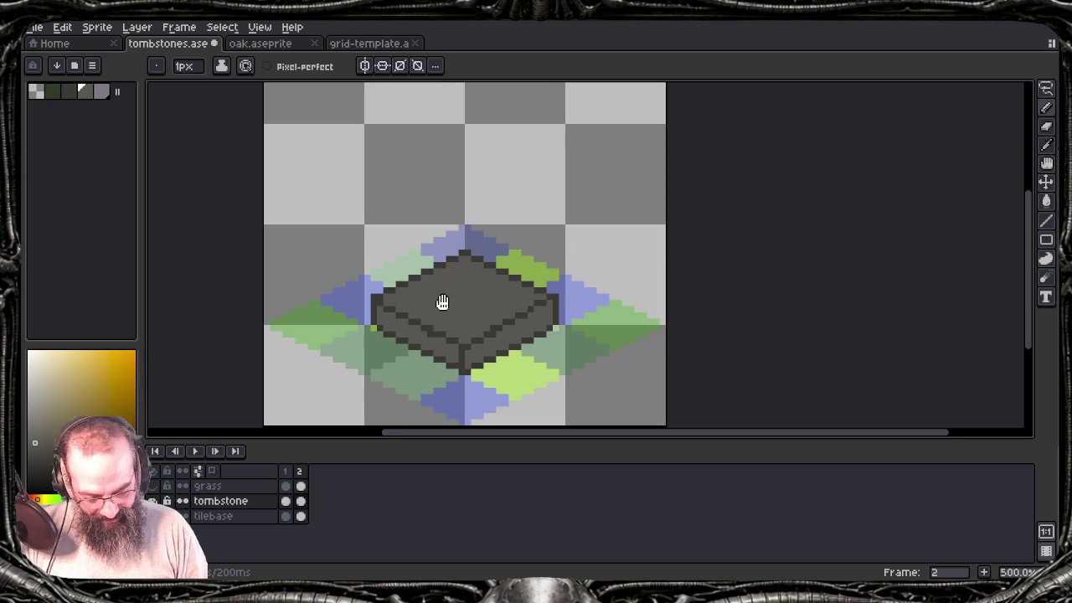
pyautogui.scroll(1, 462, 304)
pyautogui.moveTo(459, 305); pyautogui.dragTo(475, 302)
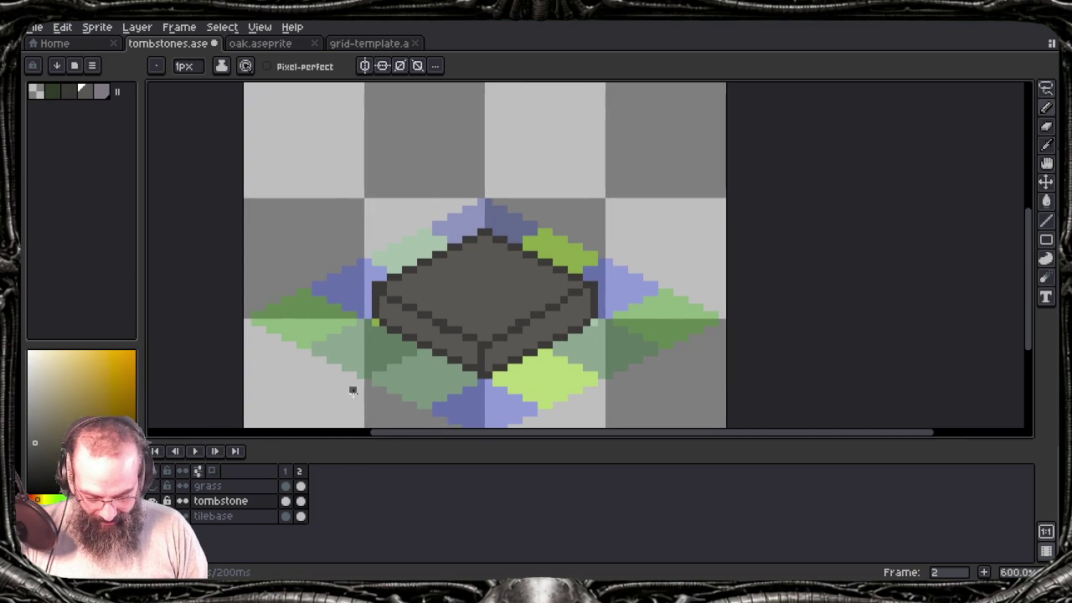
pyautogui.click(286, 501)
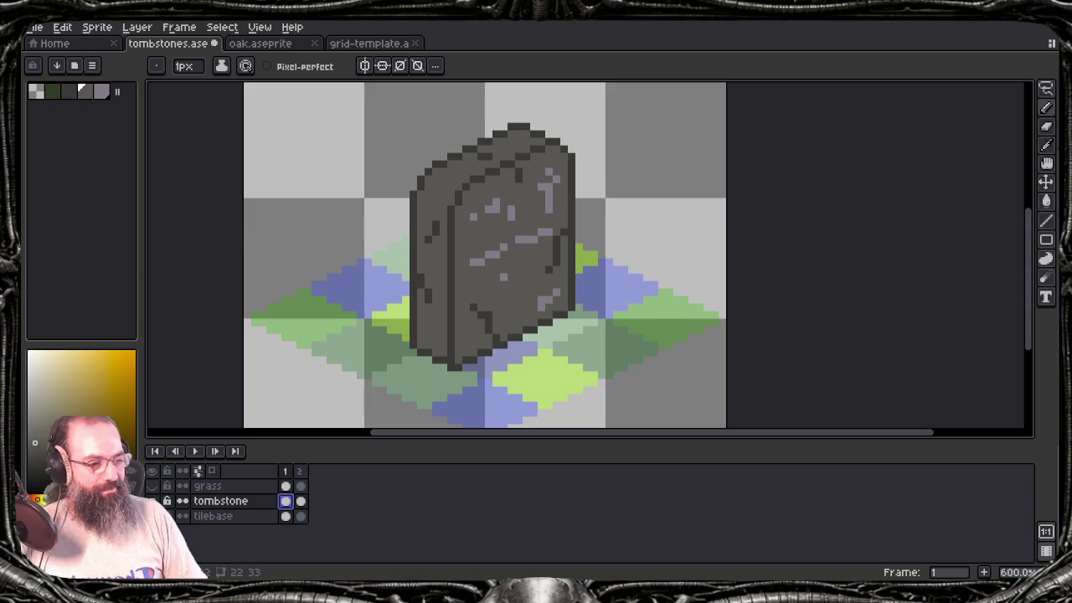
pyautogui.press('Right')
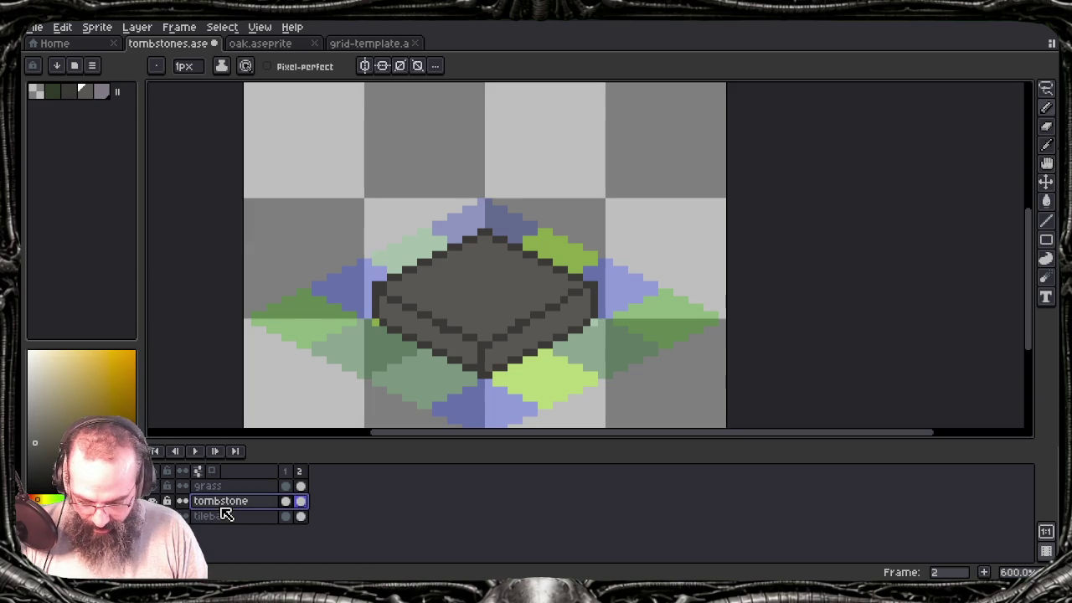
pyautogui.rightClick(223, 506)
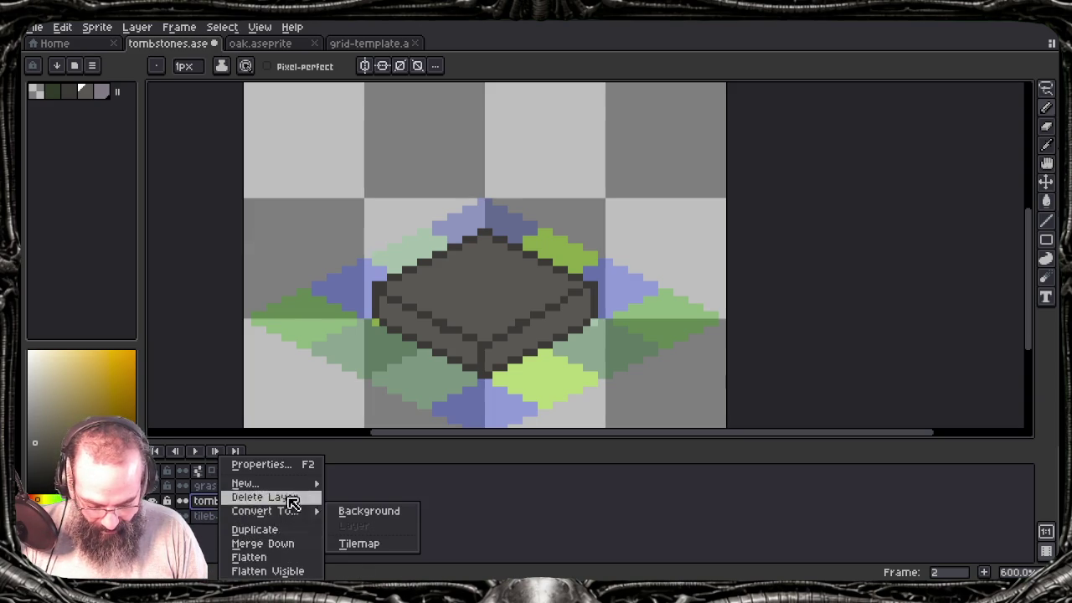
pyautogui.moveTo(246, 484)
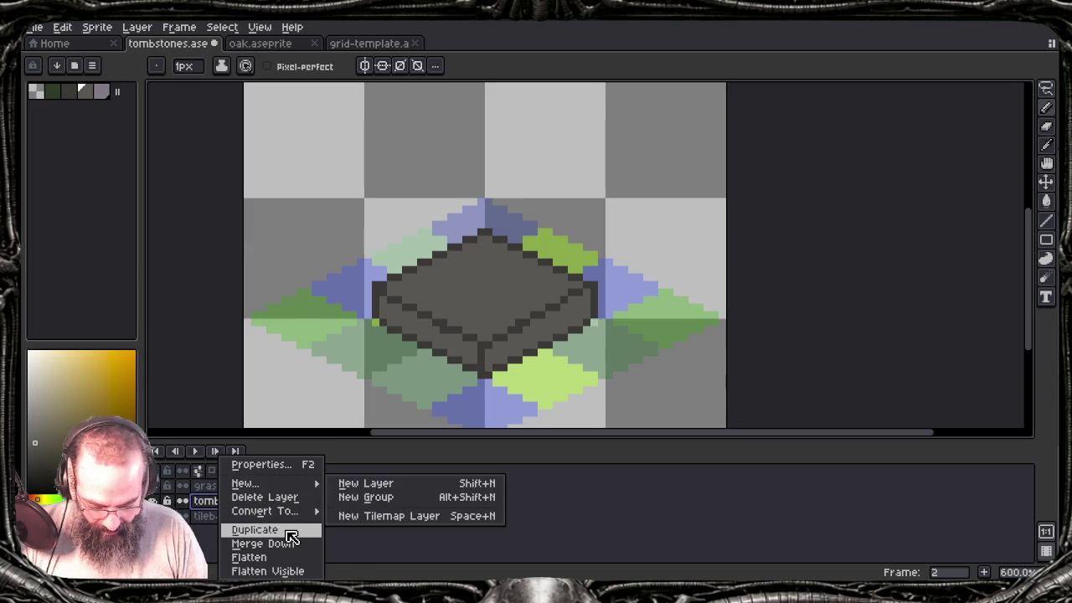
# Step: Duplicate the tombstone layer and rename the copy 'pedistal'
pyautogui.click(287, 530)
pyautogui.doubleClick(271, 505)
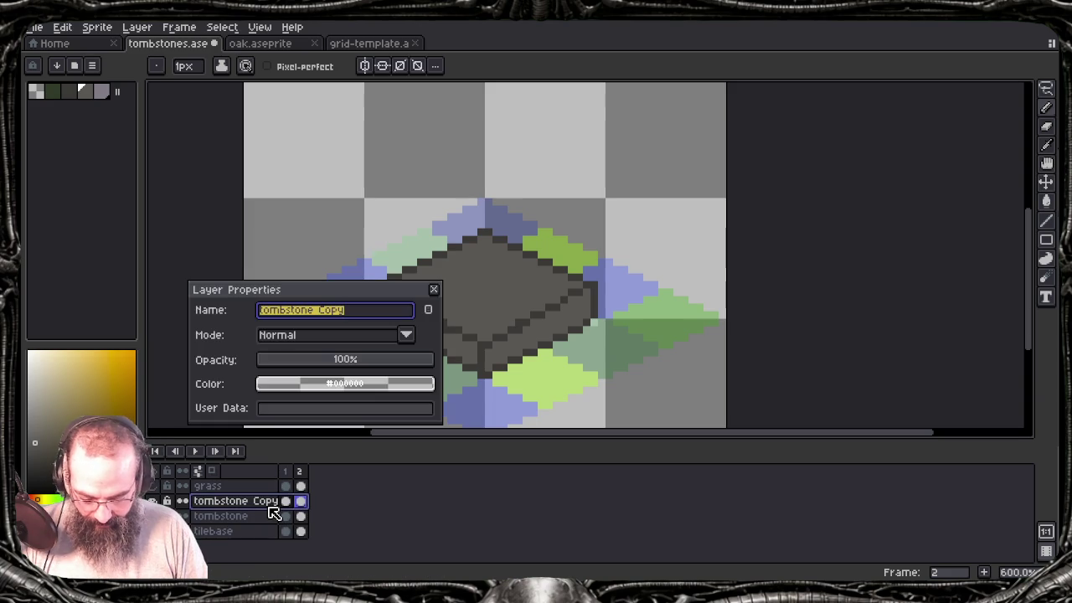
pyautogui.press('Return')
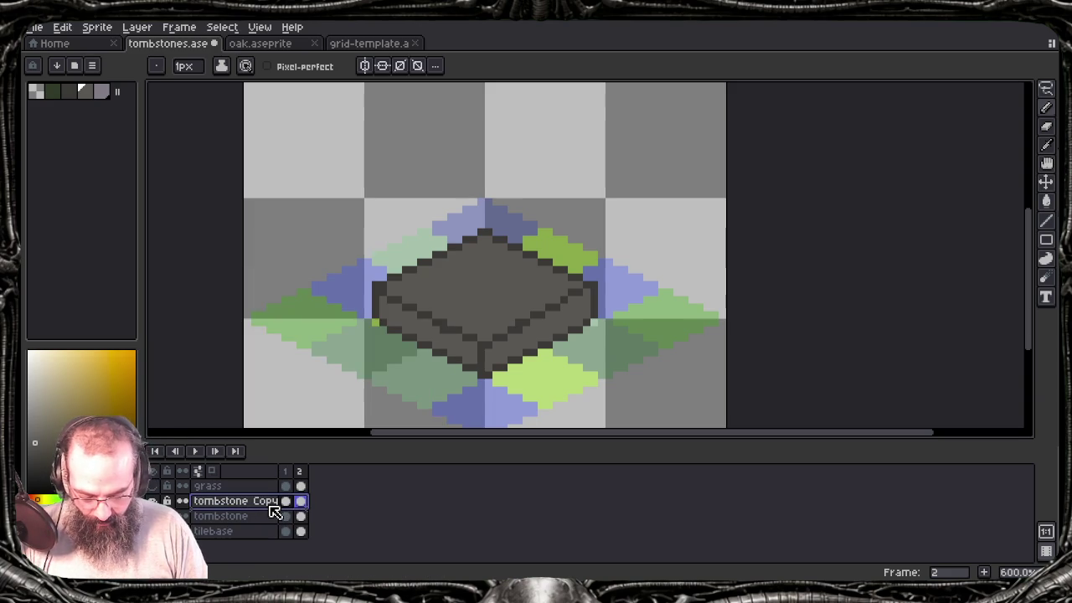
pyautogui.doubleClick(270, 506)
pyautogui.write('pedistal')
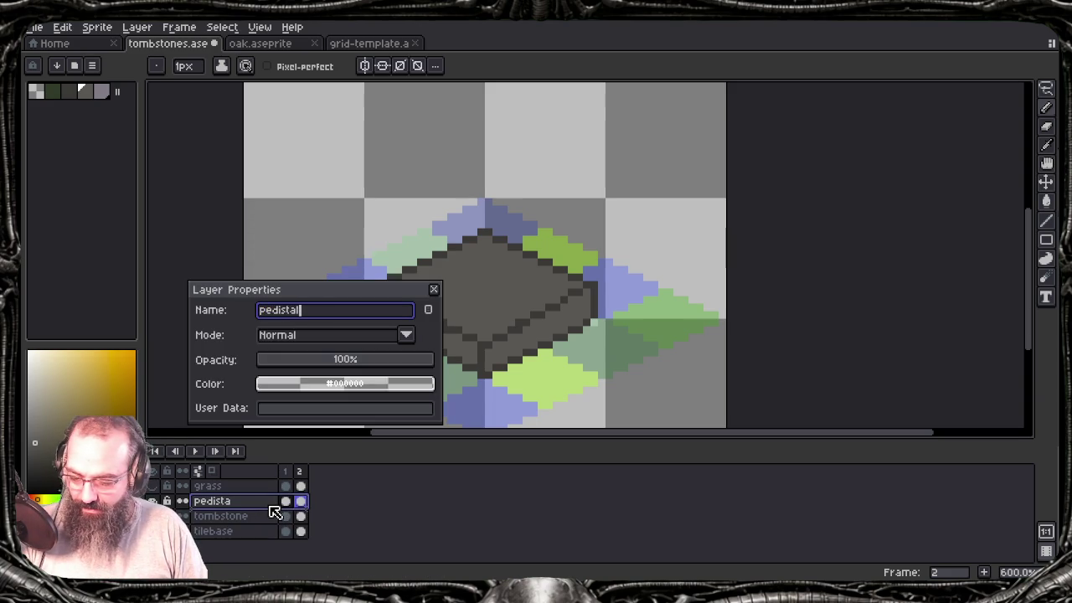
pyautogui.press('Return')
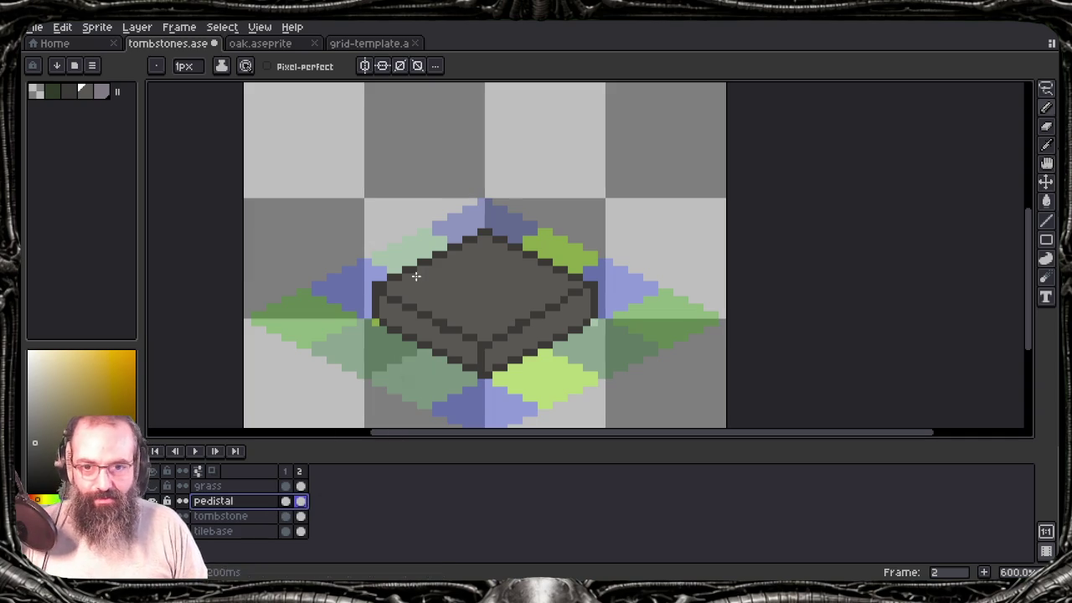
# Step: Switch between the tombstone and pedistal layers, ending with pedistal active
pyautogui.press('e')
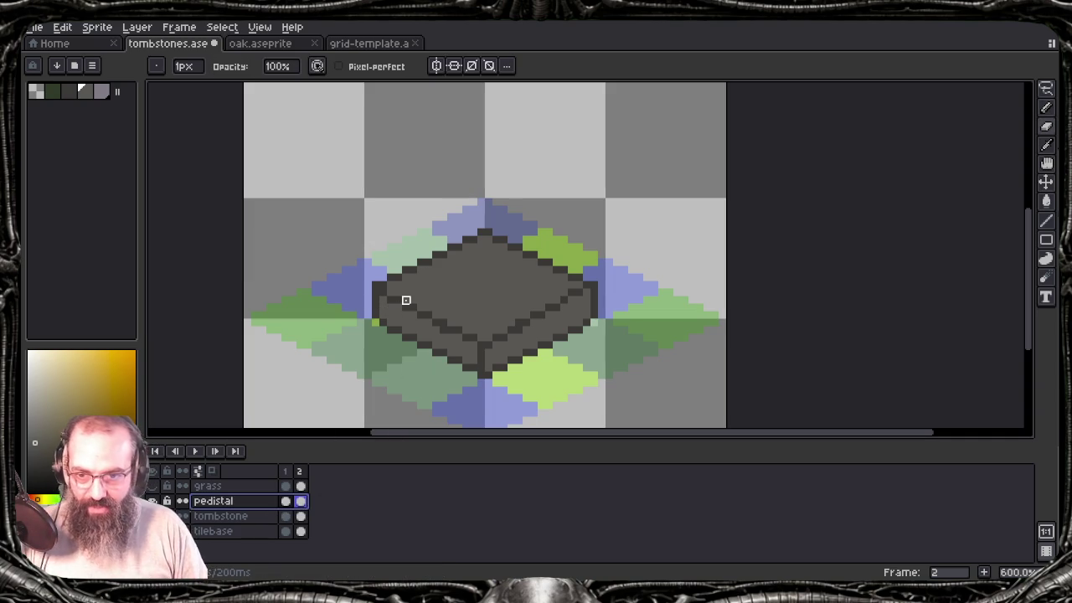
pyautogui.click(377, 285)
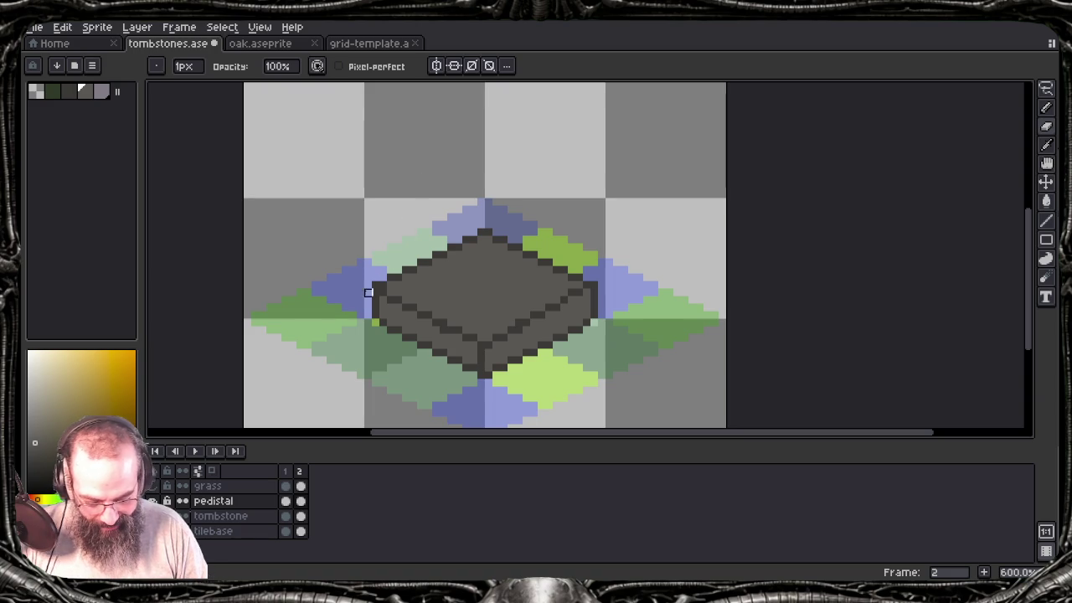
pyautogui.hotkey('alt', 'Down')
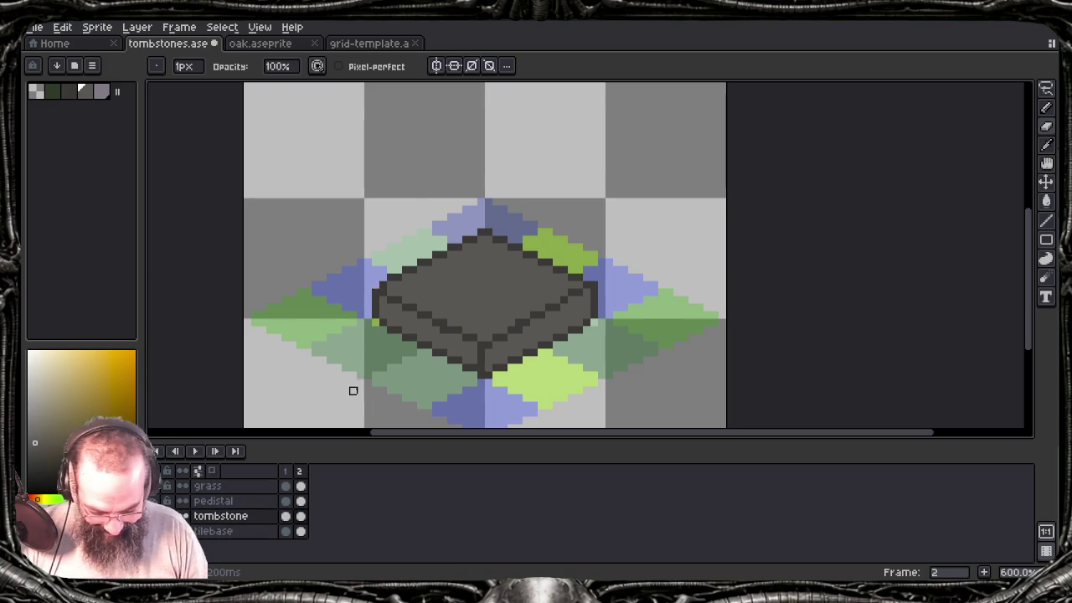
pyautogui.moveTo(388, 312); pyautogui.dragTo(387, 326)
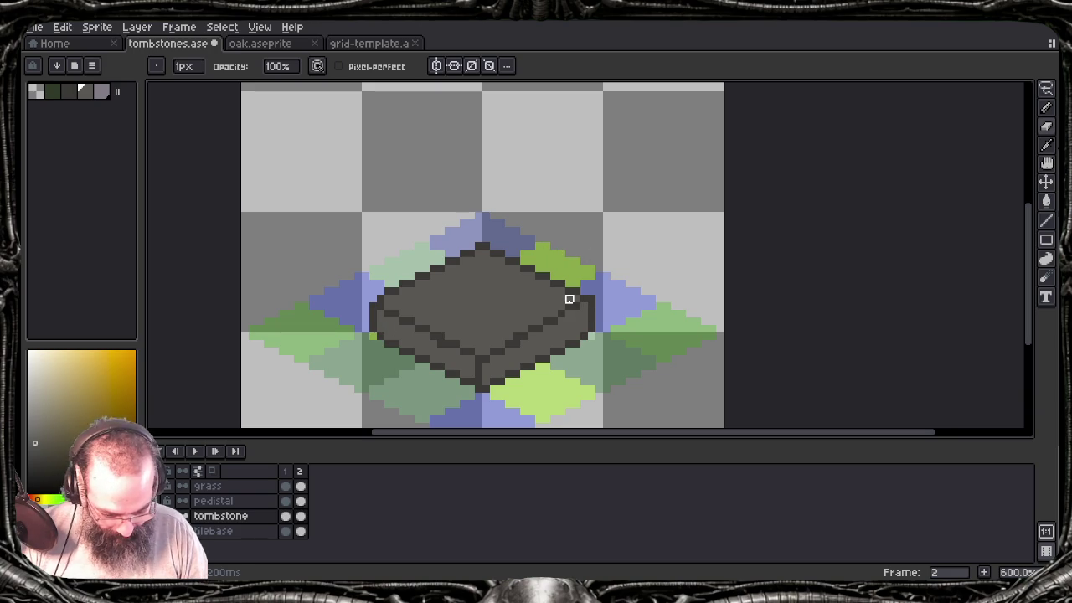
pyautogui.click(262, 502)
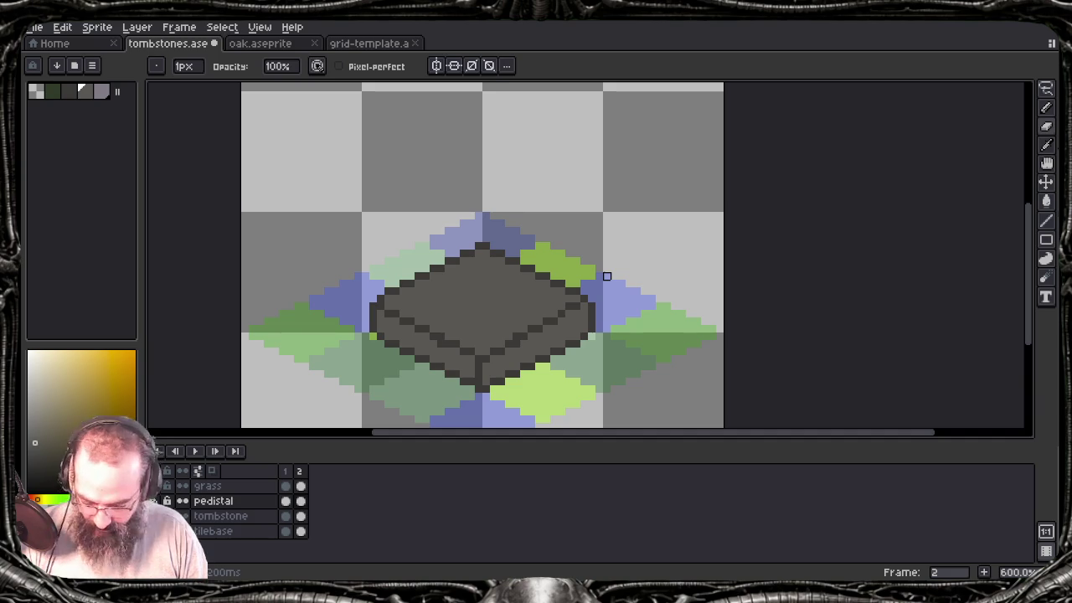
# Step: Toggle tools and switch from the tombstone layer back to pedistal
pyautogui.press('i')
pyautogui.press('b')
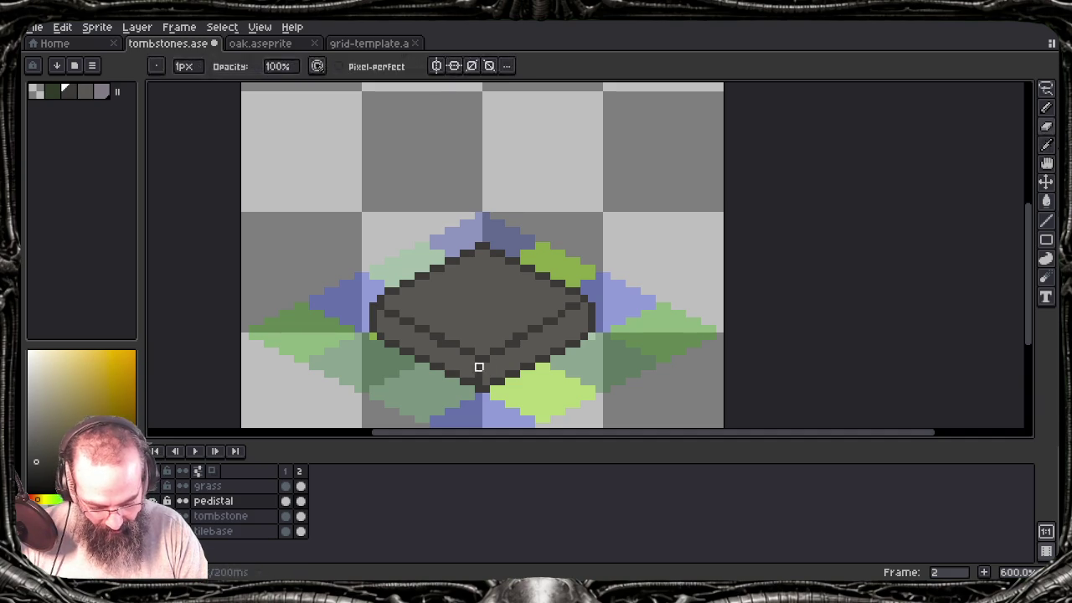
pyautogui.press('e')
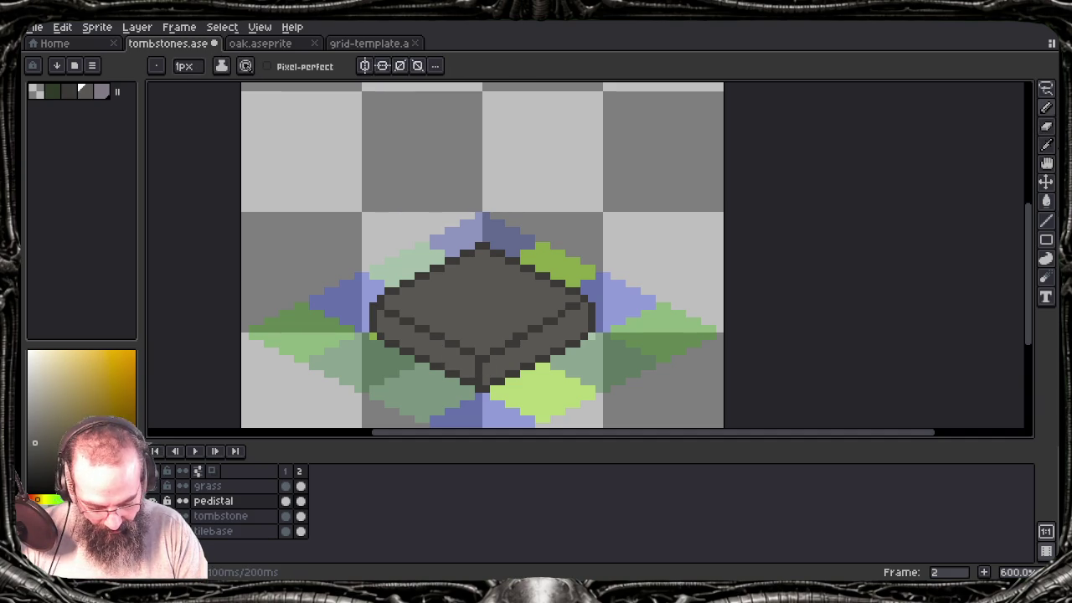
pyautogui.hotkey('alt', 'Down')
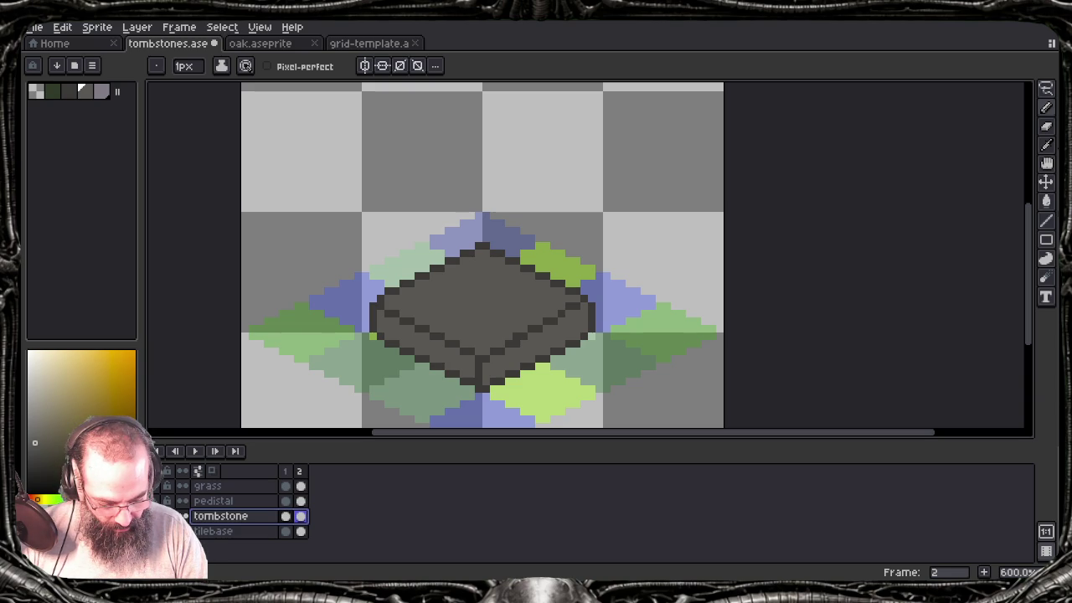
pyautogui.press('alt')
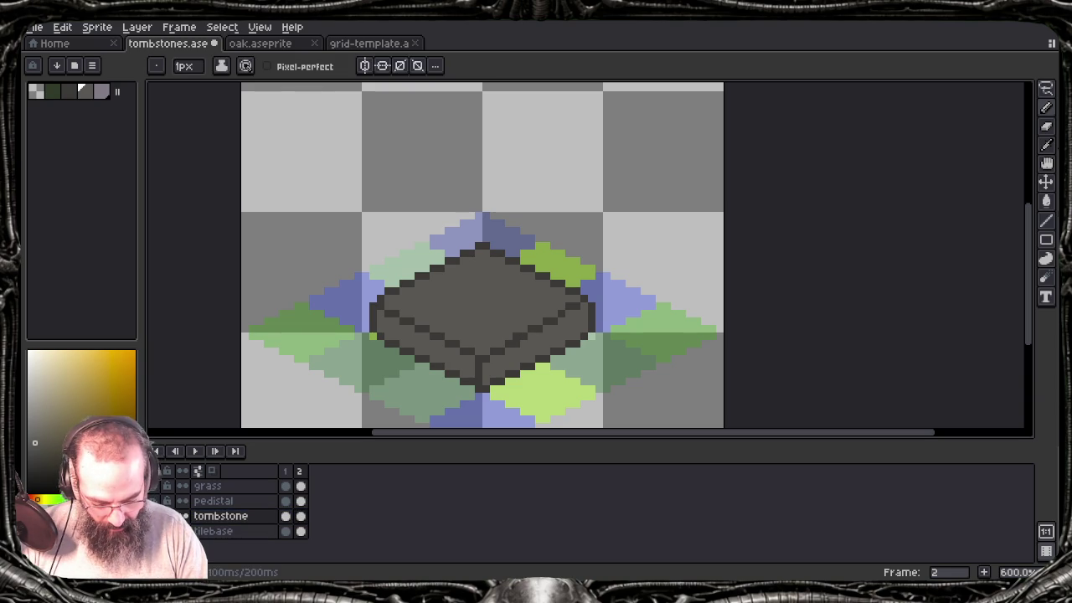
pyautogui.hotkey('alt', 'Up')
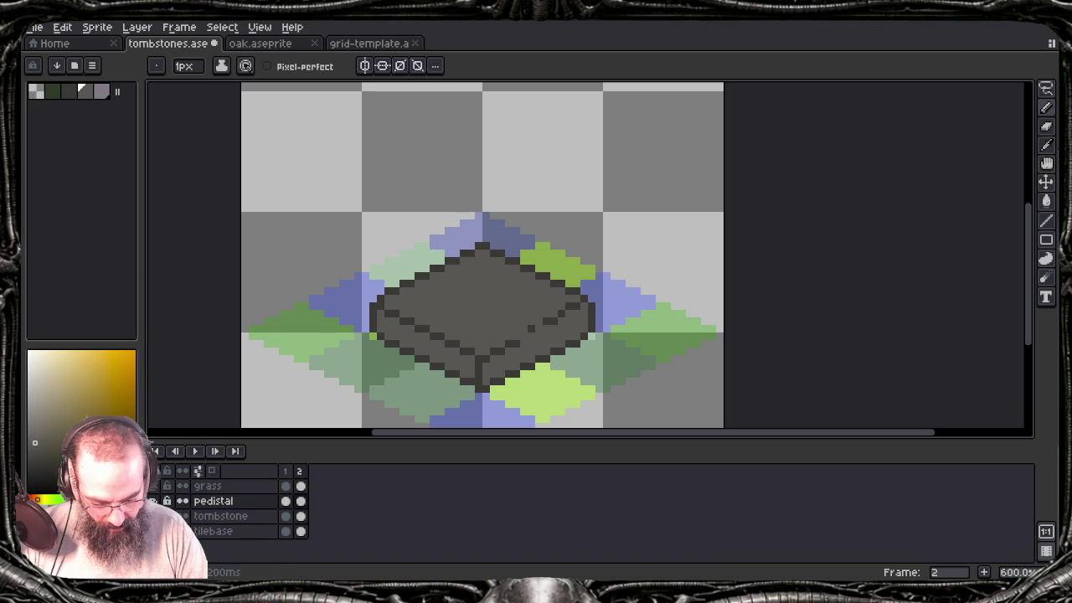
# Step: Undo the pencil stroke, pedistal rename and layer duplication, then lighten slab edge pixels
pyautogui.hotkey('ctrl', 'z')
pyautogui.hotkey('ctrl', 'z')
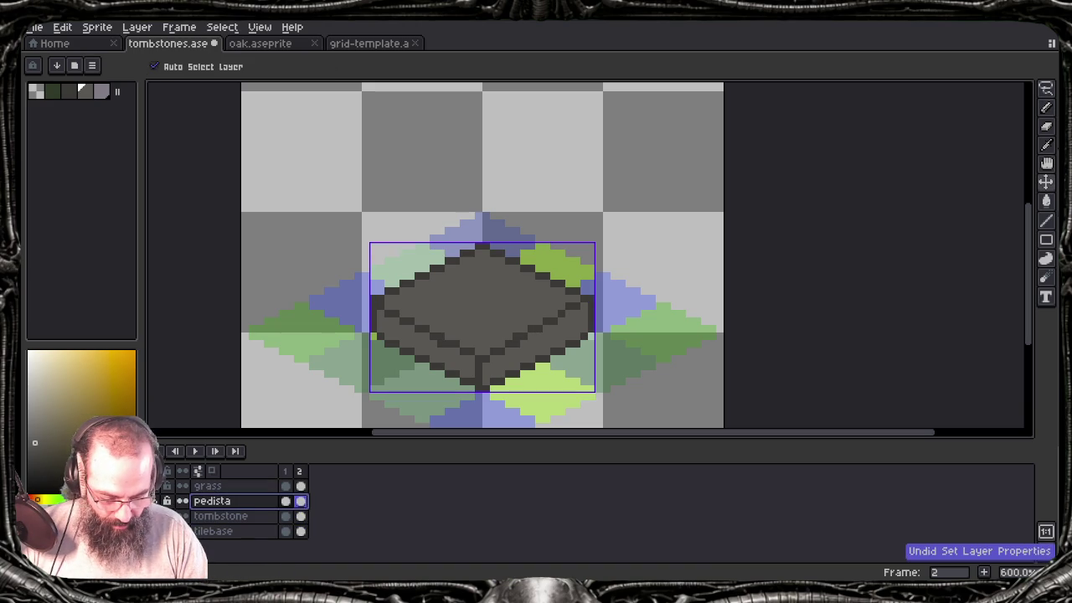
pyautogui.hotkey('ctrl', 'z')
pyautogui.hotkey('ctrl', 'z')
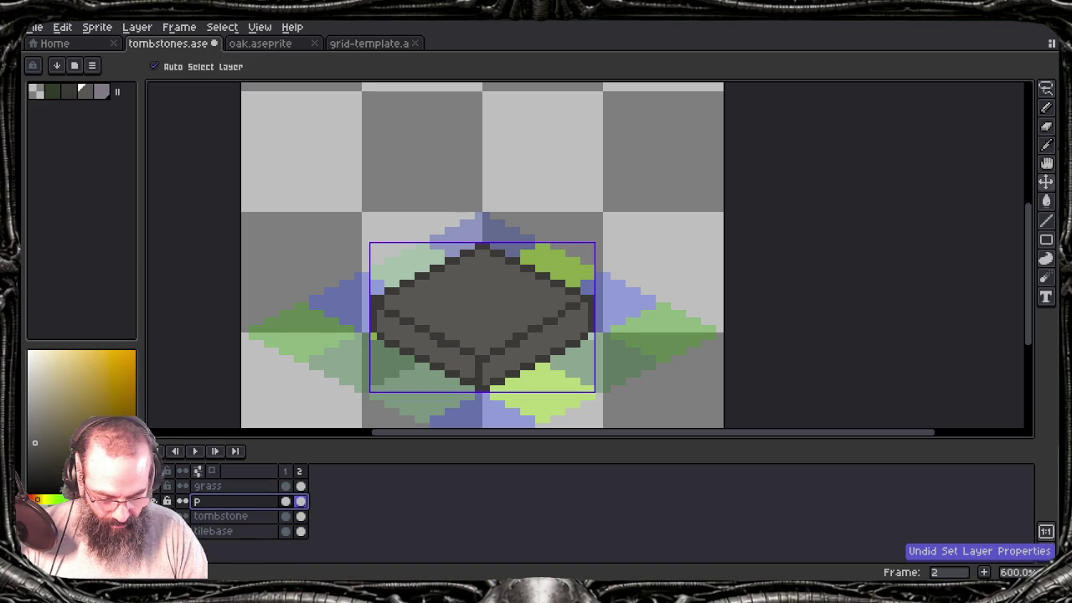
pyautogui.hotkey('ctrl', 'z')
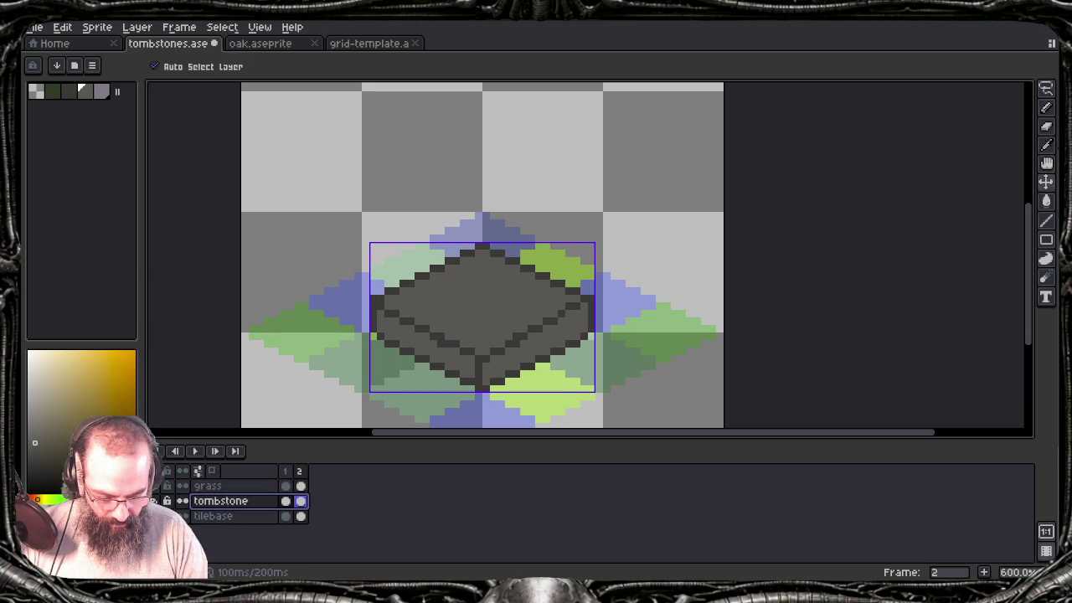
pyautogui.hotkey('ctrl', 'd')
pyautogui.press('alt')
pyautogui.press('Escape')
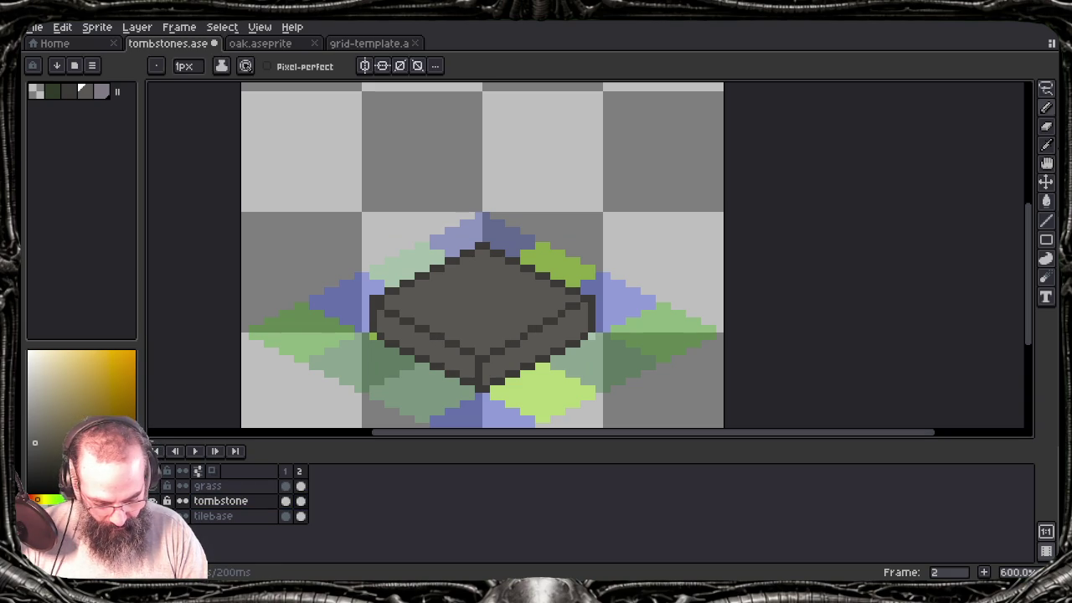
pyautogui.click(531, 329)
# Step: Lighten and darken gap pixels along the slab's right edge, then save
pyautogui.click(569, 306)
pyautogui.keyDown('alt'); pyautogui.click(568, 306); pyautogui.keyUp('alt')
pyautogui.click(532, 336)
pyautogui.click(547, 329)
pyautogui.click(569, 314)
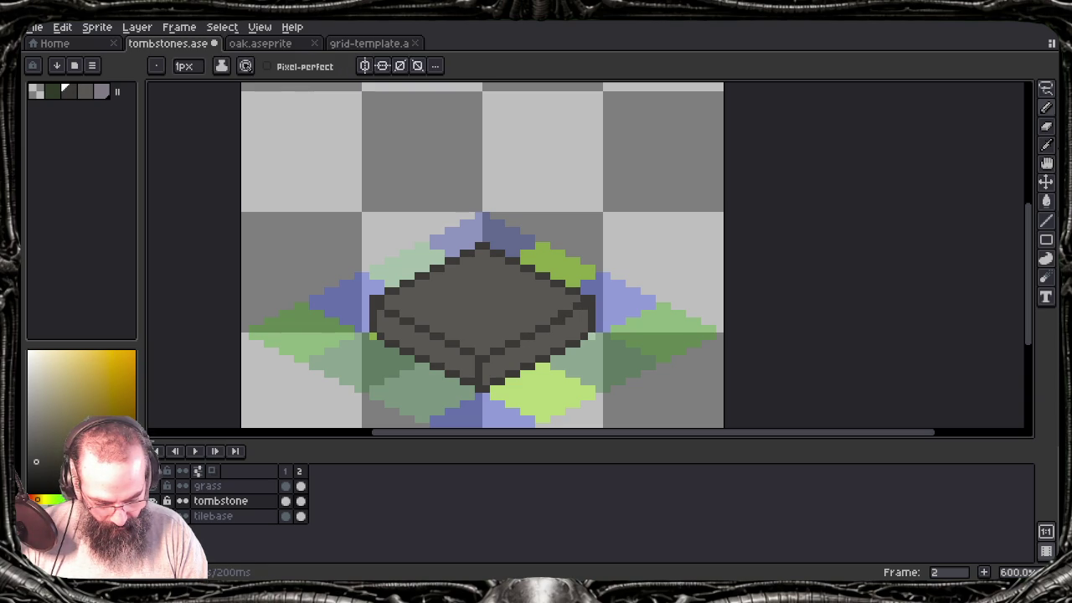
pyautogui.press(']')
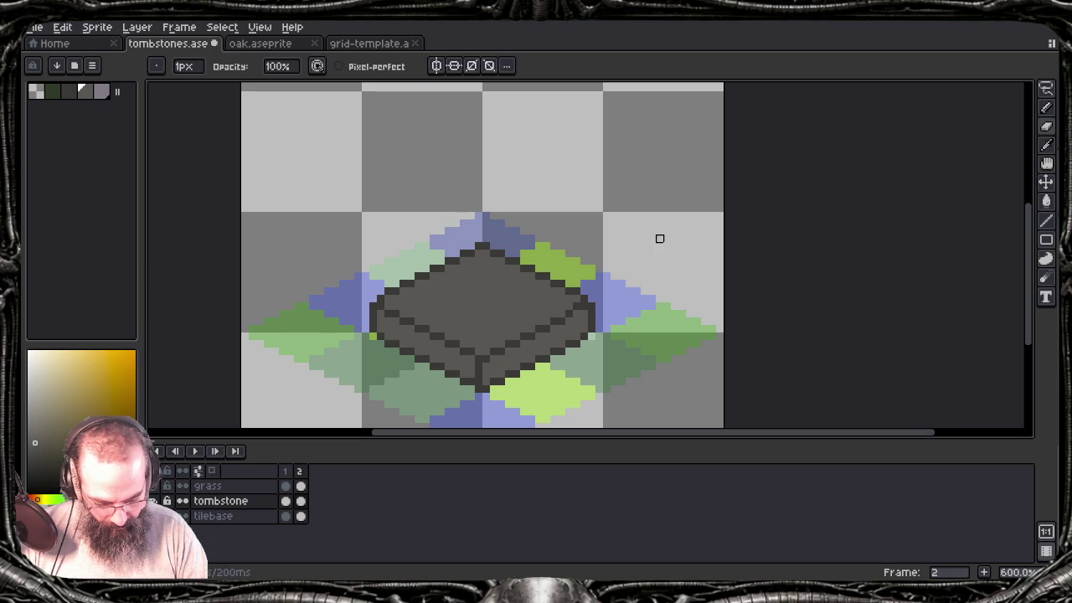
pyautogui.hotkey('ctrl', 's')
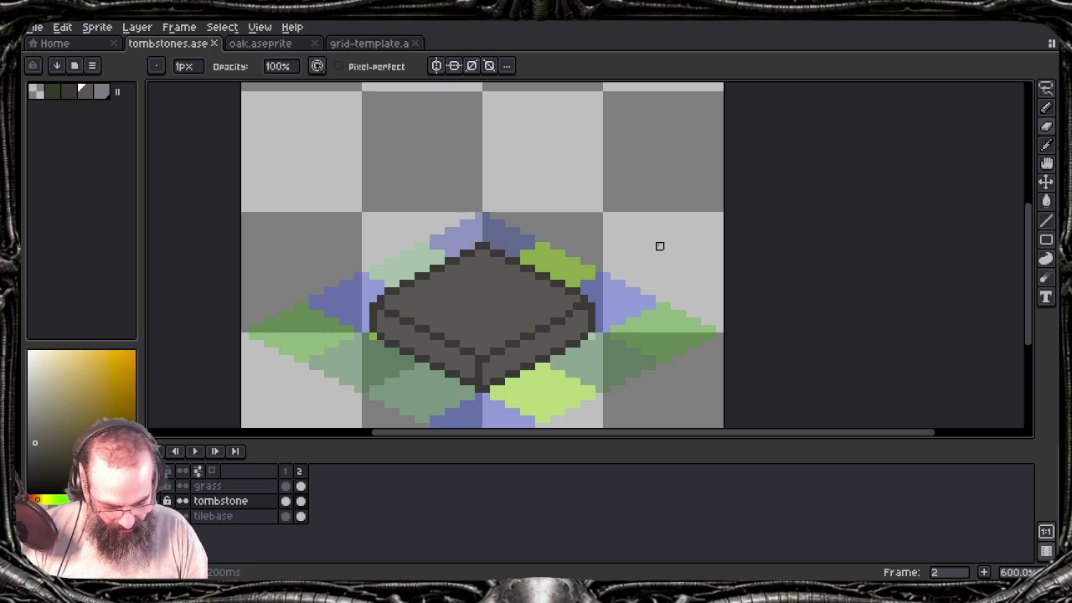
# Step: Darken another right-edge pixel, repaint one lighter grey, and save tombstones.ase again
pyautogui.keyDown('alt'); pyautogui.click(577, 304); pyautogui.keyUp('alt')
pyautogui.press('e')
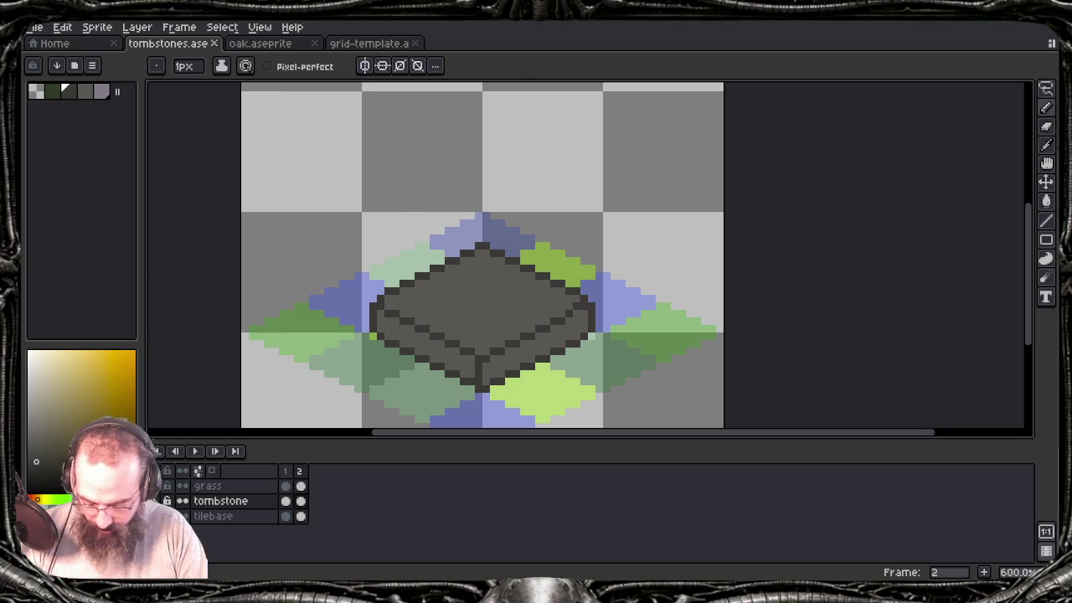
pyautogui.click(577, 314)
pyautogui.keyDown('alt'); pyautogui.click(570, 306); pyautogui.keyUp('alt')
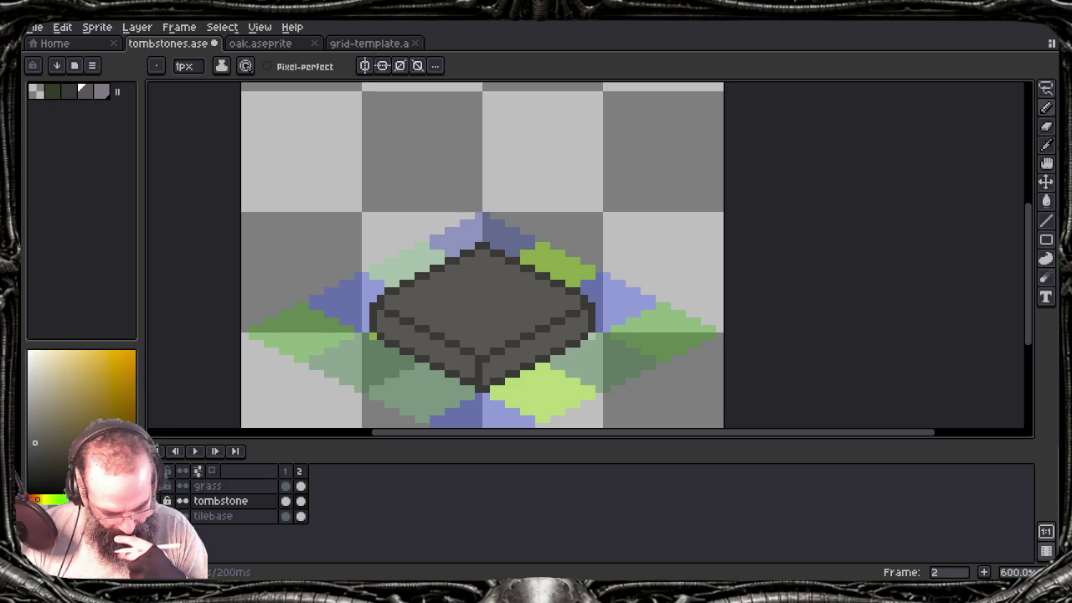
pyautogui.hotkey('ctrl', 's')
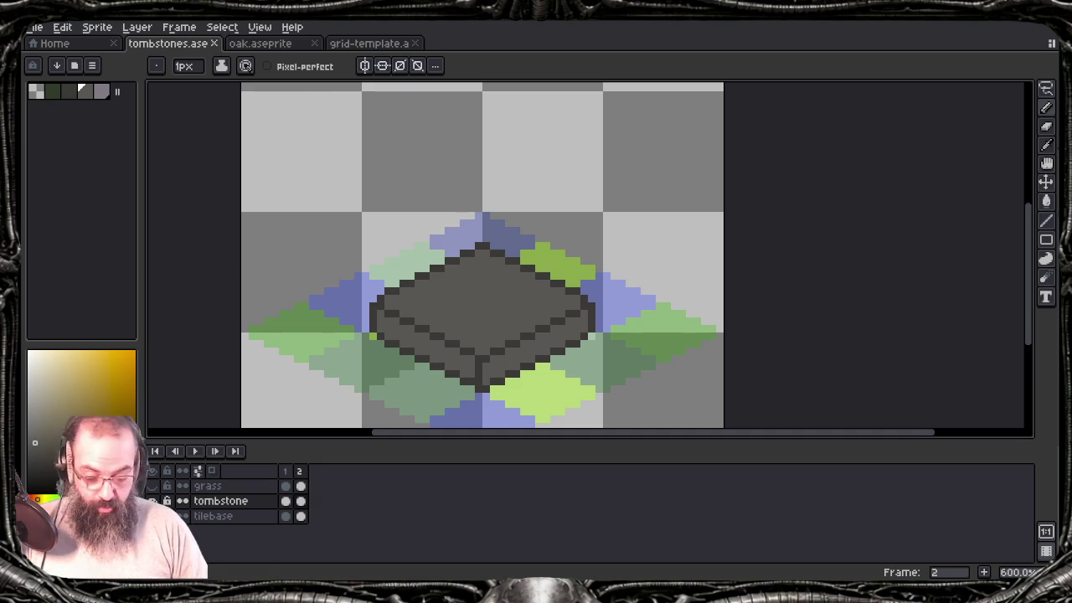
pyautogui.press('i')
pyautogui.press('b')
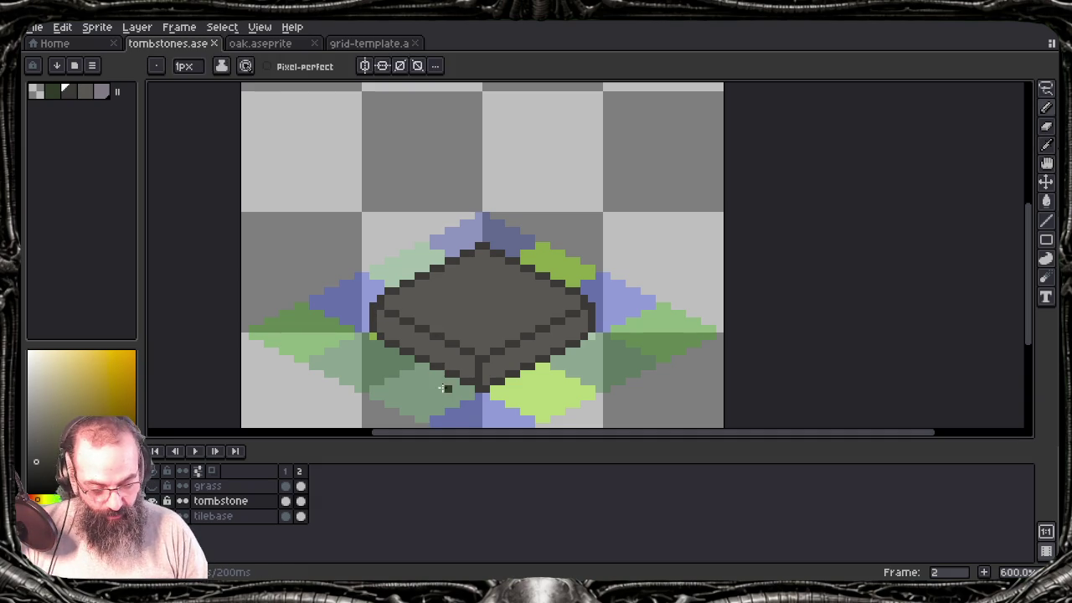
# Step: Zoom, drag the timeline splitter down for vertical room, and recentre the stone slab
pyautogui.scroll(-2, 586, 260)
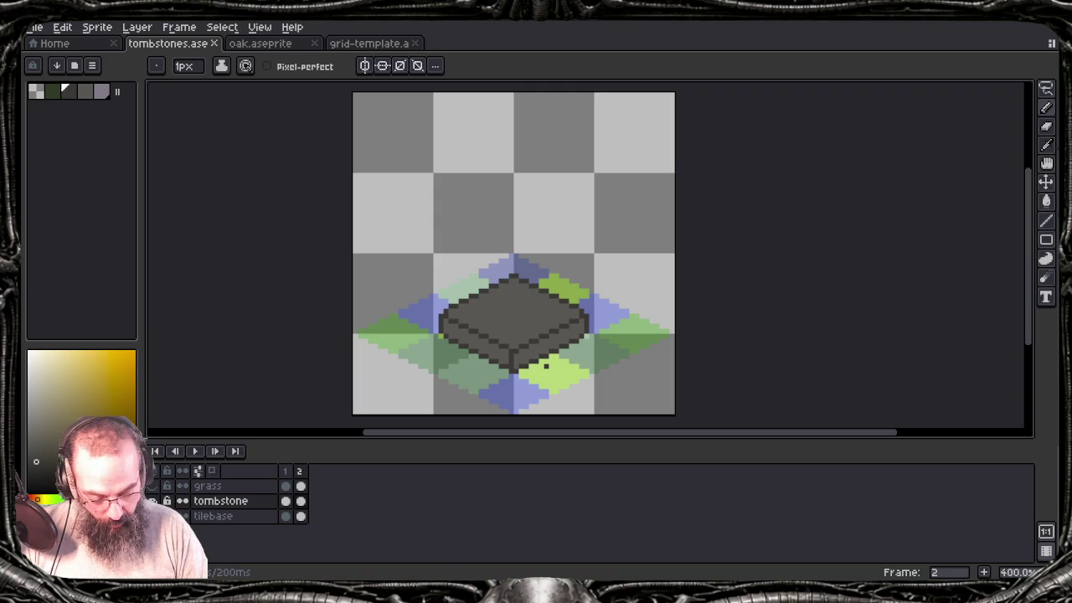
pyautogui.moveTo(554, 439); pyautogui.dragTo(554, 473)
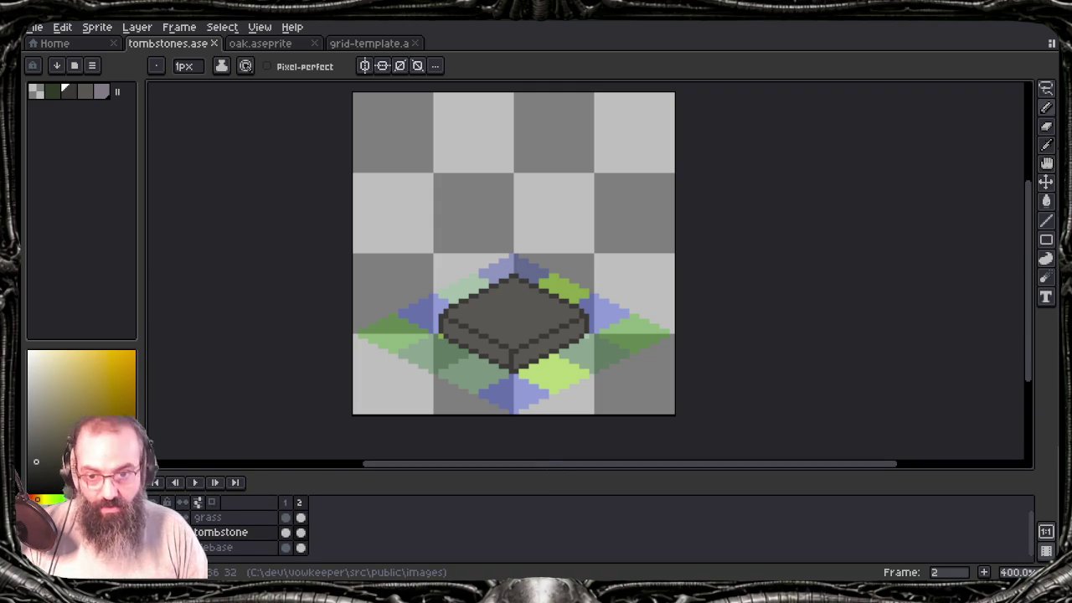
pyautogui.scroll(2, 460, 288)
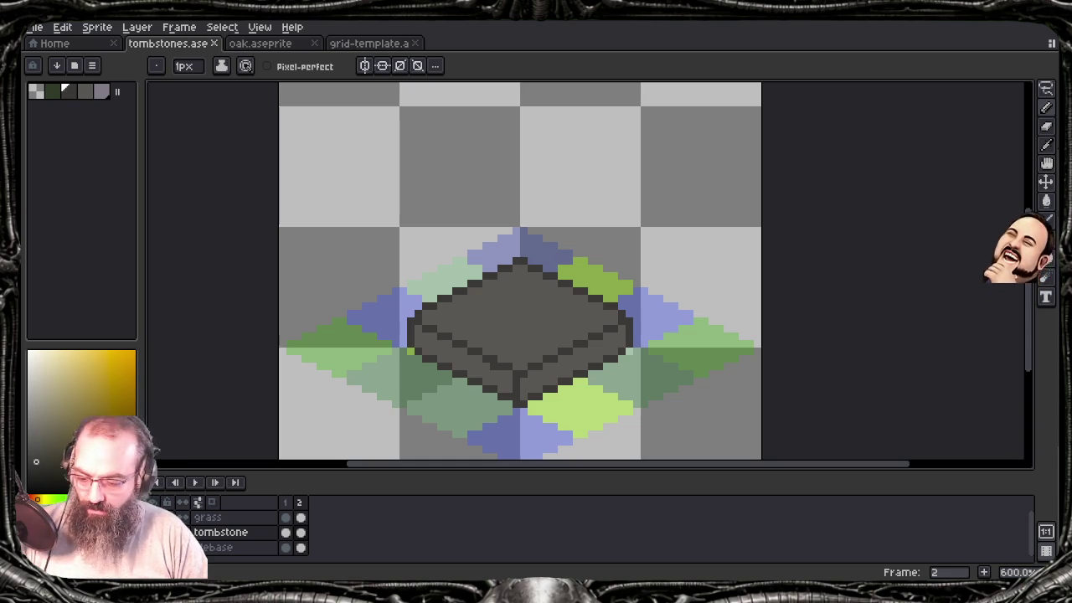
pyautogui.scroll(-1, 543, 249)
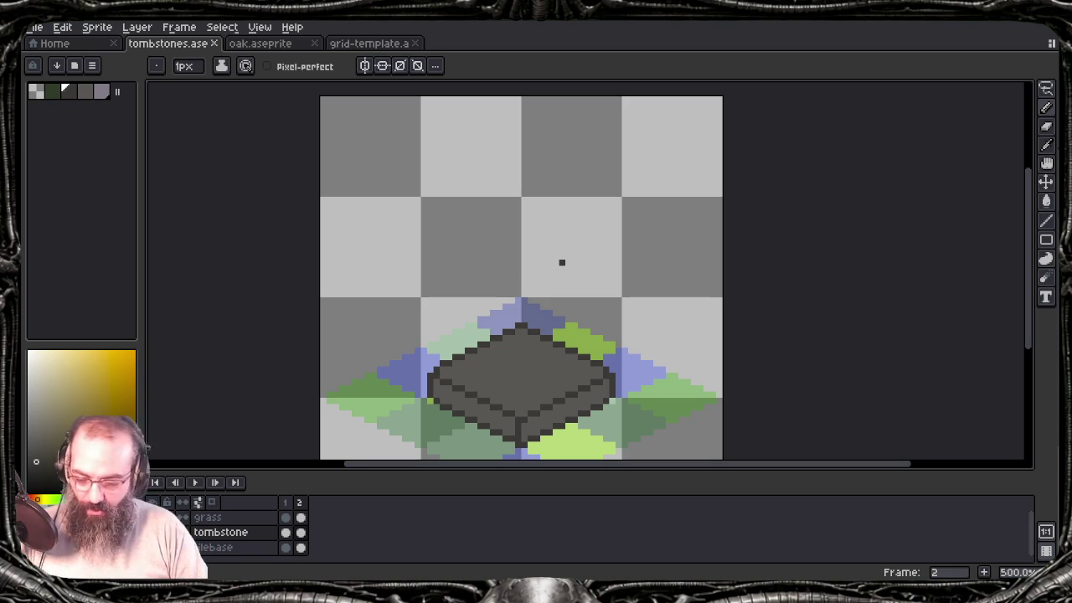
pyautogui.press('alt')
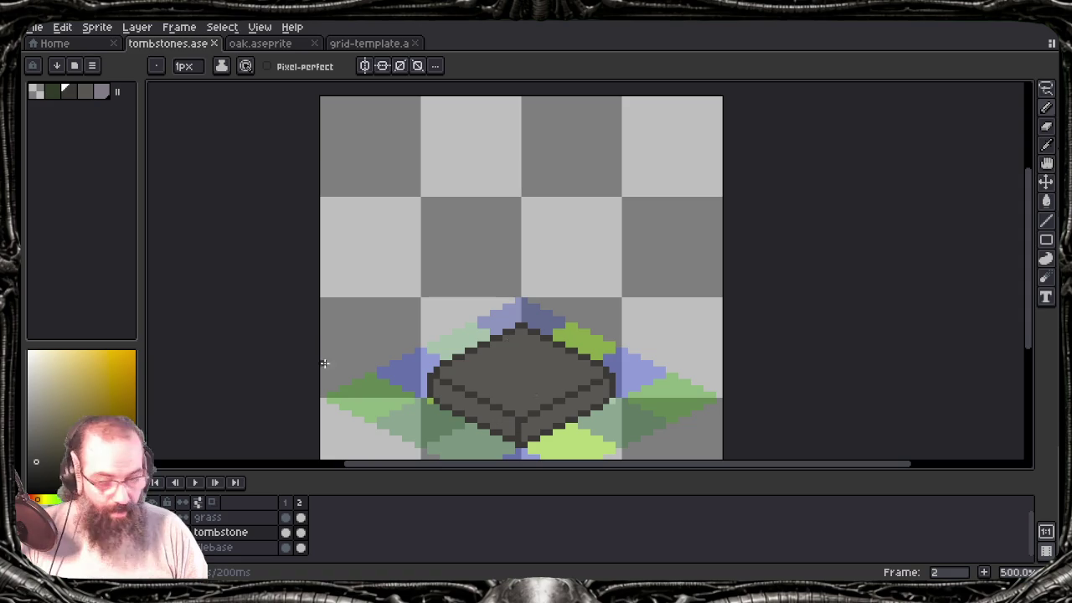
pyautogui.moveTo(491, 369)
pyautogui.mouseDown()
pyautogui.moveTo(471, 352)
pyautogui.moveTo(492, 375)
pyautogui.mouseUp()
pyautogui.scroll(1, 470, 352)
pyautogui.scroll(-1, 473, 362)
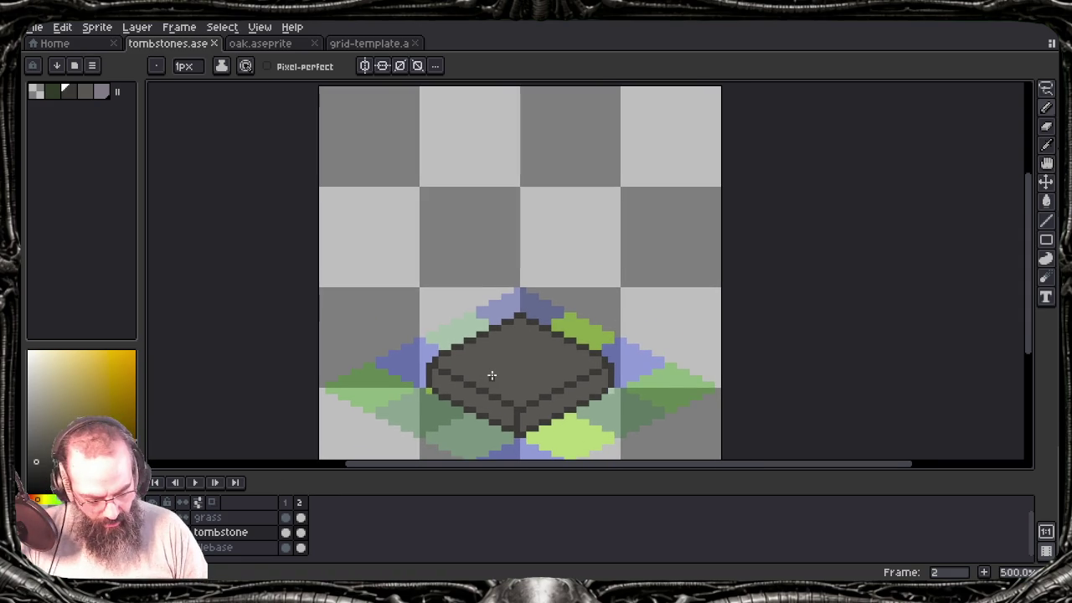
# Step: Save, zoom in, and try a dark diagonal line across the slab top, then undo it
pyautogui.hotkey('ctrl', 's')
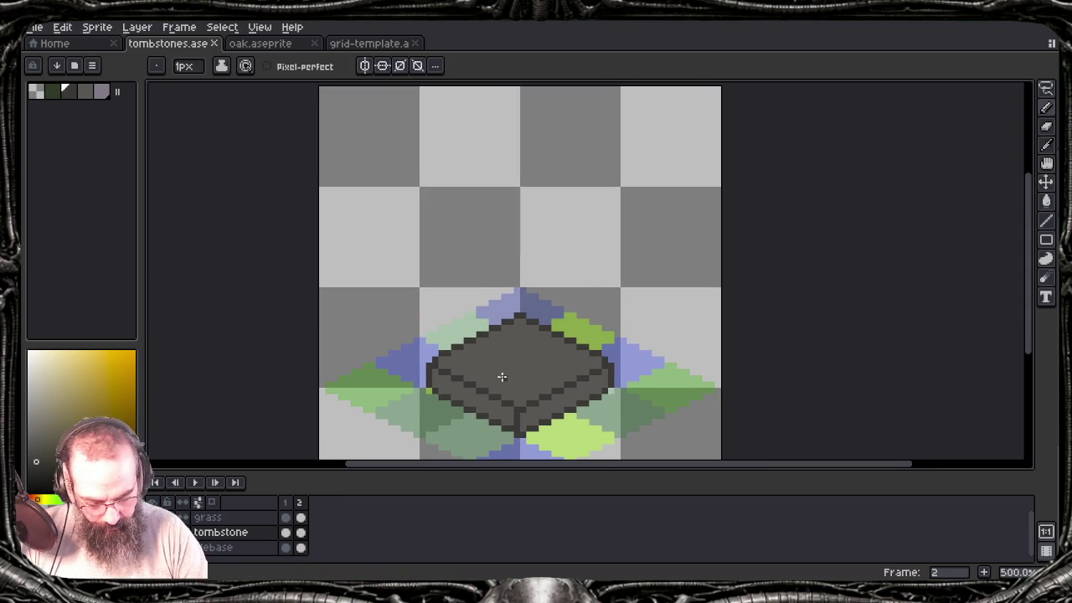
pyautogui.scroll(2, 502, 377)
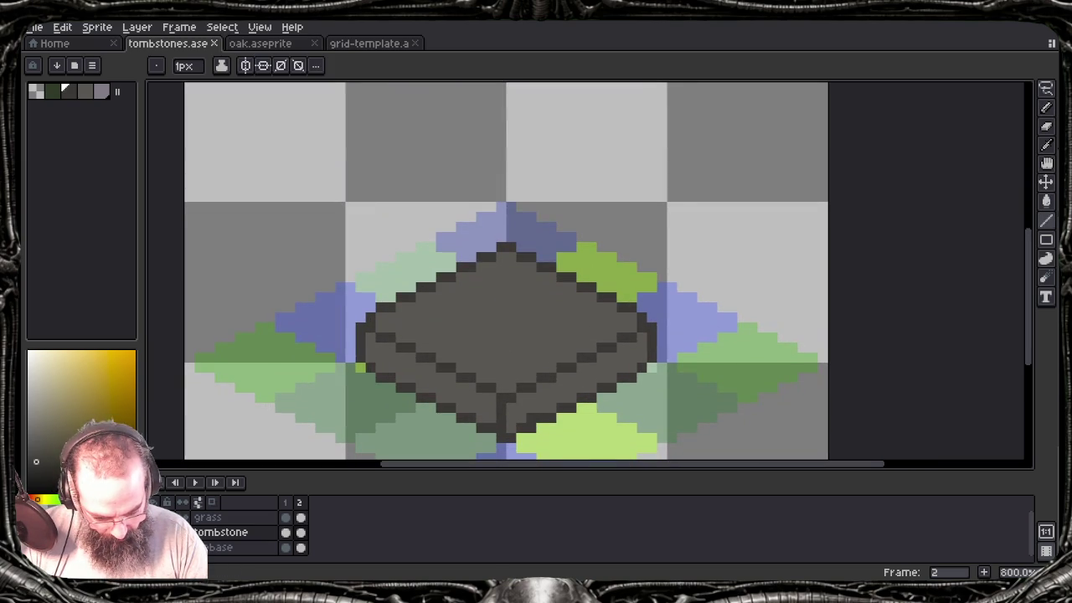
pyautogui.moveTo(437, 325); pyautogui.dragTo(497, 356)
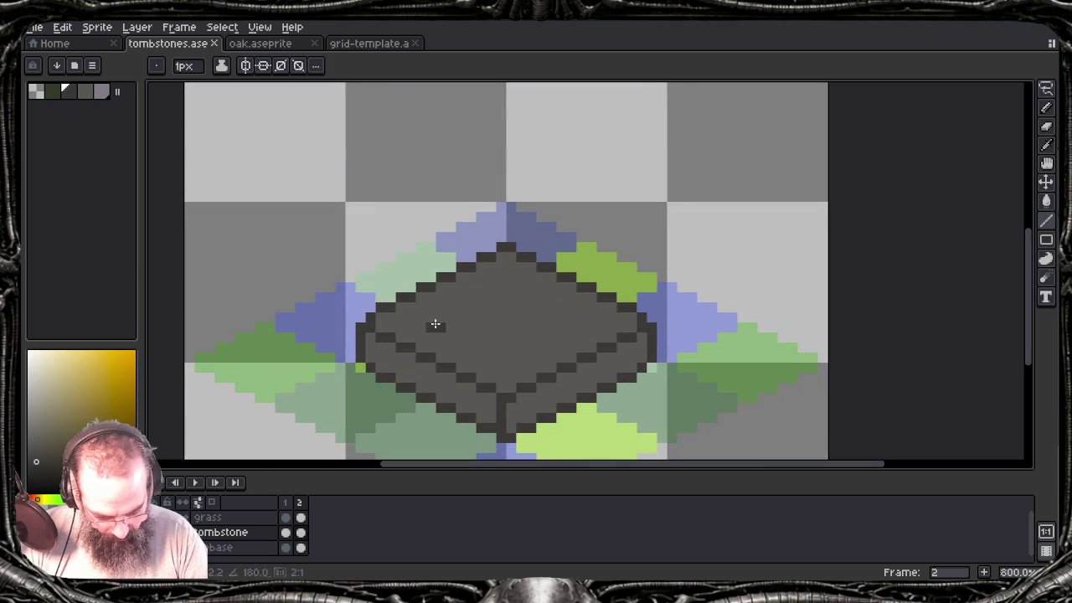
pyautogui.click(490, 355)
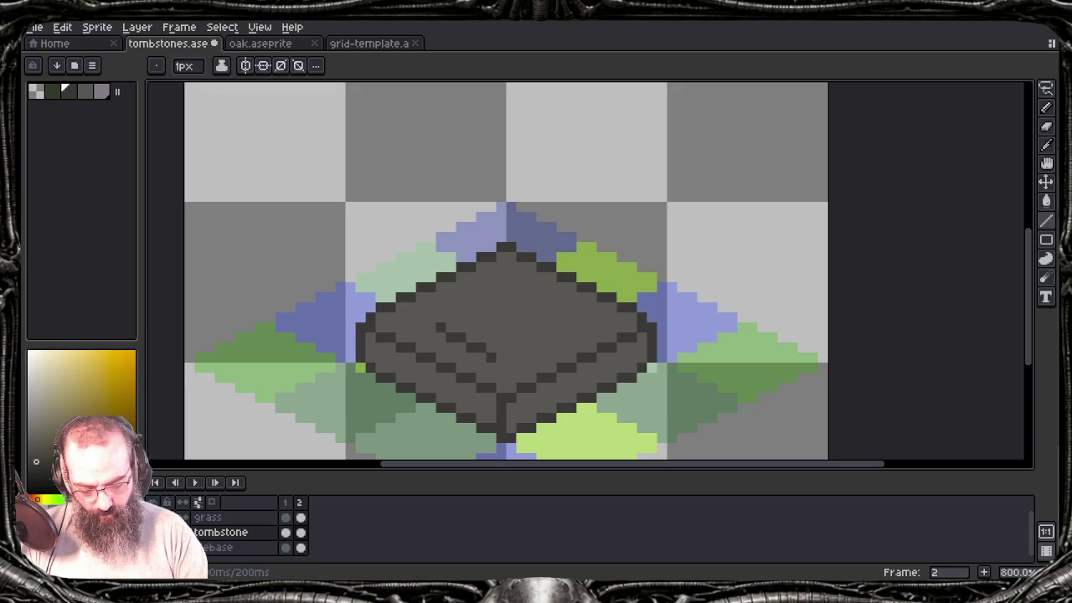
pyautogui.keyDown('shift'); pyautogui.click(442, 311); pyautogui.keyUp('shift')
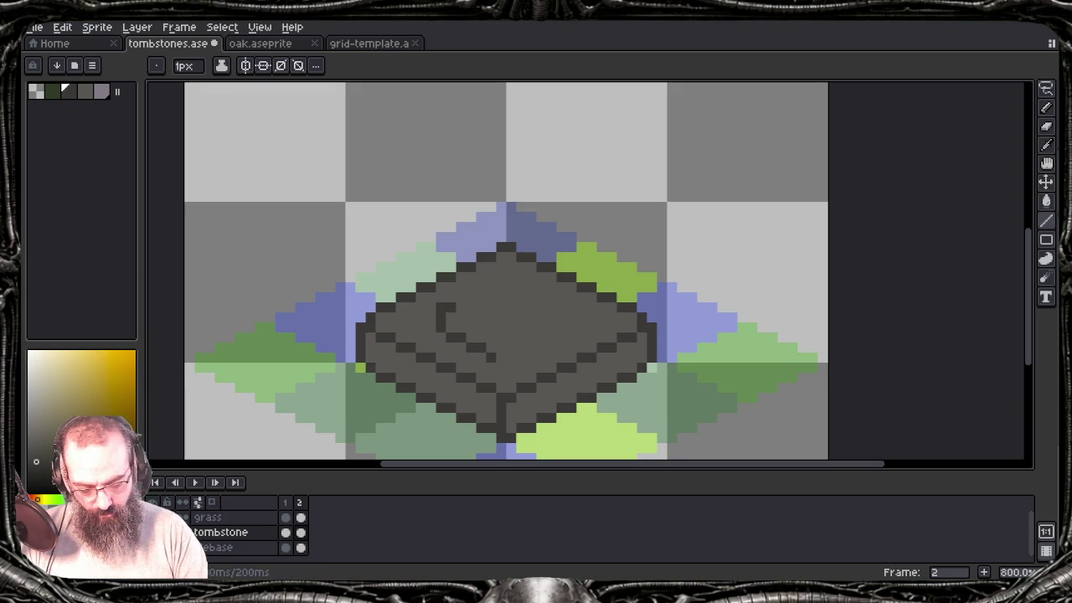
pyautogui.hotkey('ctrl', 'z')
# Step: Draw a vertical line rising above the slab, undoing and redoing until it remains
pyautogui.moveTo(451, 317)
pyautogui.mouseDown()
pyautogui.moveTo(471, 262)
pyautogui.moveTo(470, 143)
pyautogui.mouseUp()
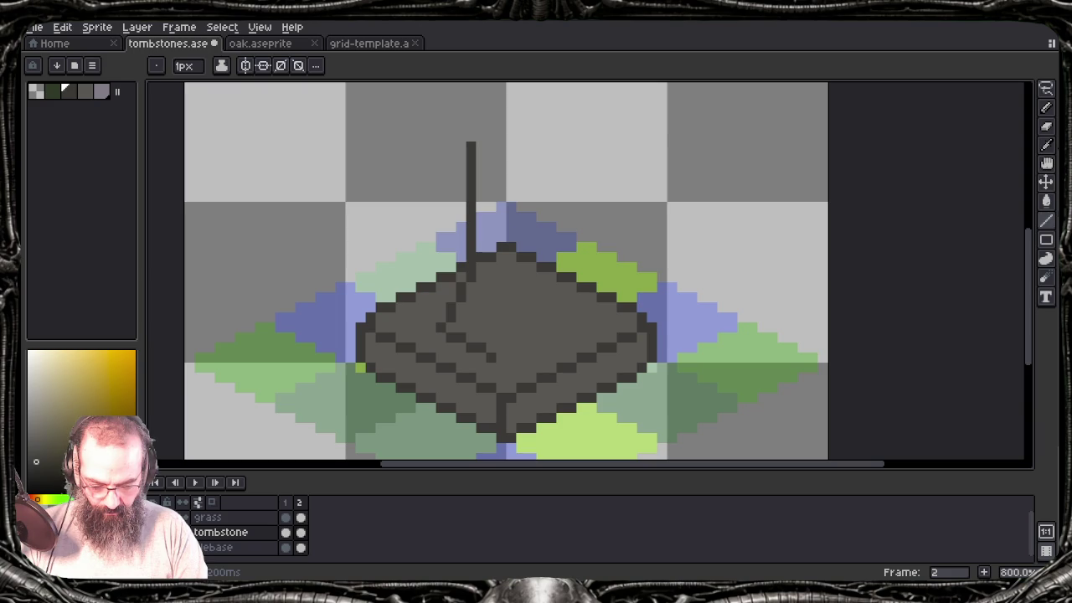
pyautogui.hotkey('ctrl', 'z')
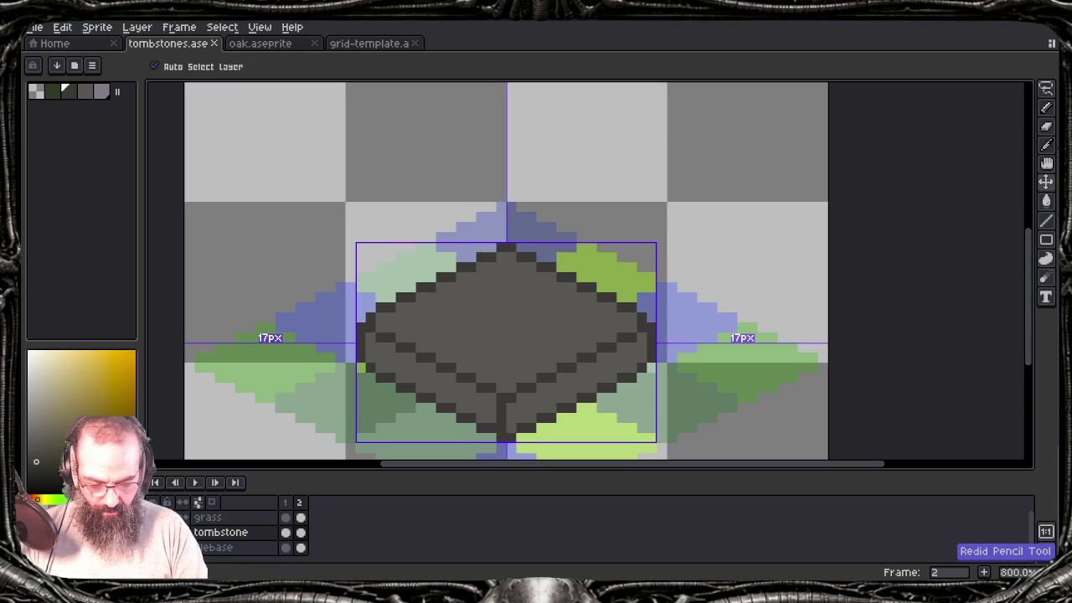
pyautogui.hotkey('ctrl', 'y')
pyautogui.hotkey('ctrl', 'z')
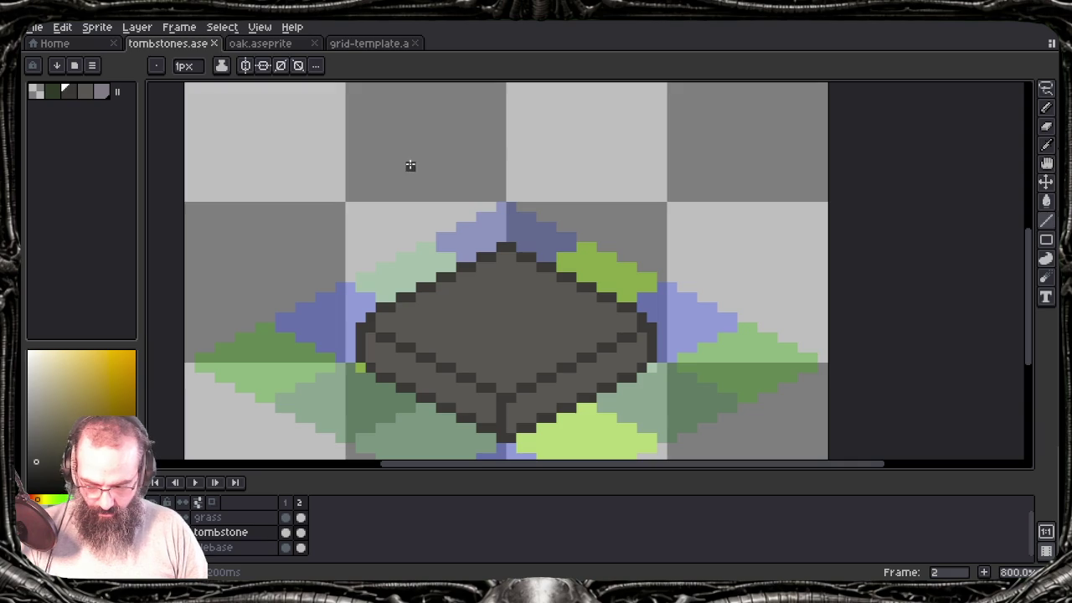
pyautogui.hotkey('ctrl', 'y')
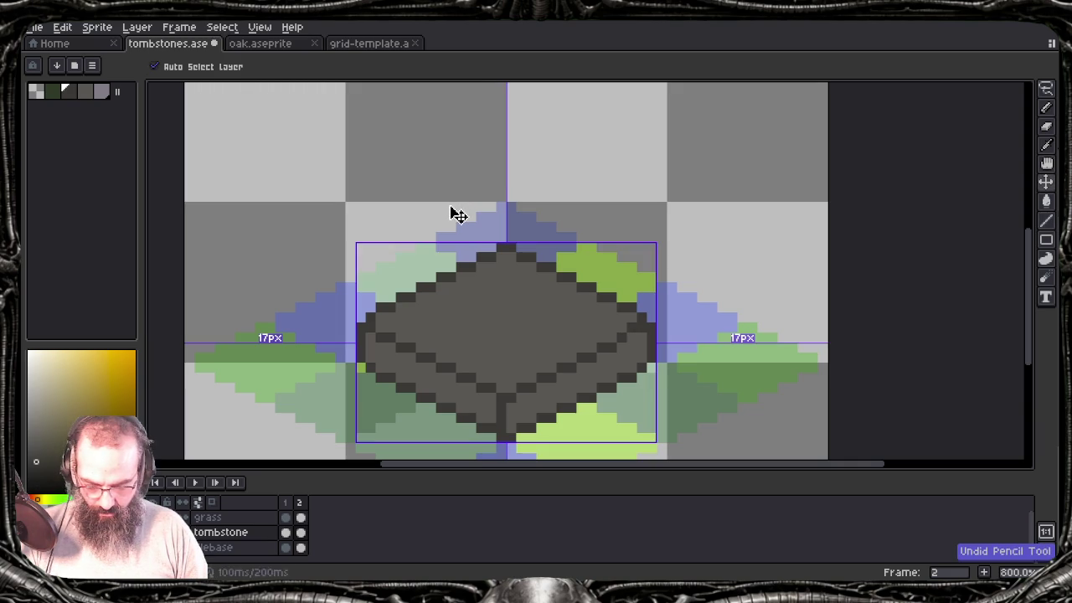
pyautogui.hotkey('ctrl', 'y')
pyautogui.hotkey('ctrl', 'y')
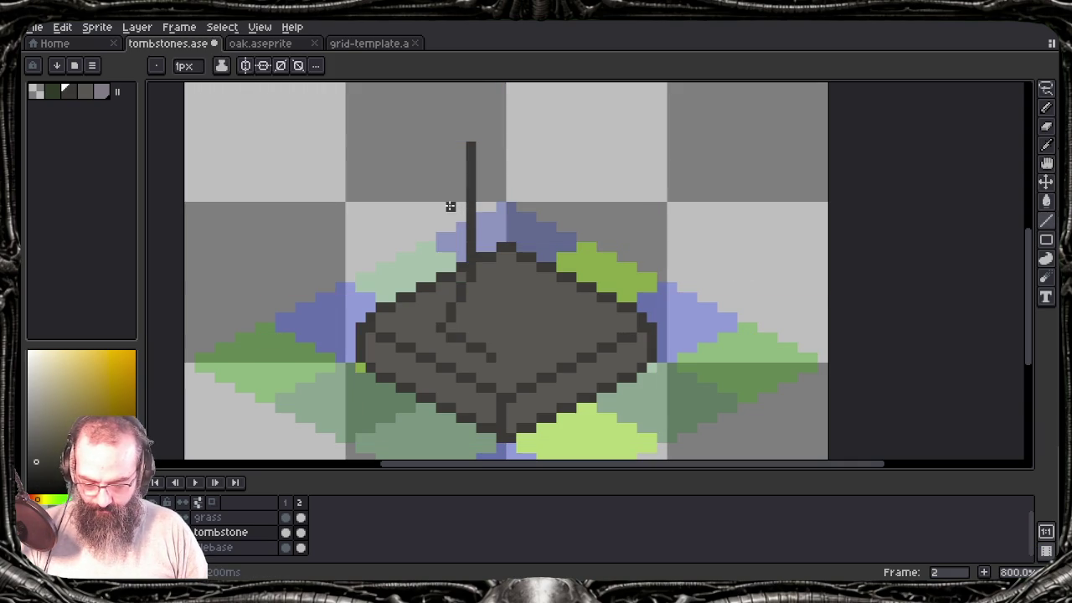
# Step: Select the pole and its lines using a rectangle then a freehand lasso
pyautogui.press('m')
pyautogui.moveTo(471, 146)
pyautogui.mouseDown()
pyautogui.moveTo(463, 287)
pyautogui.moveTo(440, 326)
pyautogui.moveTo(491, 358)
pyautogui.mouseUp()
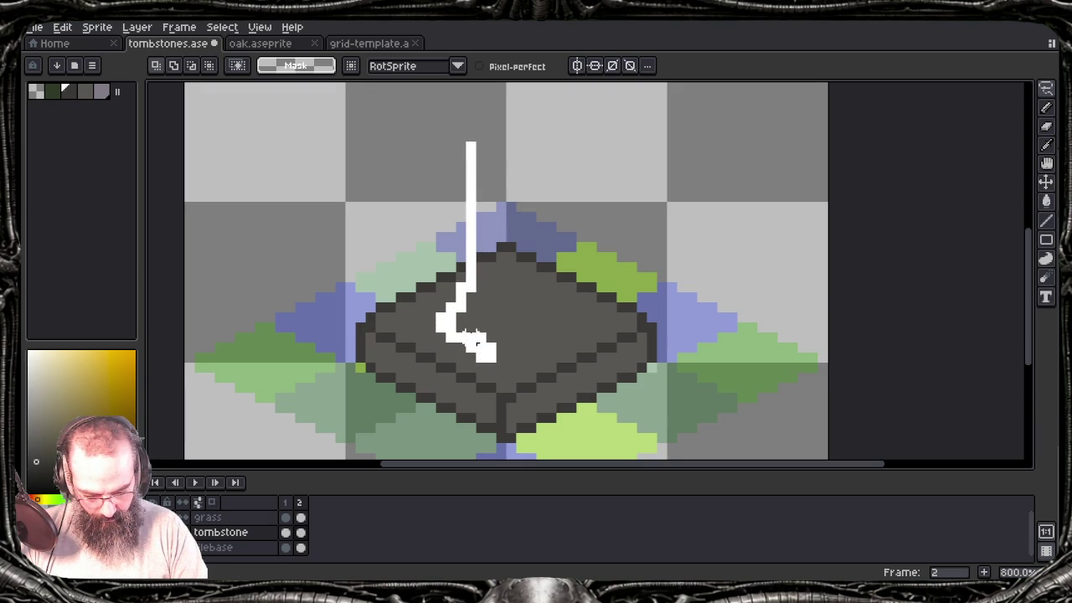
pyautogui.moveTo(482, 297); pyautogui.dragTo(469, 219)
pyautogui.moveTo(479, 173); pyautogui.dragTo(471, 257)
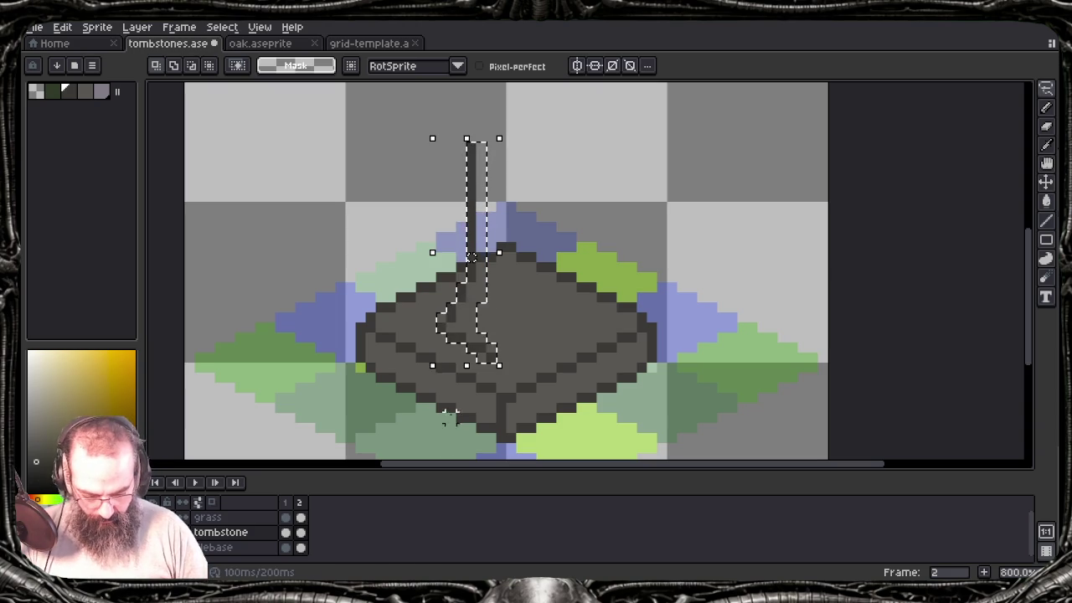
# Step: Add a new layer named 'pedista', then undo it
pyautogui.hotkey('shift', 'n')
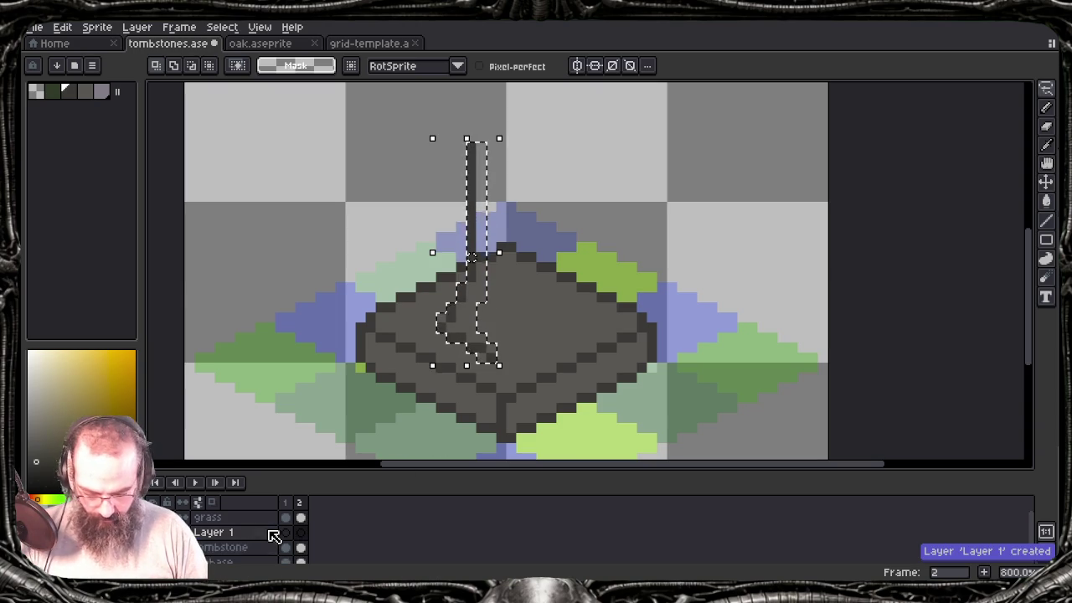
pyautogui.doubleClick(274, 536)
pyautogui.write('pedista')
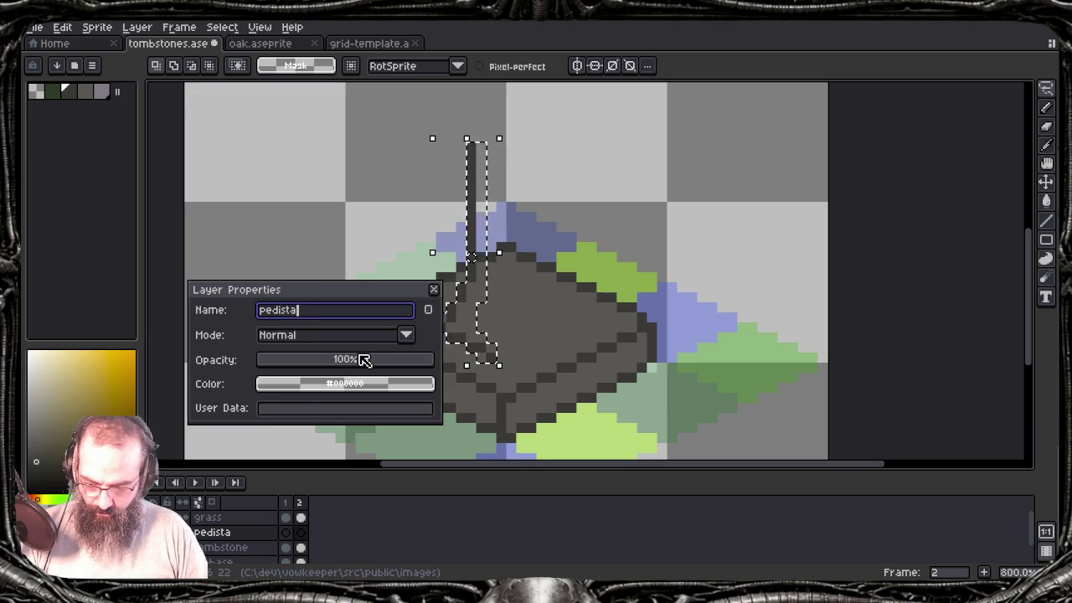
pyautogui.press('Return')
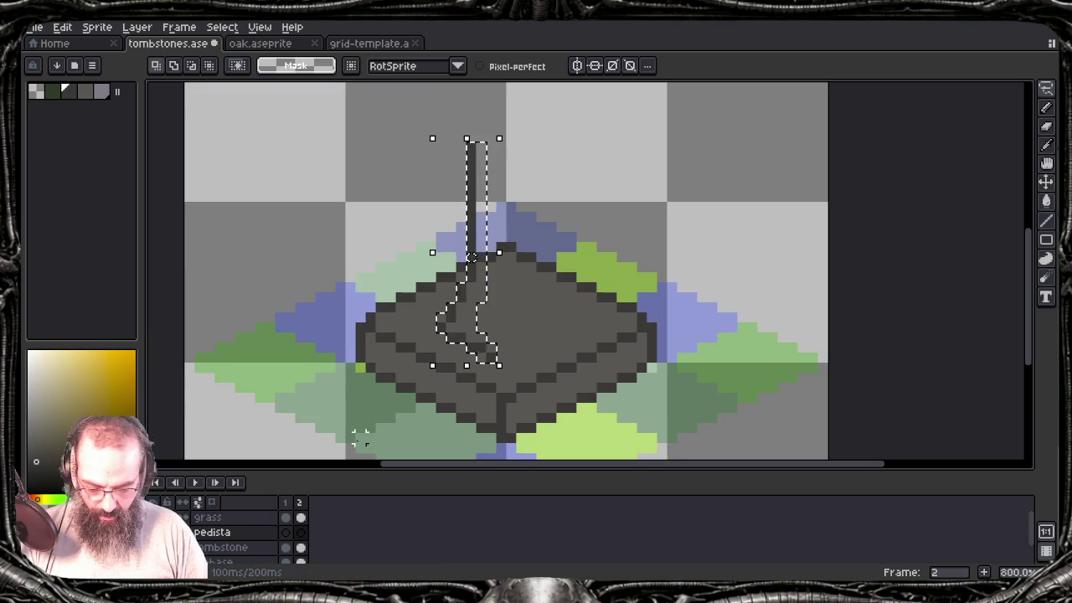
pyautogui.hotkey('ctrl', 'z')
pyautogui.hotkey('ctrl', 'z')
pyautogui.hotkey('ctrl', 'z')
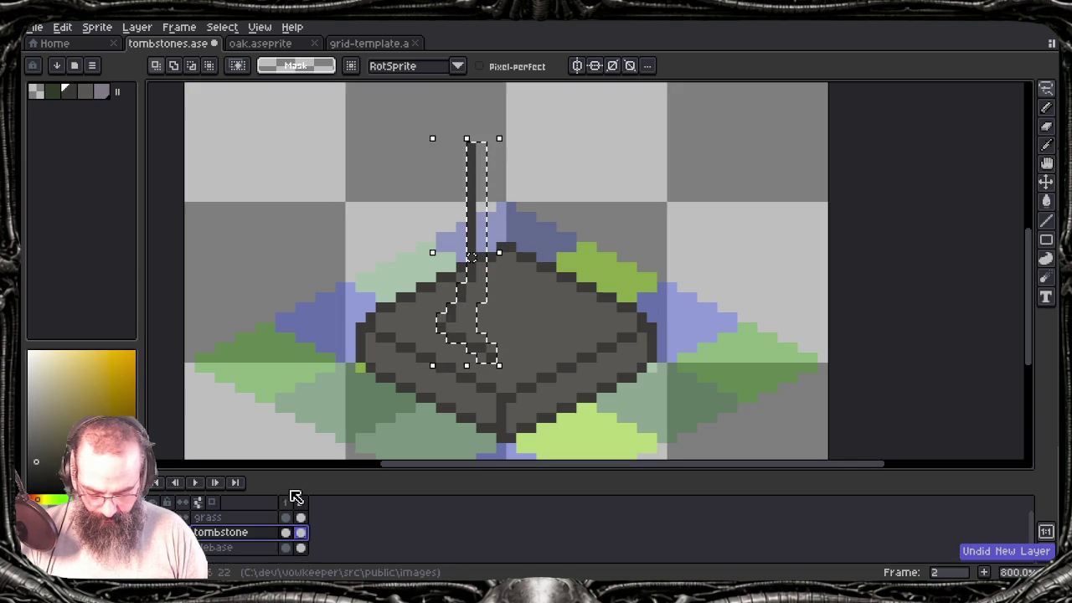
# Step: Duplicate the tombstone layer and erase the pole and upper-left base lines from it
pyautogui.rightClick(242, 547)
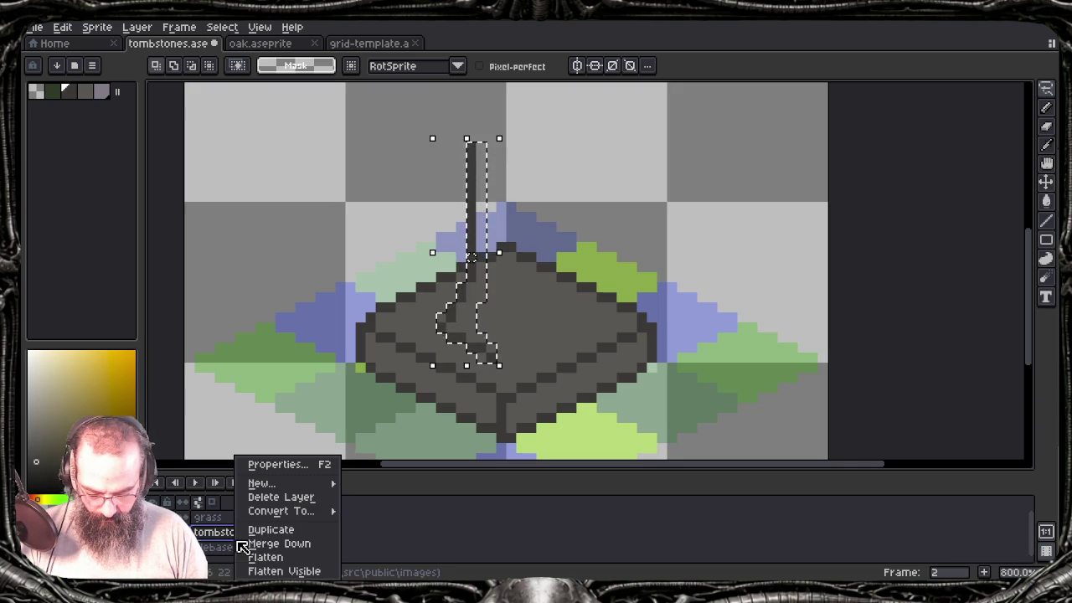
pyautogui.click(282, 529)
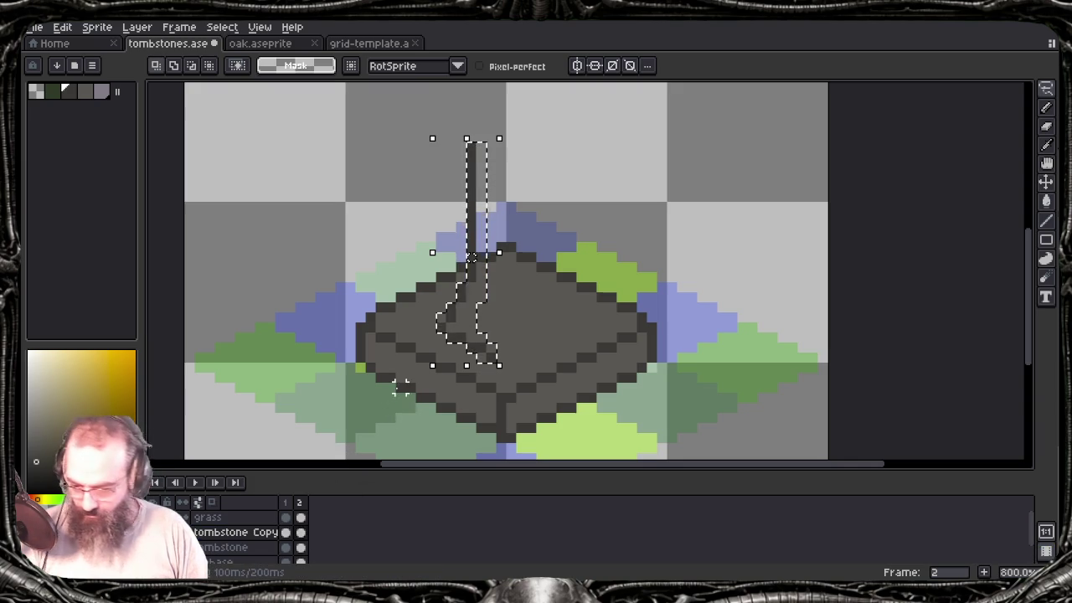
pyautogui.click(239, 547)
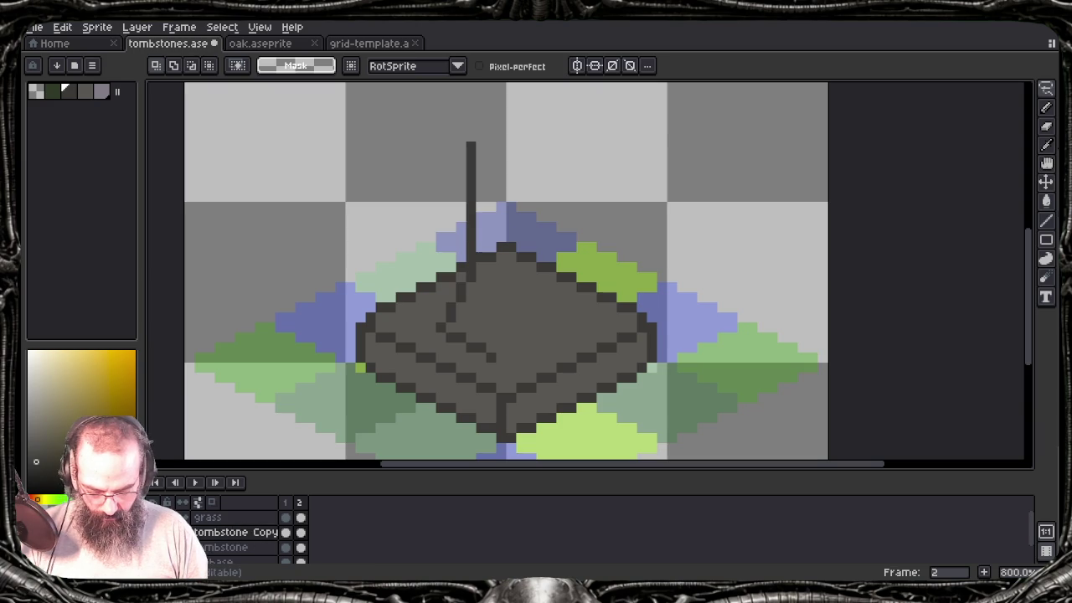
pyautogui.moveTo(470, 144); pyautogui.dragTo(441, 369)
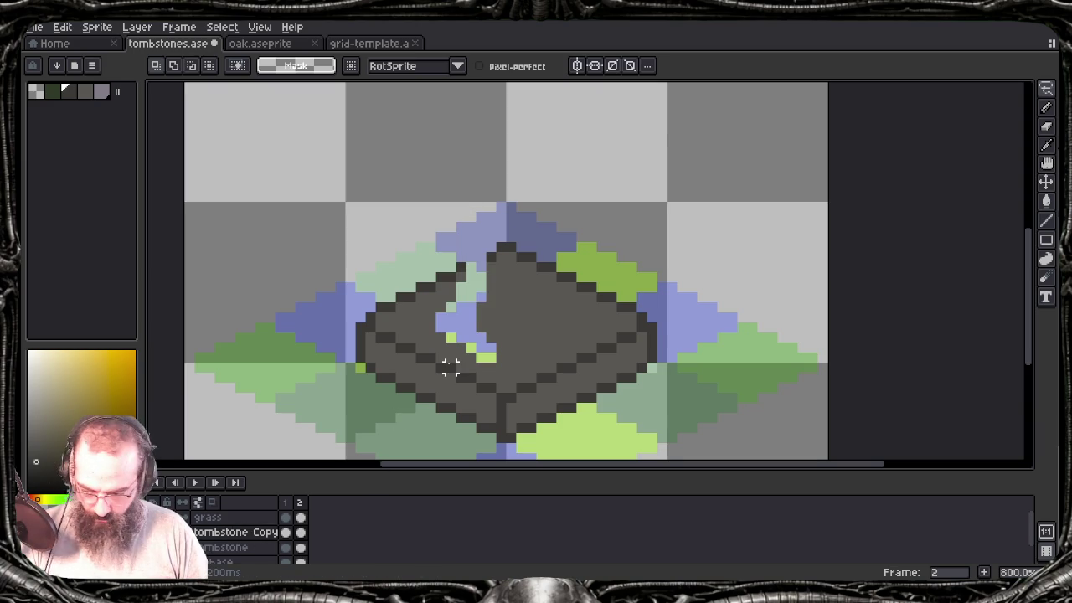
# Step: Patch two outline pixels on the base's top-left edge and fill its gaps dark grey
pyautogui.press('b')
pyautogui.press('alt')
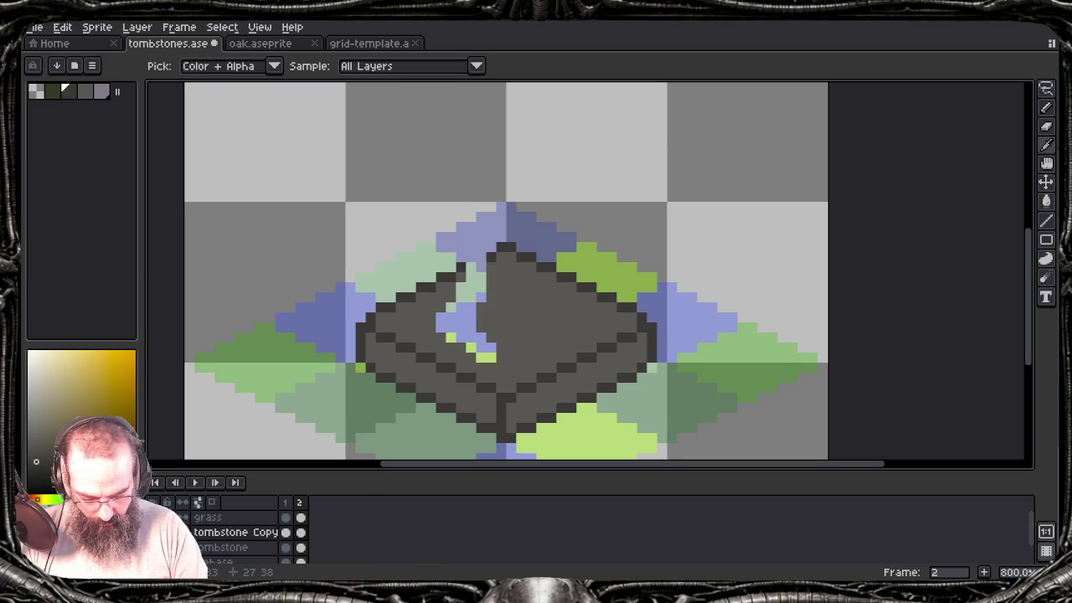
pyautogui.click(472, 267)
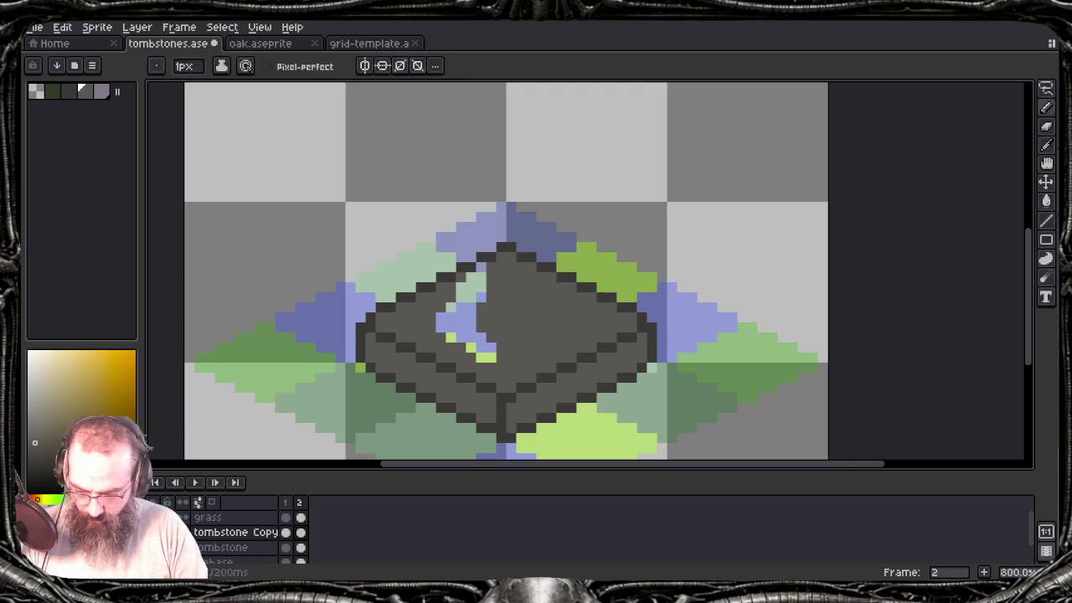
pyautogui.press('g')
pyautogui.click(465, 318)
# Step: Rename the copied layer 'Pedistal'
pyautogui.hotkey('shift', 'p')
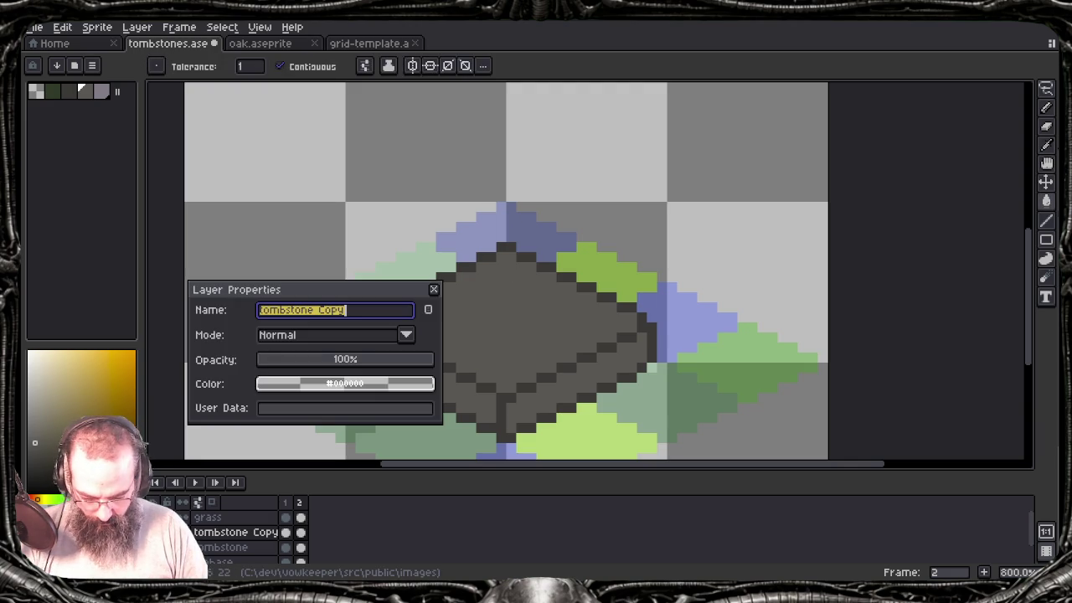
pyautogui.write('Pedistal')
pyautogui.press('Return')
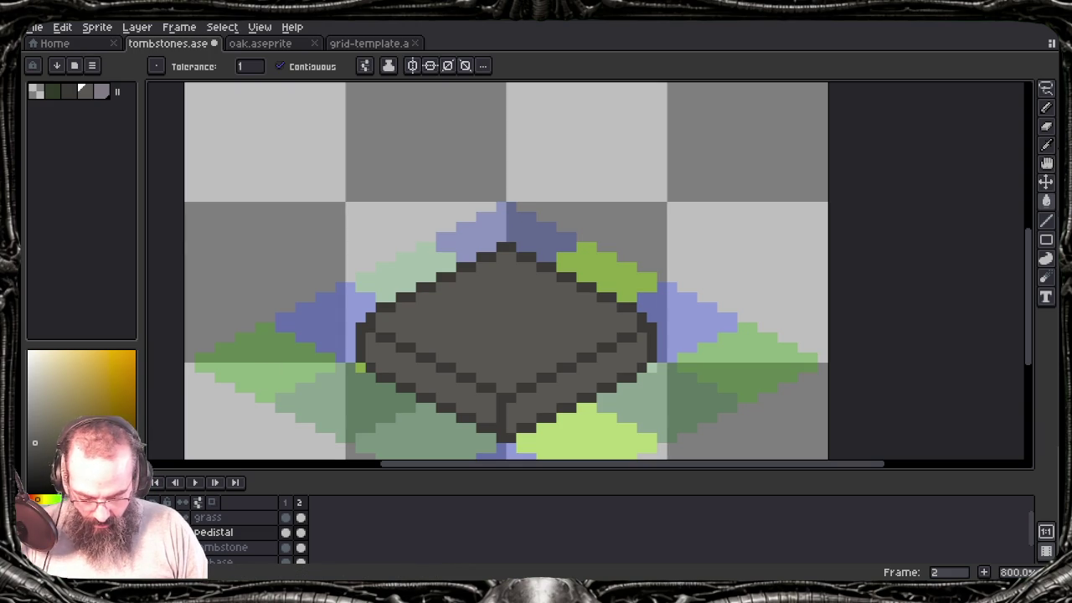
# Step: Redraw the vertical pillar line and move the tombstone layer above Pedistal
pyautogui.moveTo(470, 144); pyautogui.dragTo(471, 252)
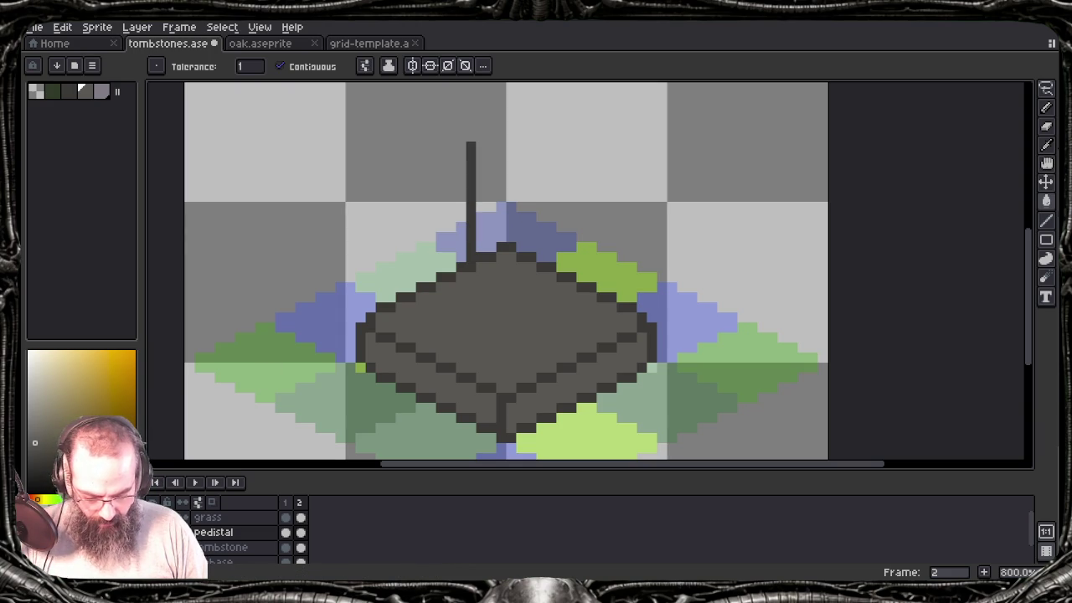
pyautogui.click(222, 547)
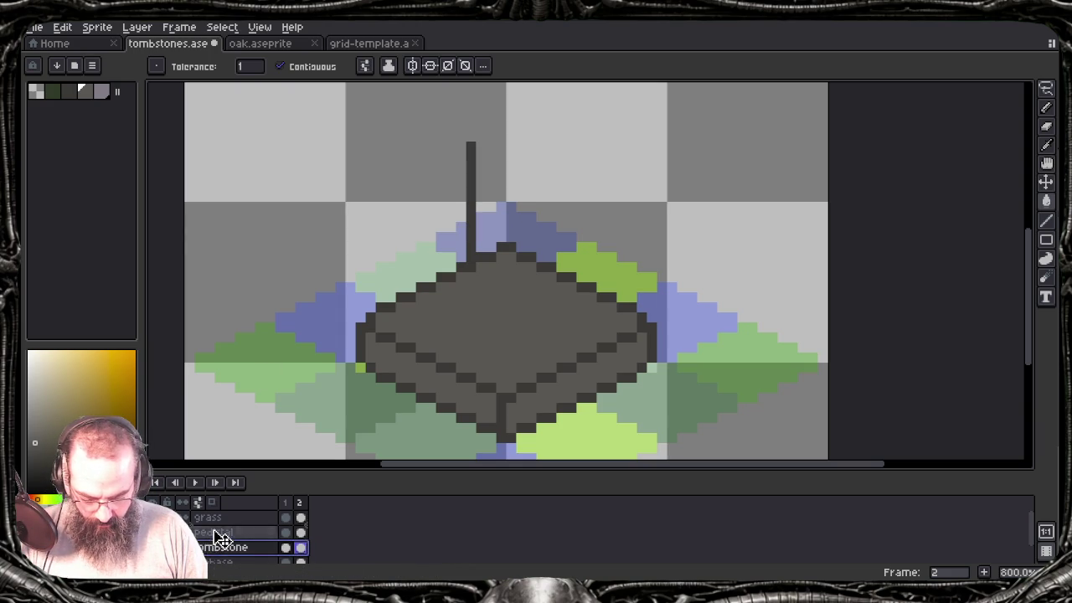
pyautogui.moveTo(220, 536); pyautogui.dragTo(219, 531)
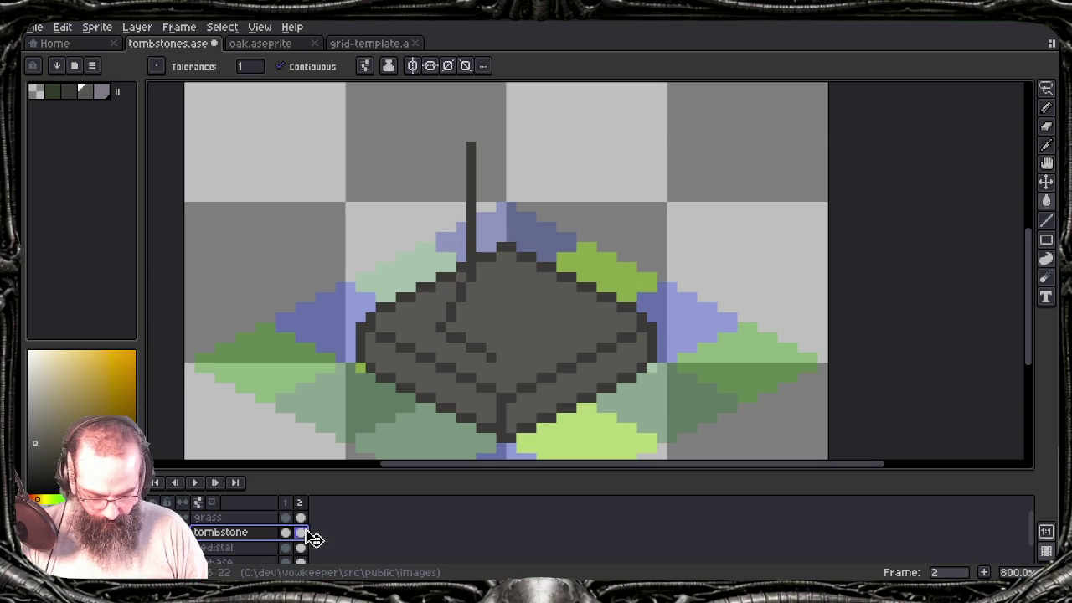
# Step: Pick a darker grey and start a stepped ledge outline along the base
pyautogui.press('b')
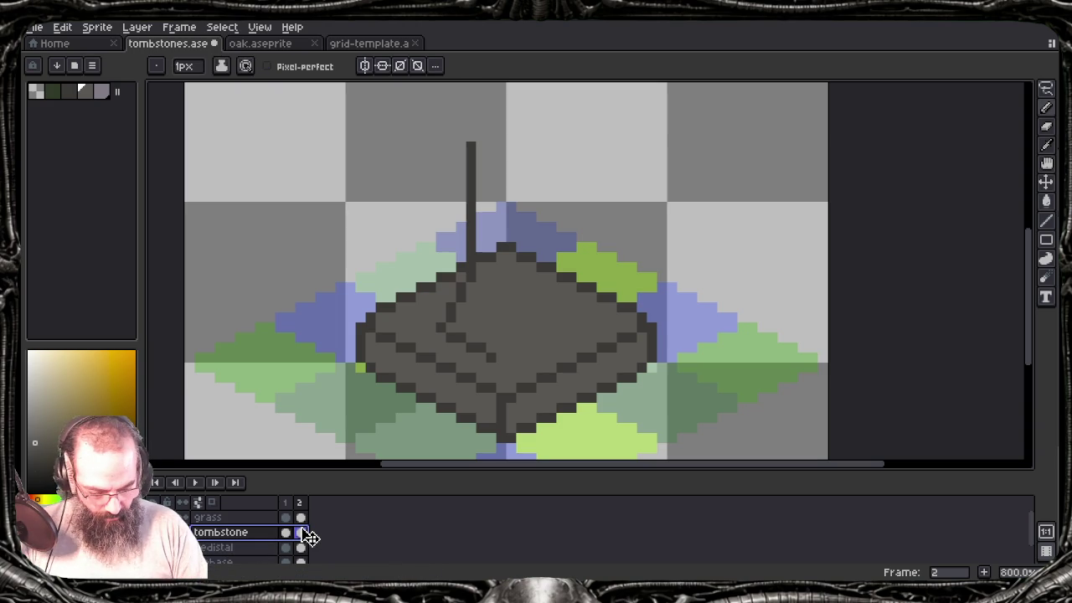
pyautogui.keyDown('alt'); pyautogui.click(471, 167); pyautogui.keyUp('alt')
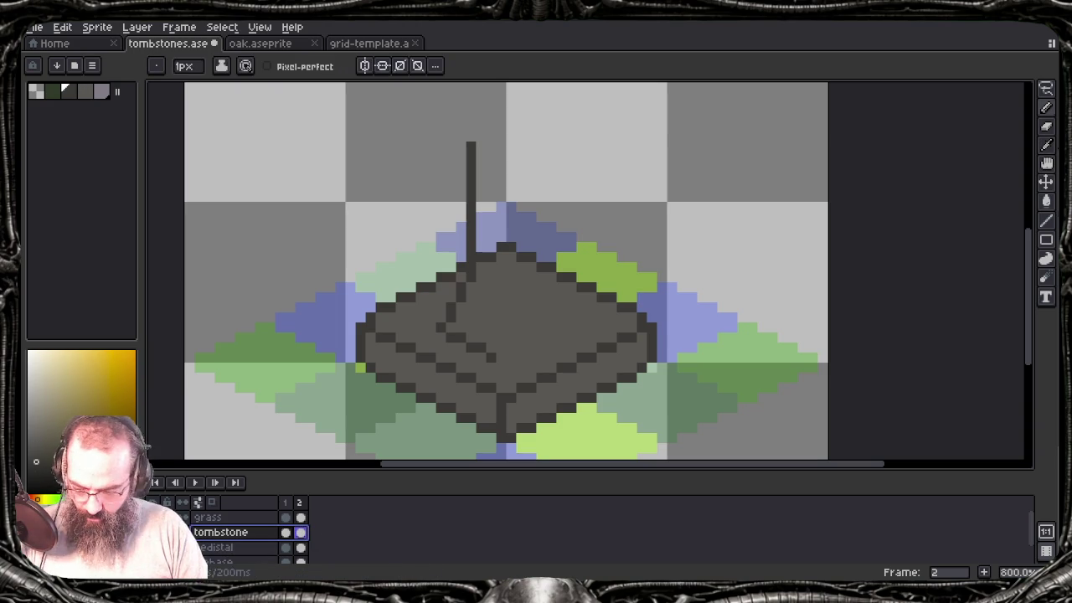
pyautogui.click(496, 358)
pyautogui.click(511, 358)
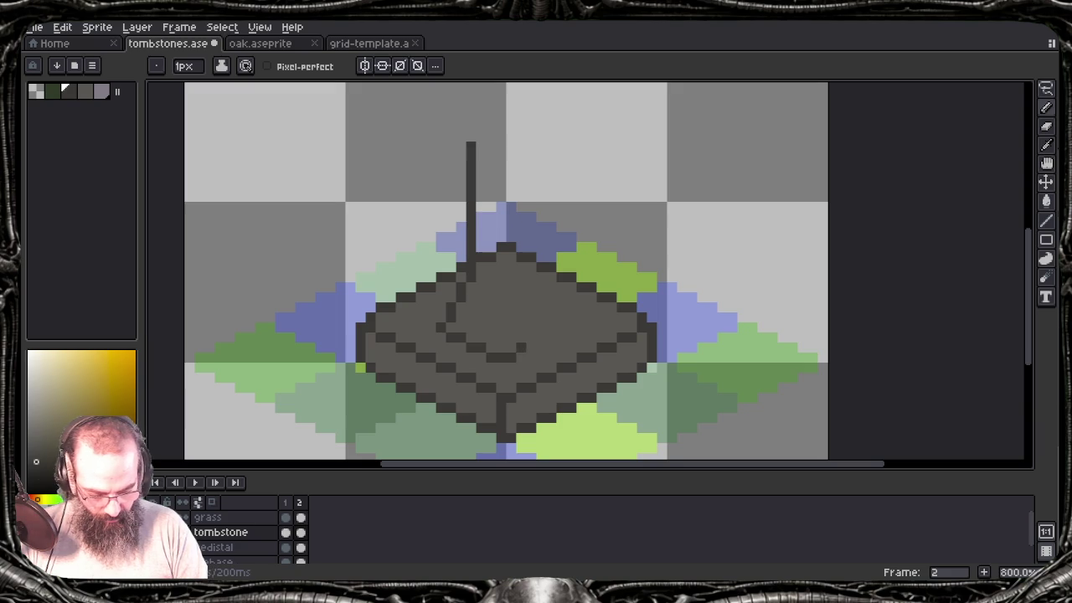
pyautogui.click(531, 347)
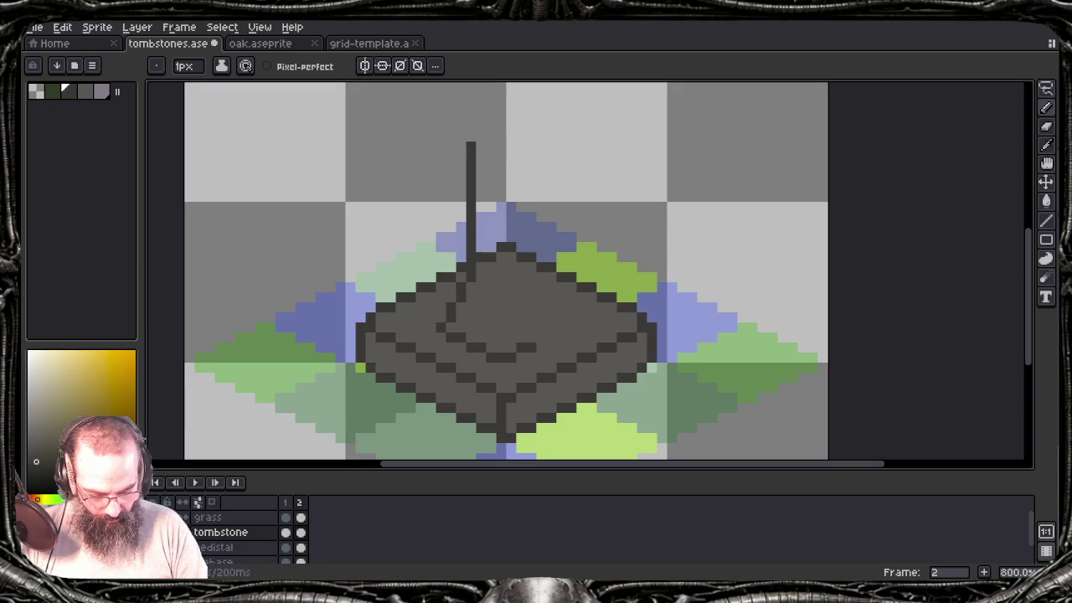
pyautogui.click(551, 338)
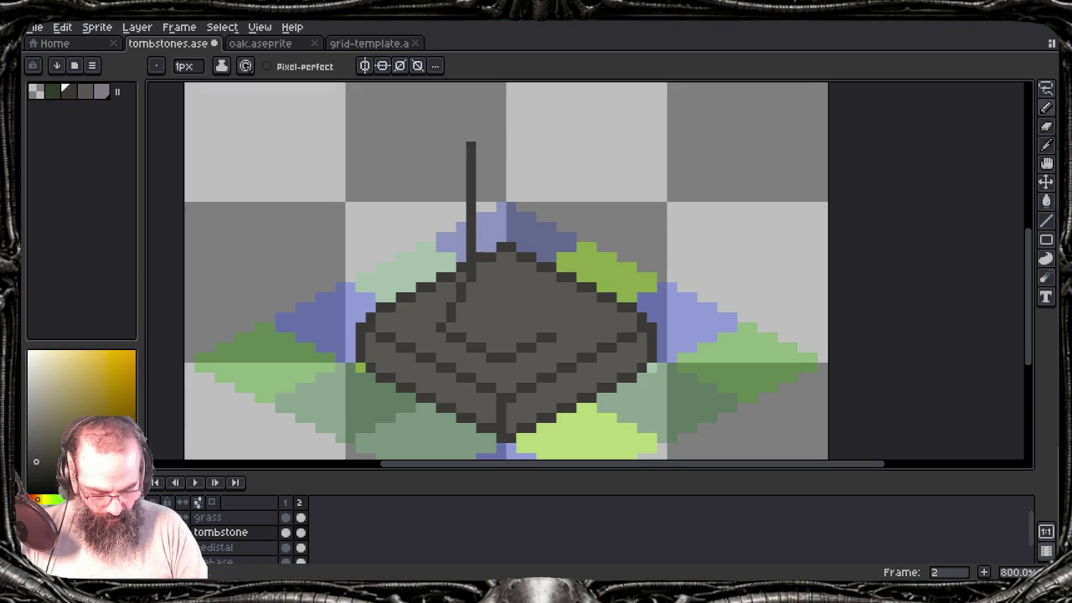
pyautogui.click(561, 328)
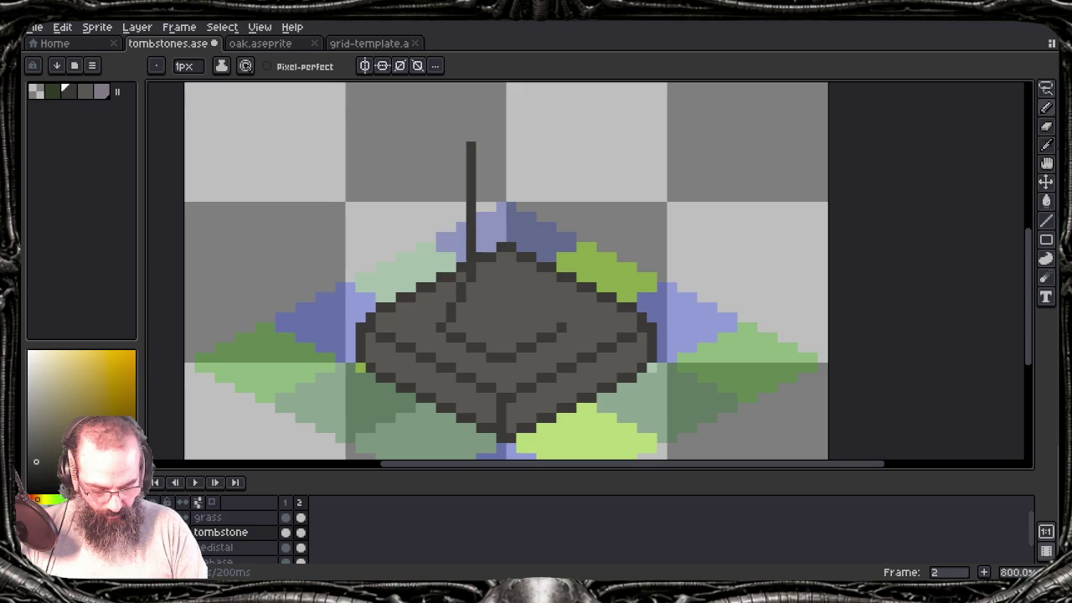
# Step: Finish the stepped ledge outline up-left and draw a second vertical pillar line
pyautogui.click(561, 317)
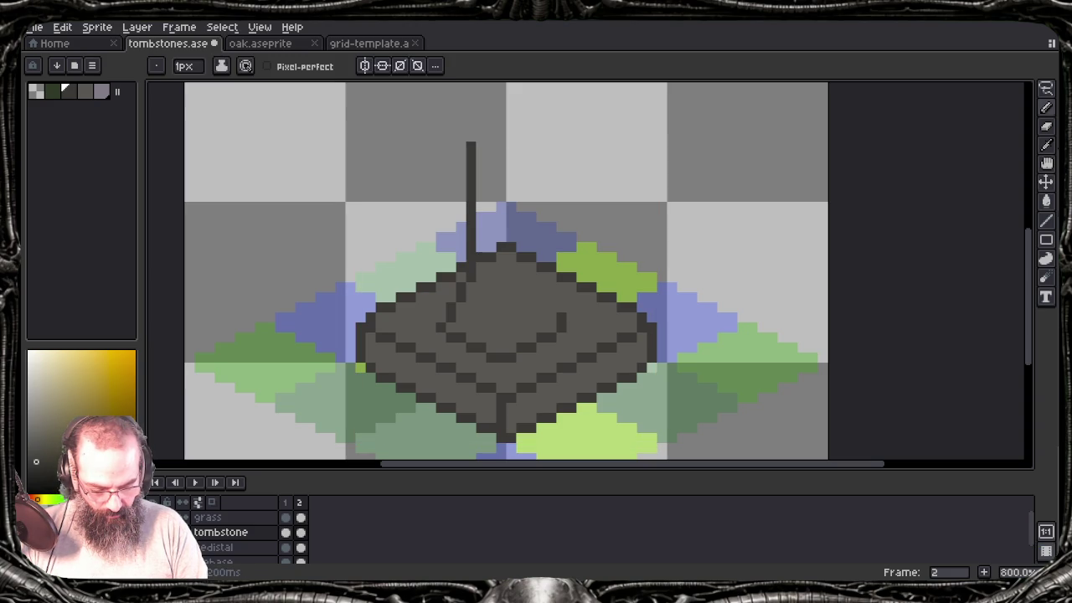
pyautogui.click(551, 307)
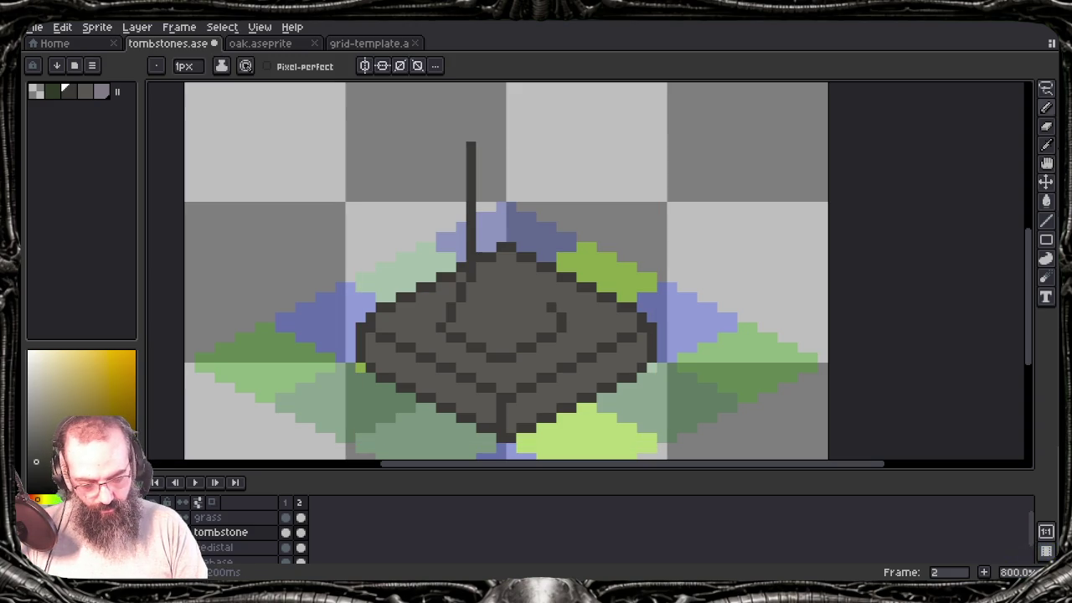
pyautogui.click(541, 297)
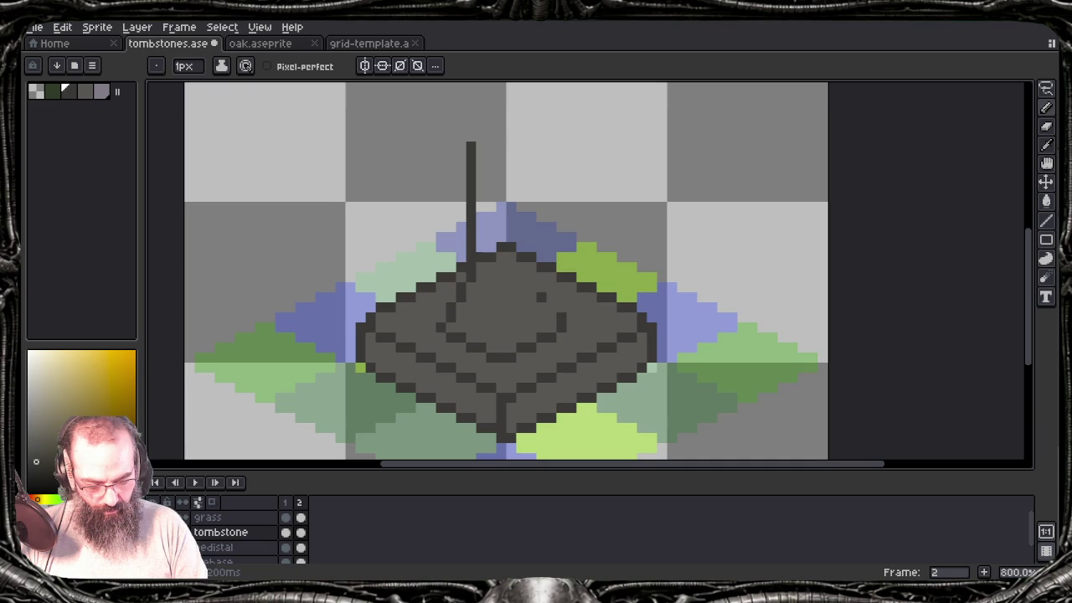
pyautogui.click(542, 307)
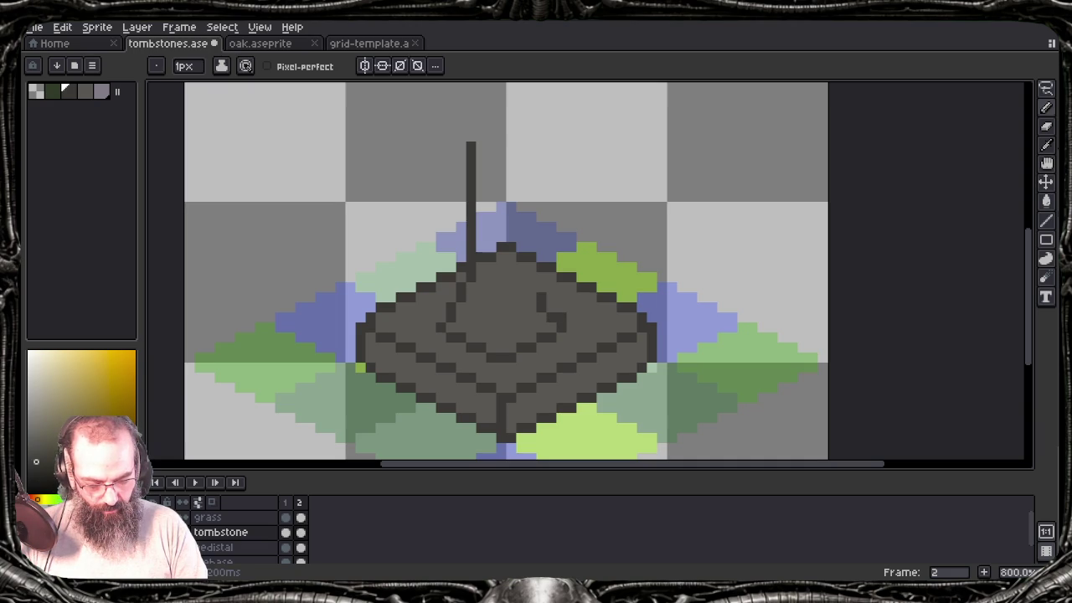
pyautogui.click(551, 308)
pyautogui.click(531, 286)
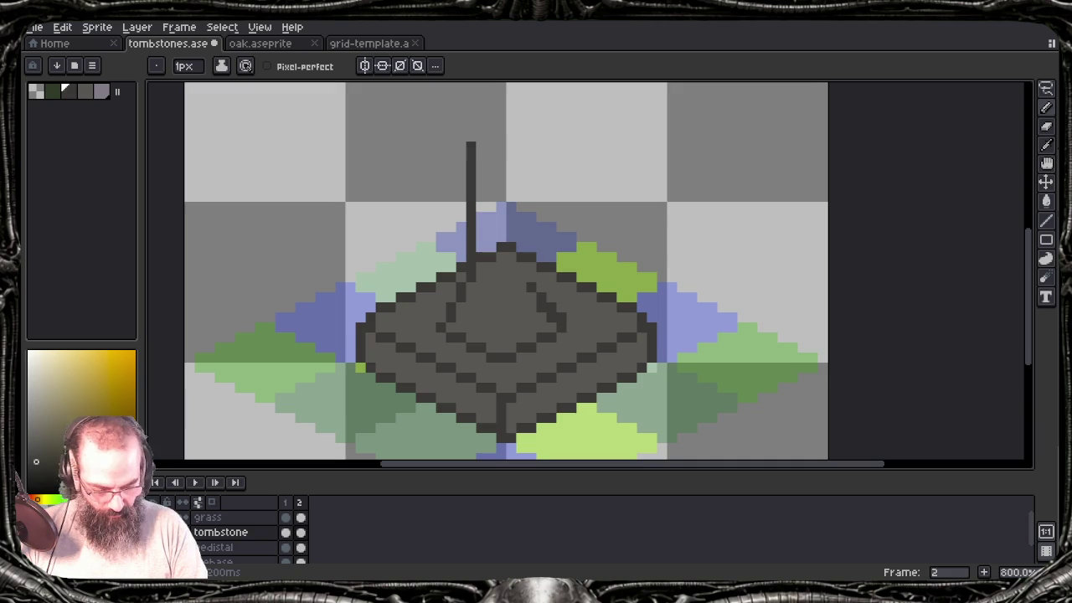
pyautogui.moveTo(531, 281)
pyautogui.mouseDown()
pyautogui.moveTo(530, 153)
pyautogui.moveTo(572, 328)
pyautogui.mouseUp()
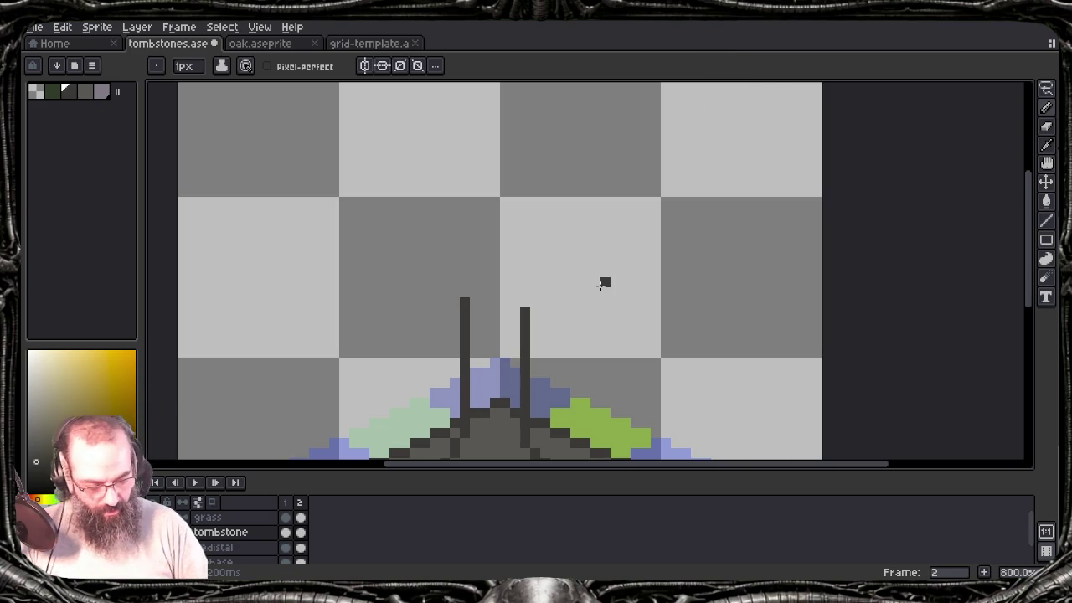
# Step: Remove the jagged dark stroke above the pillars, keeping only the two pillar lines
pyautogui.moveTo(617, 235)
pyautogui.mouseDown()
pyautogui.moveTo(627, 219)
pyautogui.moveTo(617, 228)
pyautogui.mouseUp()
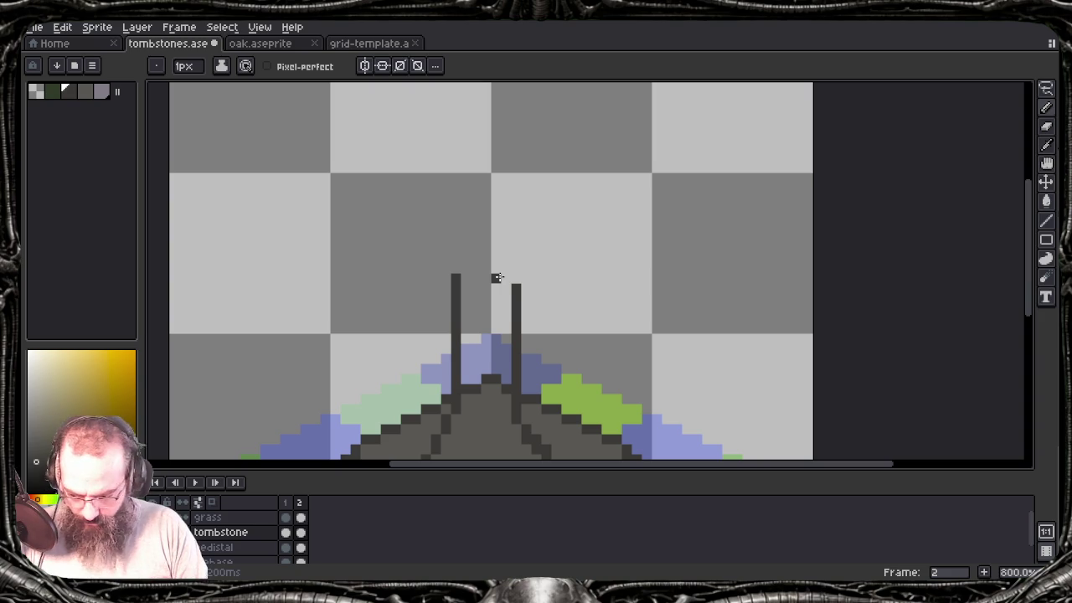
pyautogui.press('e')
pyautogui.press('b')
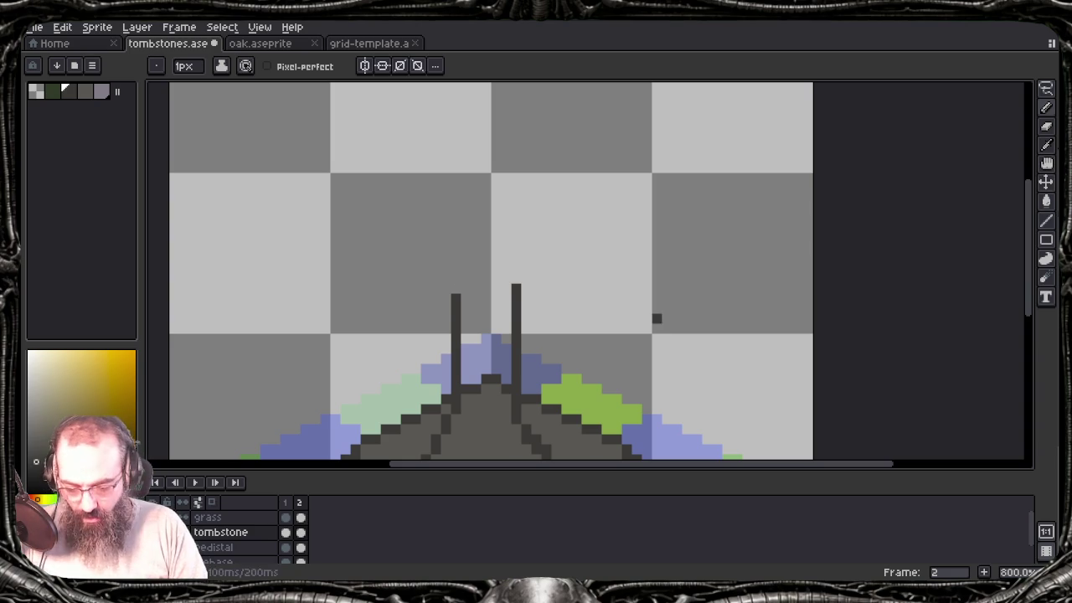
pyautogui.moveTo(415, 177)
pyautogui.mouseDown()
pyautogui.moveTo(470, 176)
pyautogui.moveTo(516, 109)
pyautogui.moveTo(584, 148)
pyautogui.moveTo(563, 244)
pyautogui.moveTo(506, 301)
pyautogui.moveTo(457, 243)
pyautogui.moveTo(418, 238)
pyautogui.moveTo(407, 181)
pyautogui.mouseUp()
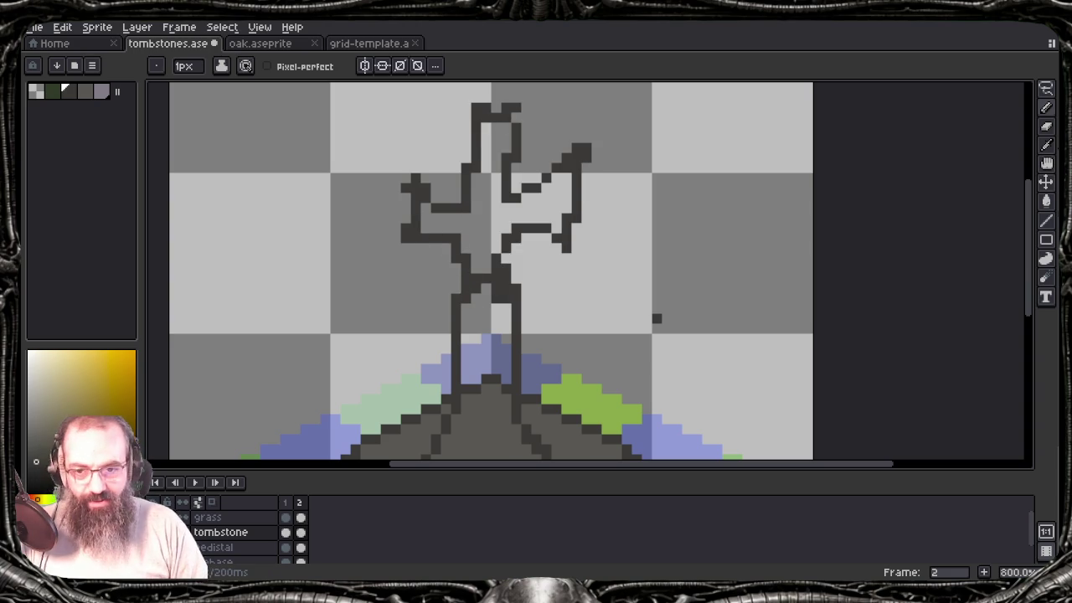
pyautogui.scroll(-3, 407, 197)
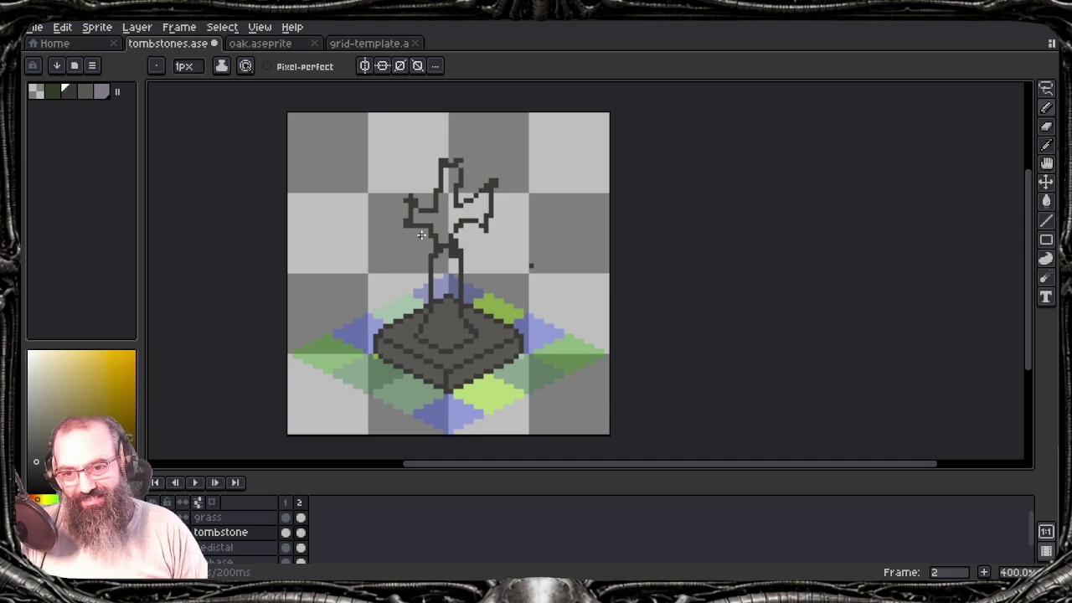
pyautogui.hotkey('ctrl', 'z')
pyautogui.hotkey('ctrl', 'z')
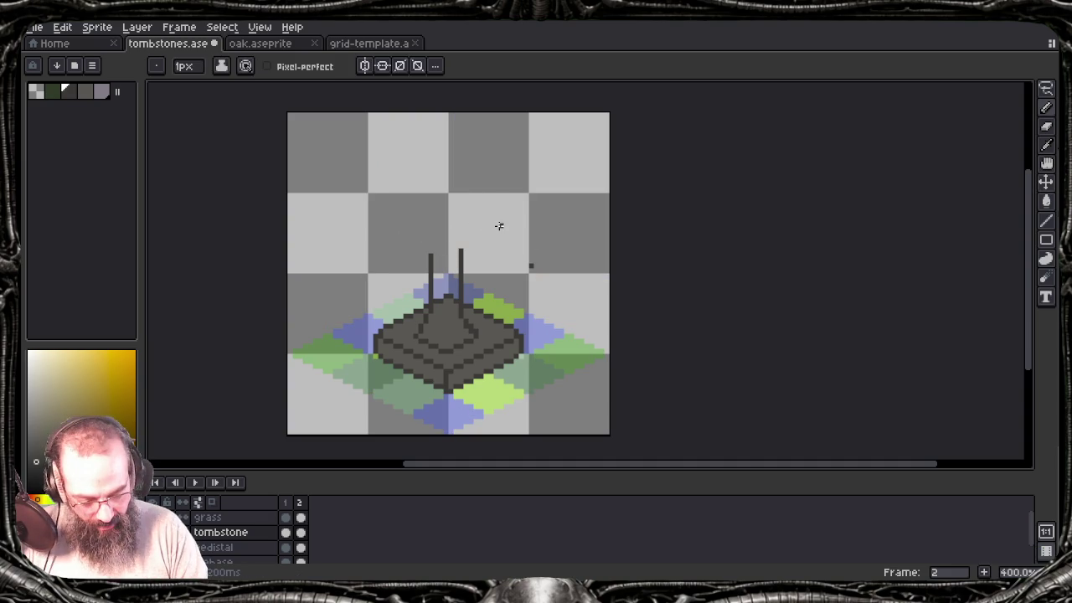
pyautogui.press('e')
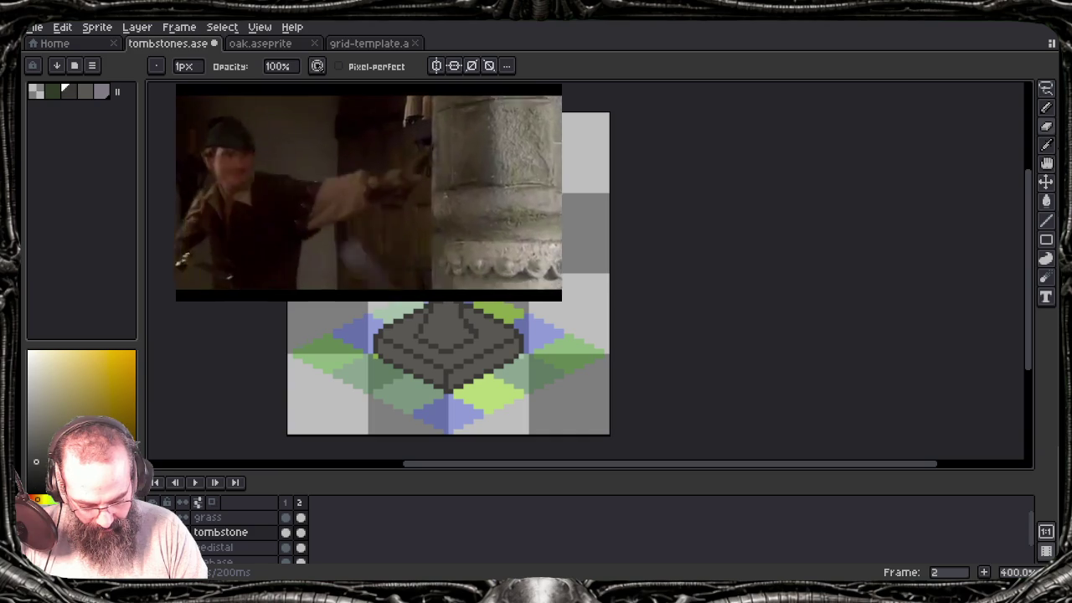
pyautogui.press('b')
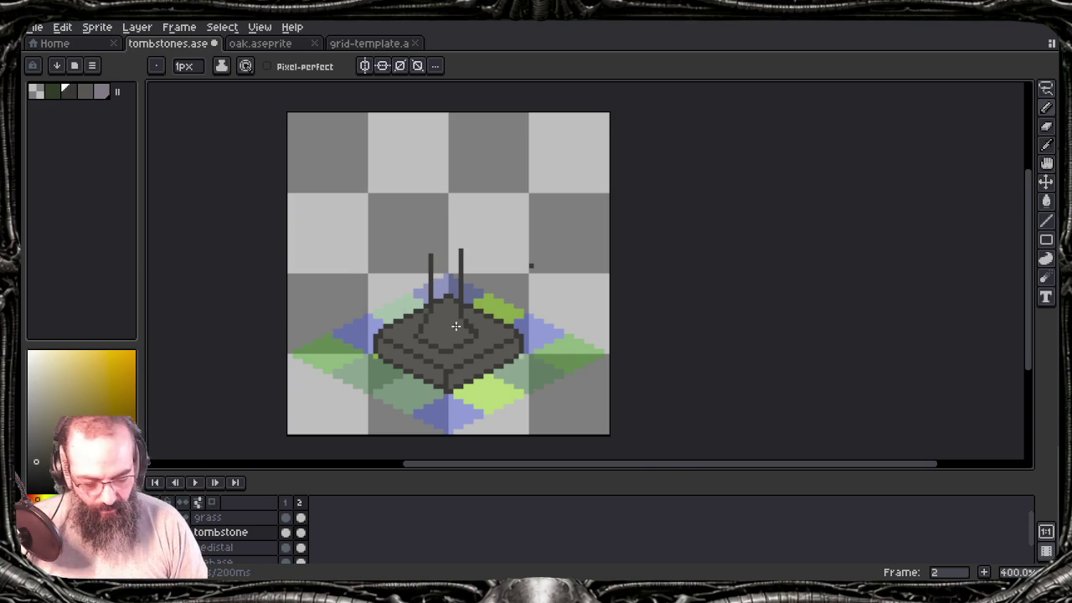
# Step: Fill the pillar solid grey between its lines and hide the ground tile layer
pyautogui.scroll(2, 456, 325)
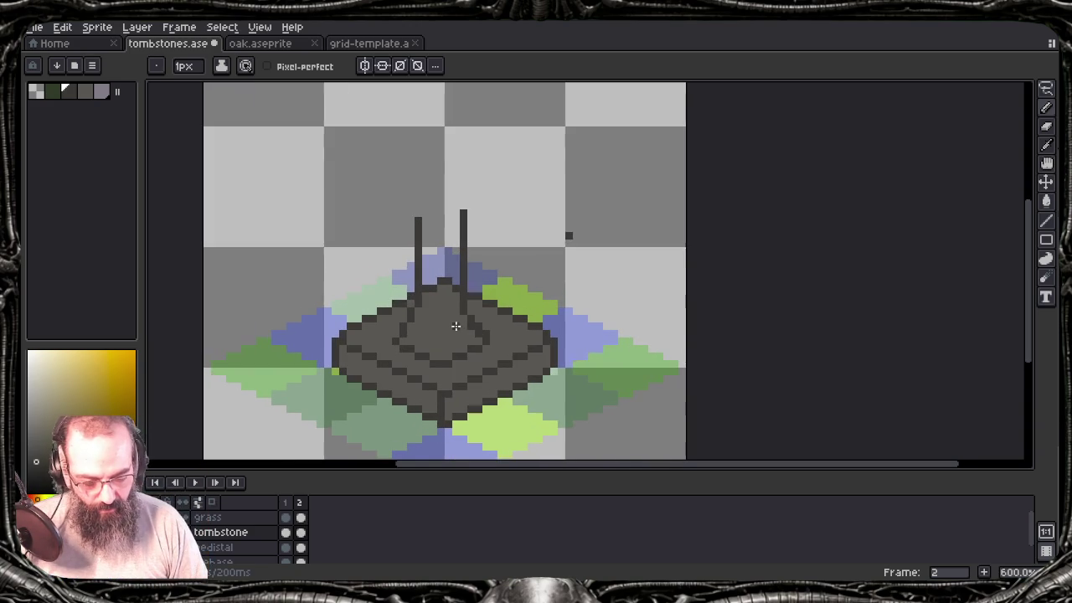
pyautogui.keyDown('alt'); pyautogui.click(515, 328); pyautogui.keyUp('alt')
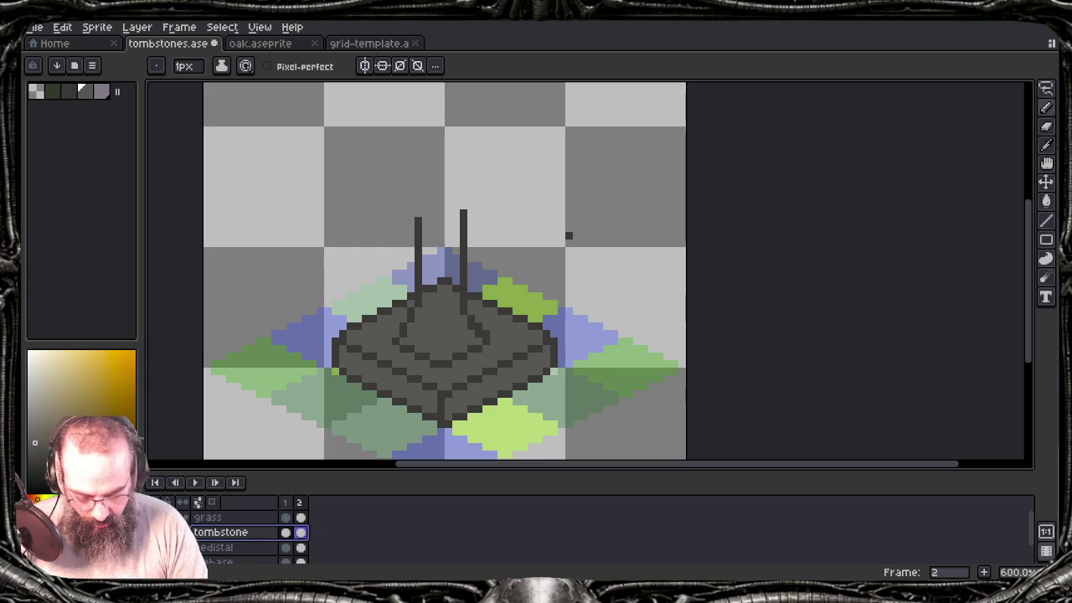
pyautogui.click(433, 280)
pyautogui.moveTo(431, 280); pyautogui.dragTo(444, 268)
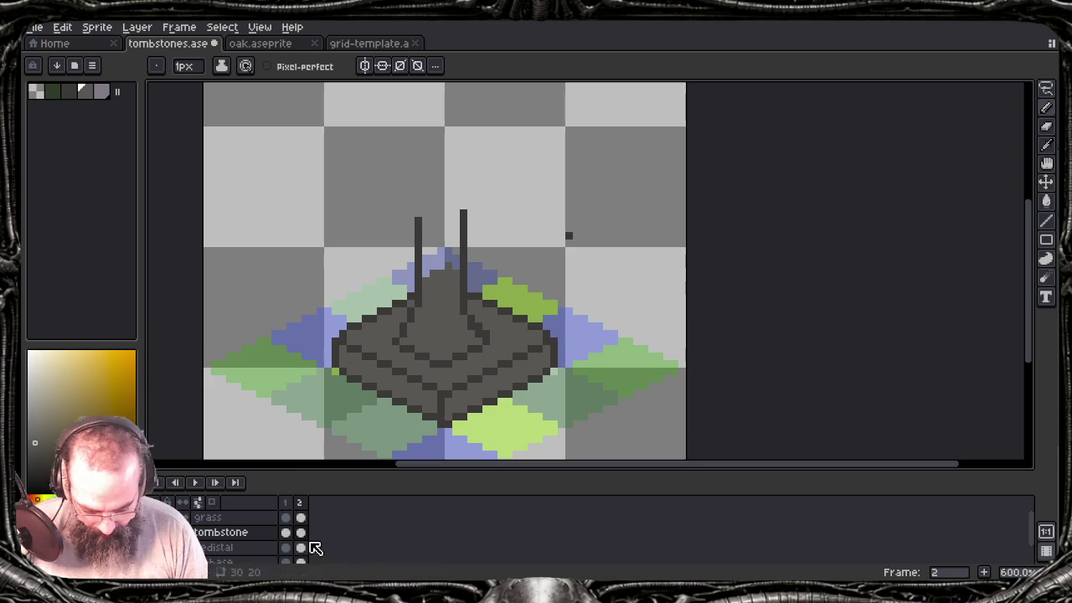
pyautogui.scroll(-1, 315, 548)
pyautogui.click(166, 547)
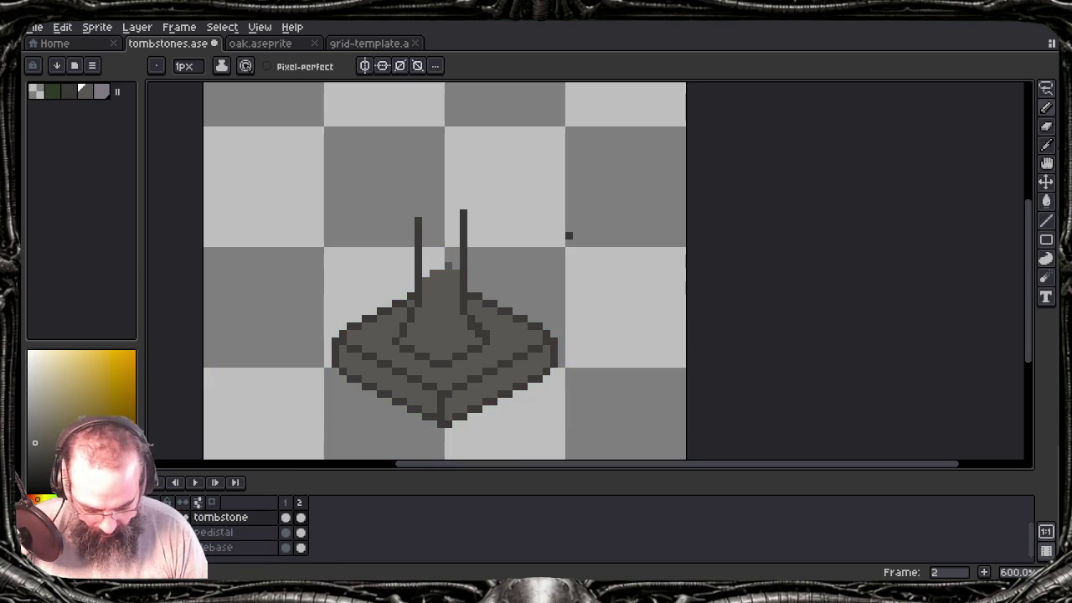
pyautogui.moveTo(427, 226)
pyautogui.mouseDown()
pyautogui.moveTo(427, 277)
pyautogui.moveTo(443, 268)
pyautogui.moveTo(450, 225)
pyautogui.moveTo(454, 266)
pyautogui.moveTo(454, 215)
pyautogui.moveTo(422, 228)
pyautogui.mouseUp()
# Step: Erase a stray pixel, sketch an oval head outline above the pillar, and switch to oak.aseprite
pyautogui.rightClick(579, 267)
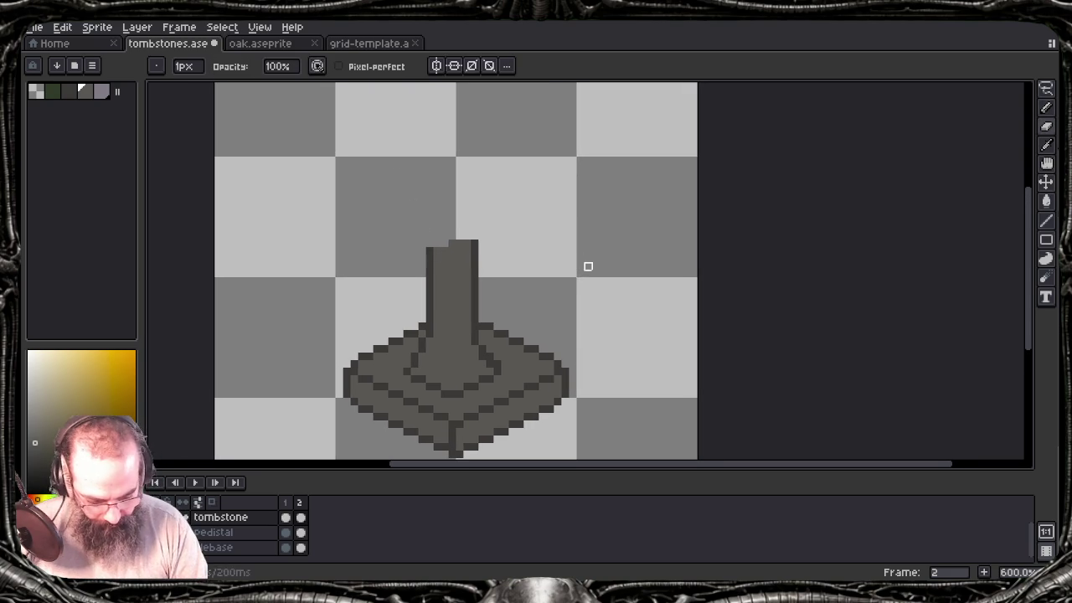
pyautogui.press('i')
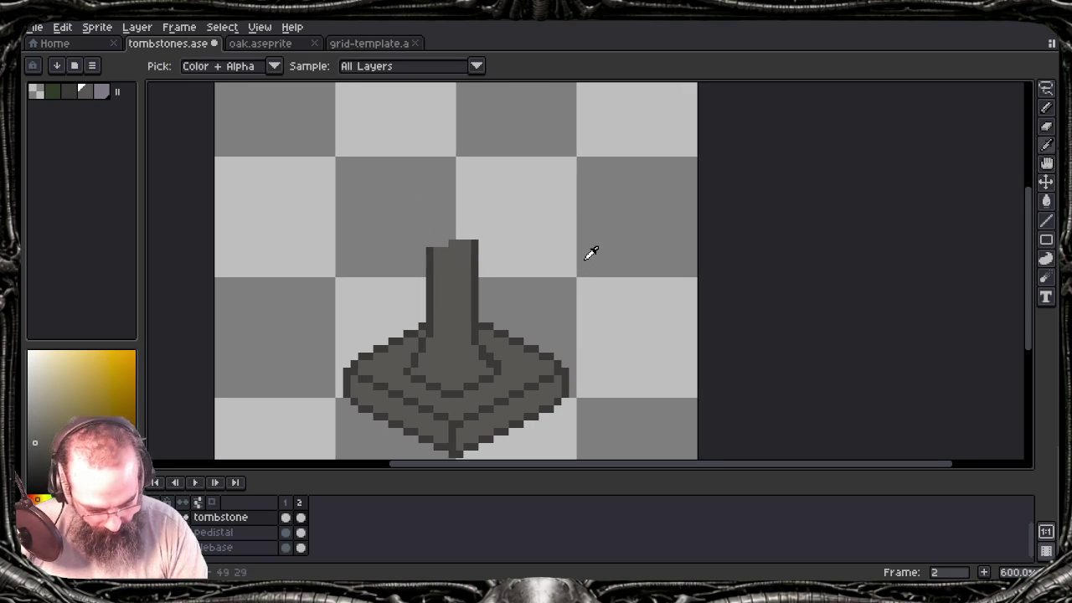
pyautogui.press('b')
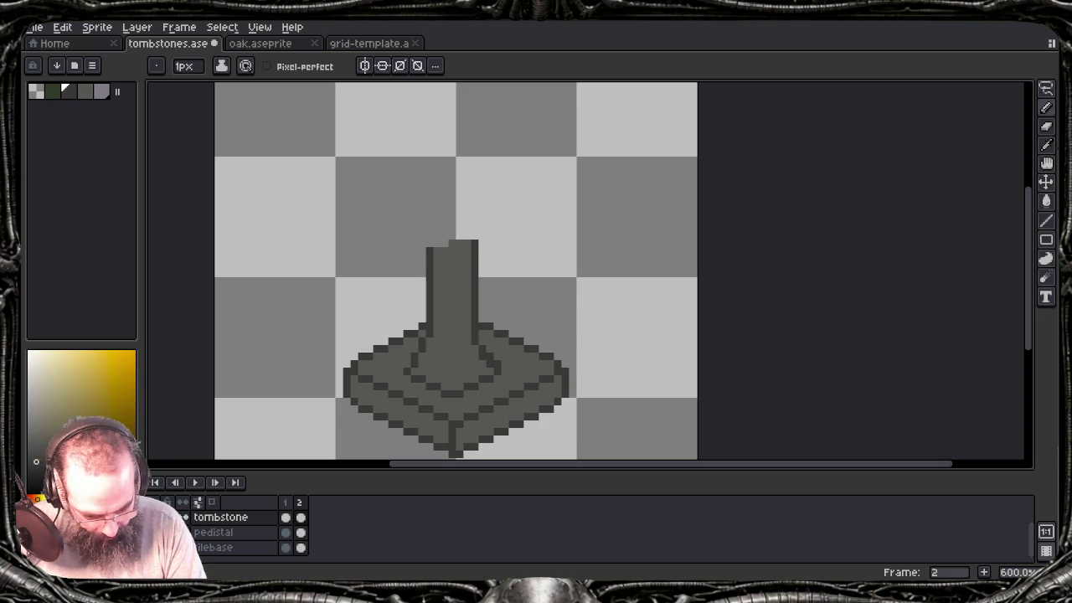
pyautogui.moveTo(469, 107)
pyautogui.mouseDown()
pyautogui.moveTo(430, 116)
pyautogui.moveTo(407, 137)
pyautogui.moveTo(393, 180)
pyautogui.moveTo(419, 242)
pyautogui.moveTo(482, 242)
pyautogui.moveTo(491, 131)
pyautogui.moveTo(461, 112)
pyautogui.mouseUp()
pyautogui.click(239, 43)
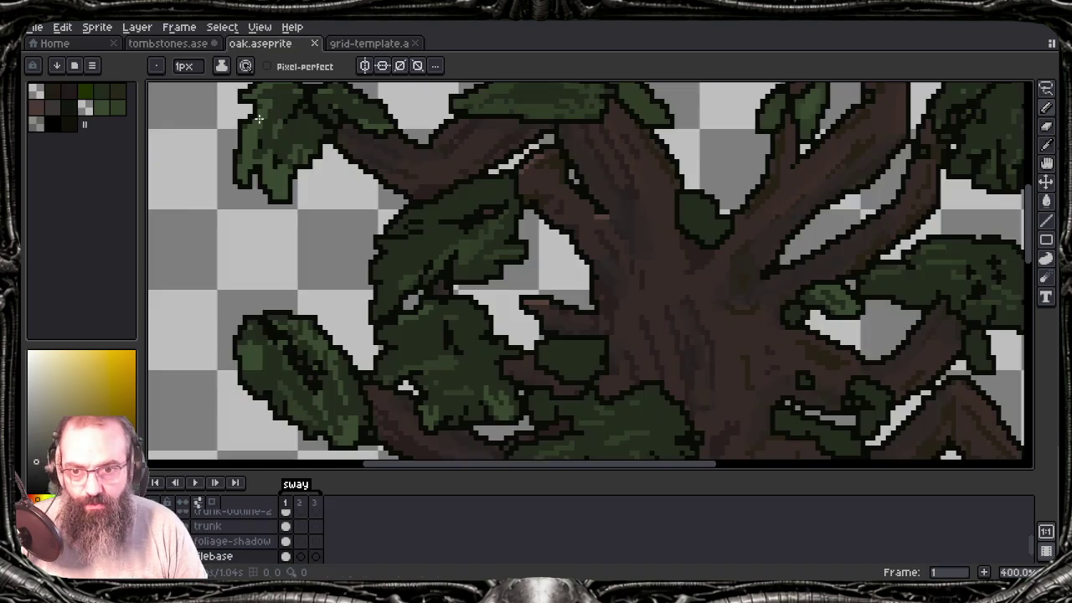
# Step: Return to tombstones.ase and remove the oval head outline above the pillar
pyautogui.scroll(1, 151, 213)
pyautogui.scroll(1, 150, 213)
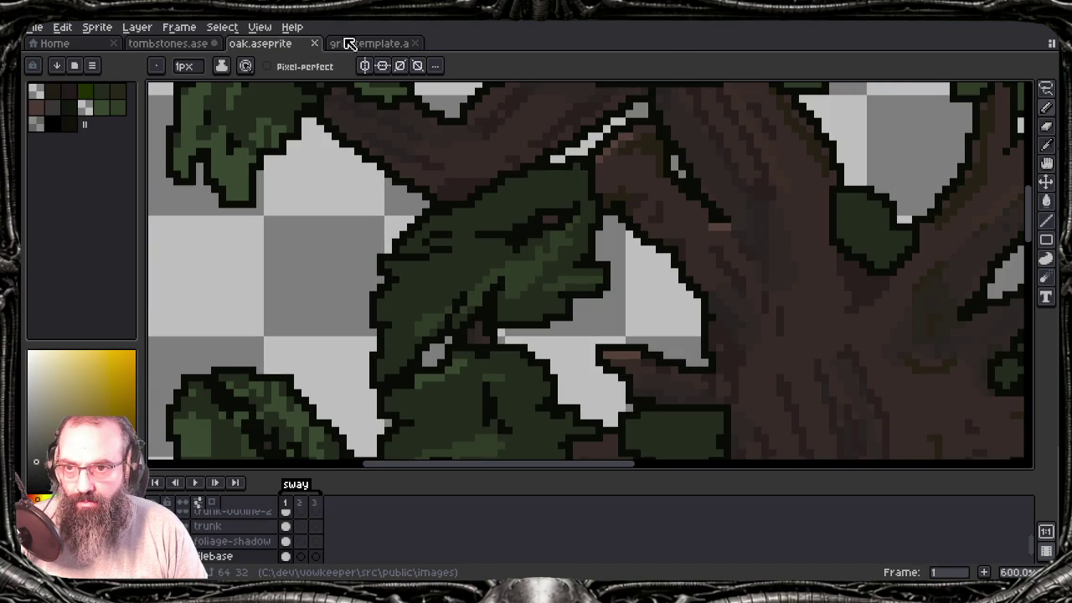
pyautogui.click(203, 42)
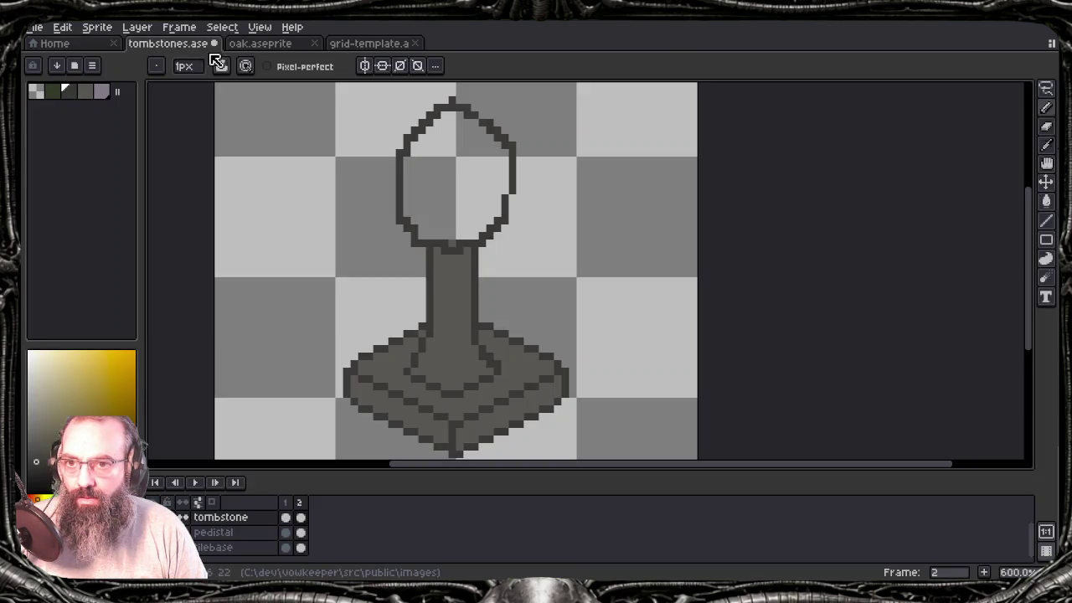
pyautogui.scroll(-1, 477, 272)
pyautogui.scroll(-1, 479, 283)
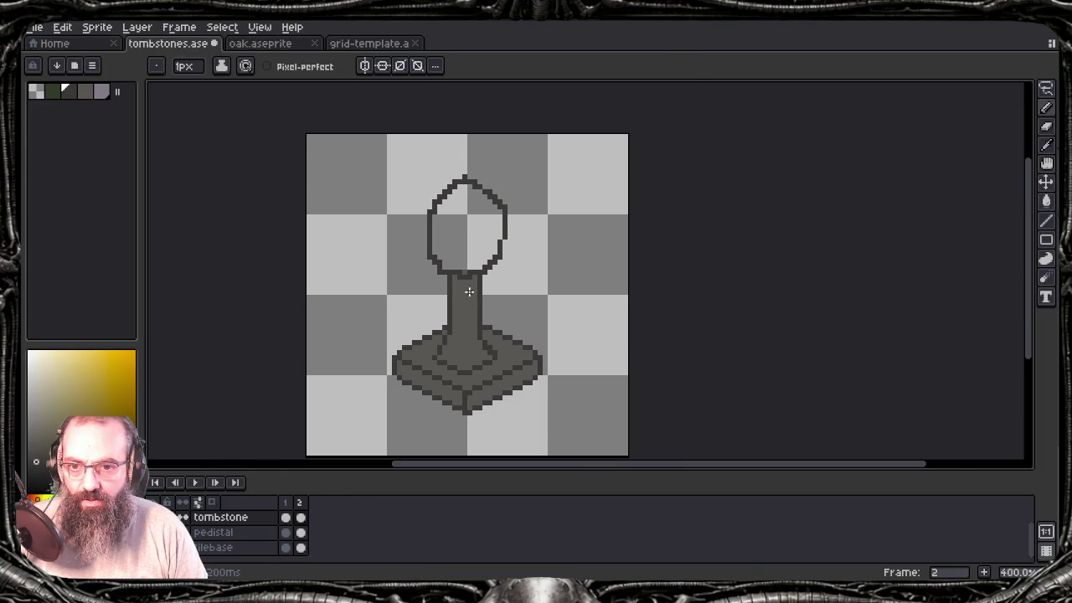
pyautogui.hotkey('ctrl', 'z')
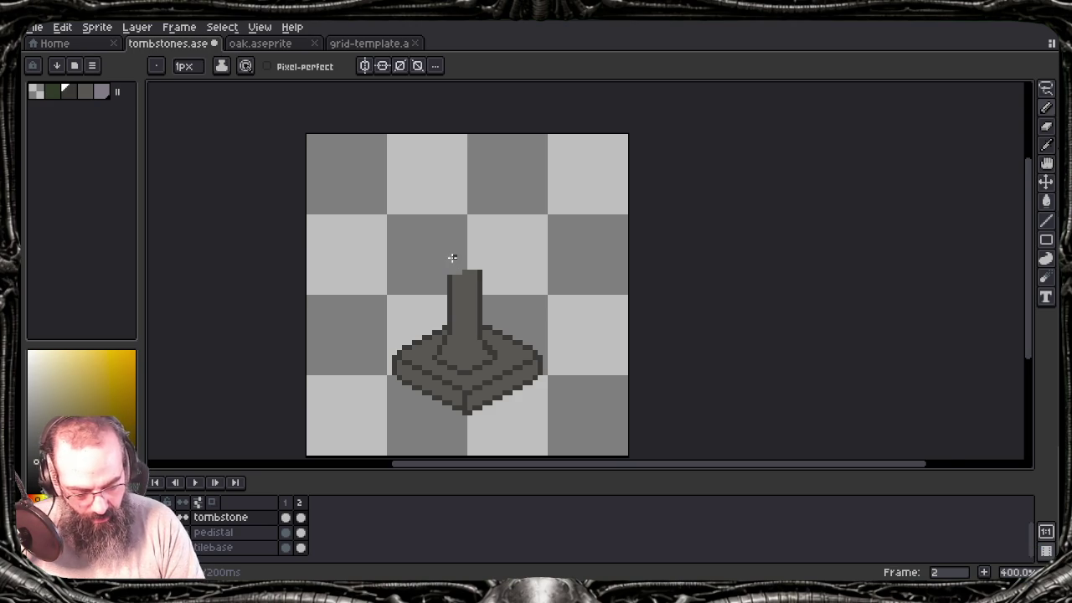
pyautogui.scroll(3, 453, 258)
pyautogui.scroll(-1, 452, 258)
pyautogui.scroll(-1, 453, 258)
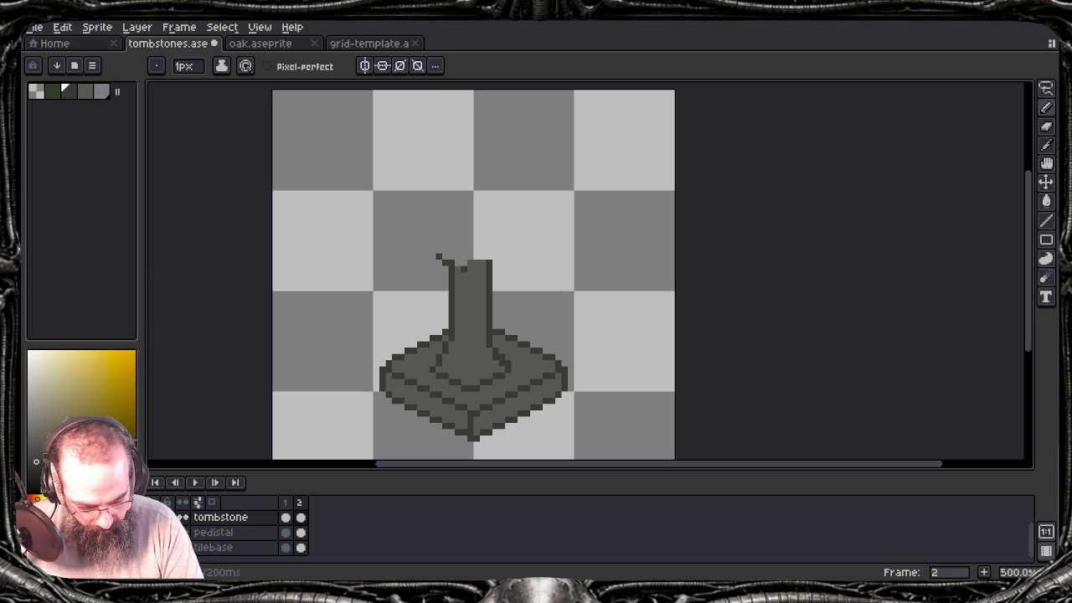
# Step: Draw the head outline's left side, top edge and right side from the pillar top
pyautogui.click(428, 245)
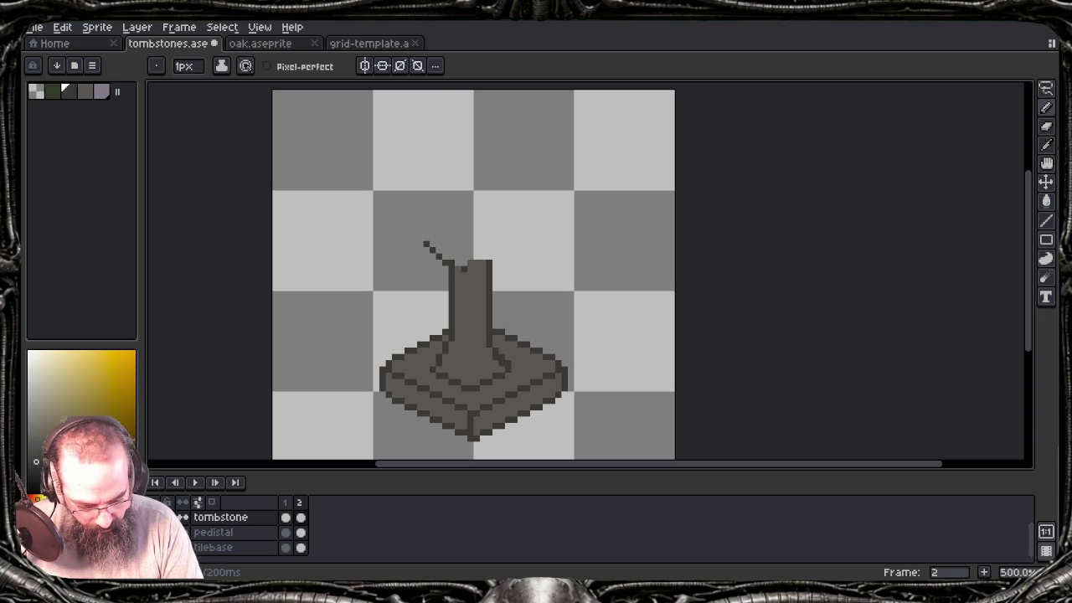
pyautogui.click(428, 236)
pyautogui.moveTo(427, 227); pyautogui.dragTo(427, 206)
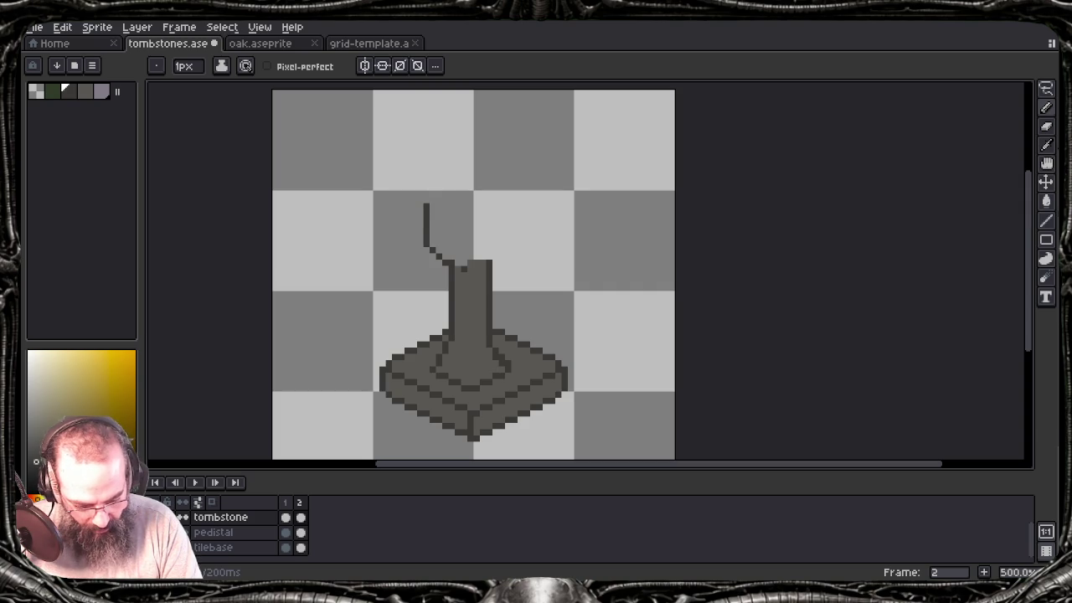
pyautogui.moveTo(427, 205)
pyautogui.mouseDown()
pyautogui.moveTo(427, 185)
pyautogui.moveTo(459, 154)
pyautogui.moveTo(479, 156)
pyautogui.mouseUp()
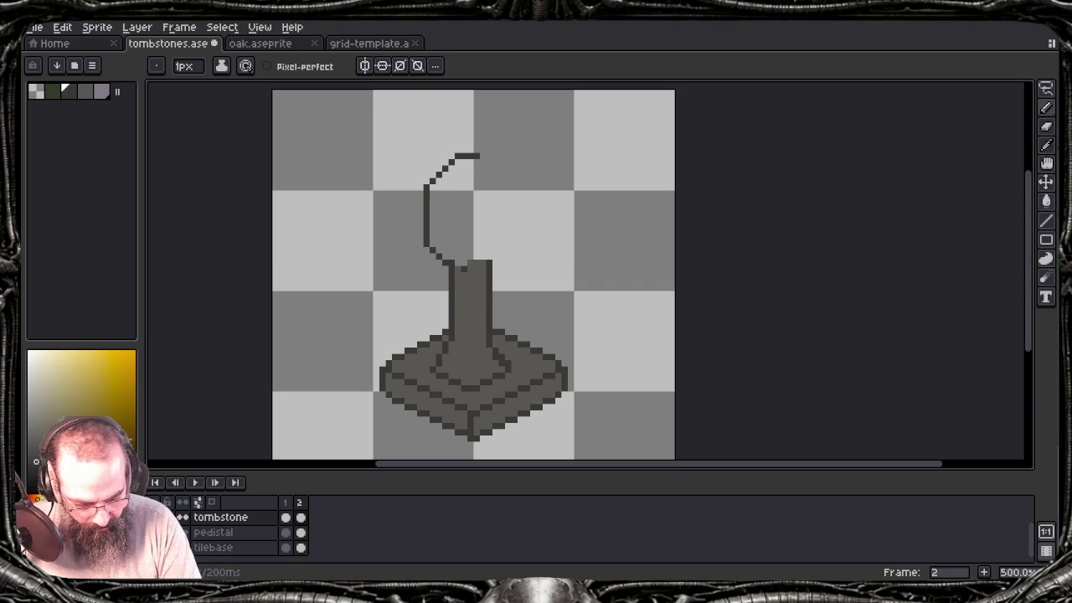
pyautogui.hotkey('ctrl', 'z')
pyautogui.hotkey('ctrl', 'z')
pyautogui.moveTo(471, 149); pyautogui.dragTo(479, 149)
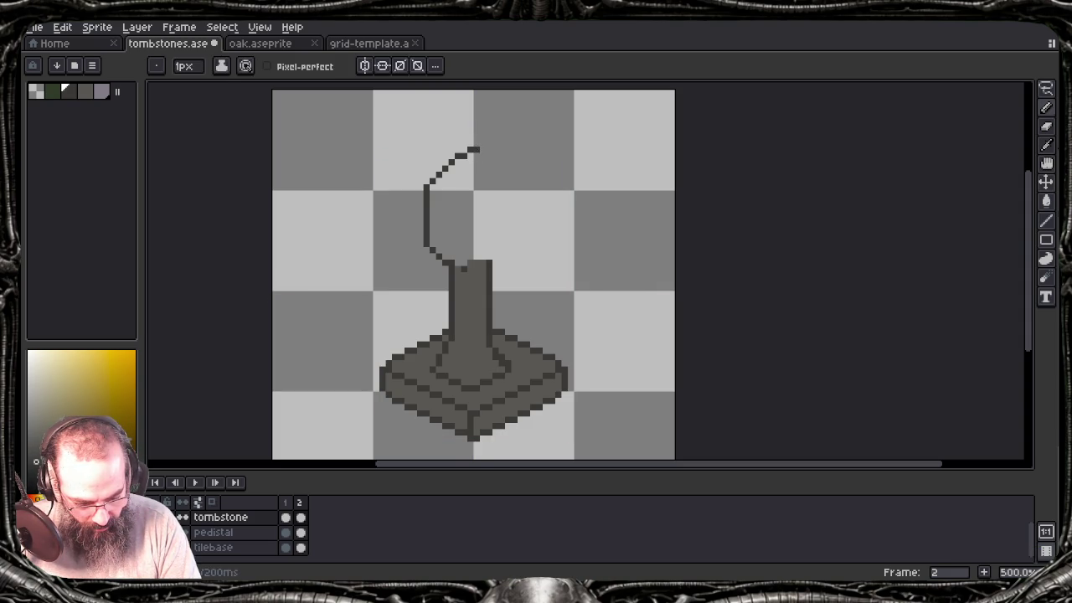
pyautogui.moveTo(479, 149); pyautogui.dragTo(489, 154)
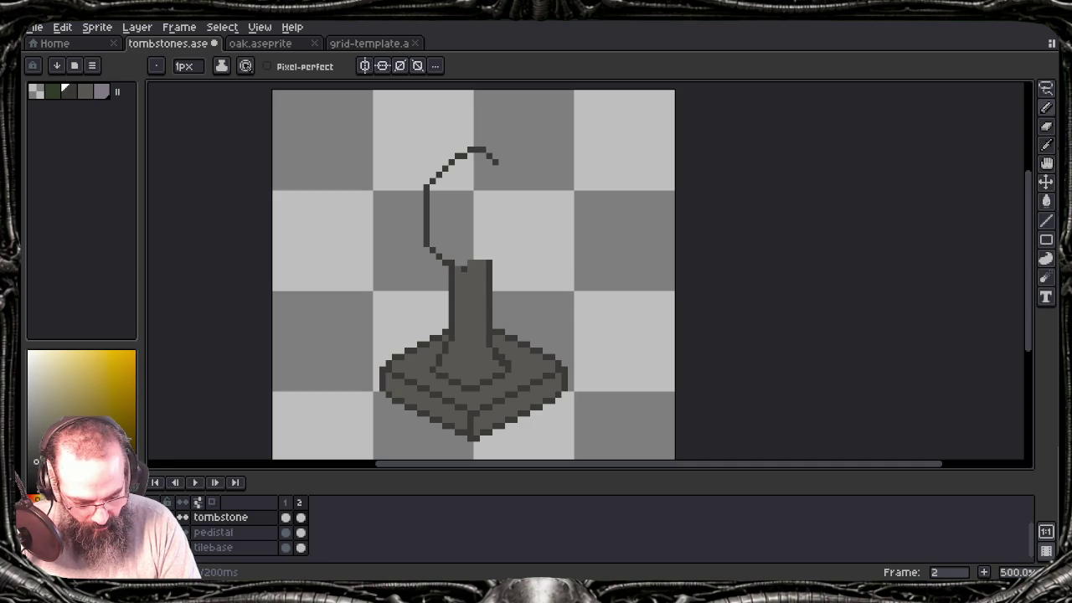
pyautogui.moveTo(497, 163)
pyautogui.mouseDown()
pyautogui.moveTo(510, 181)
pyautogui.moveTo(496, 248)
pyautogui.mouseUp()
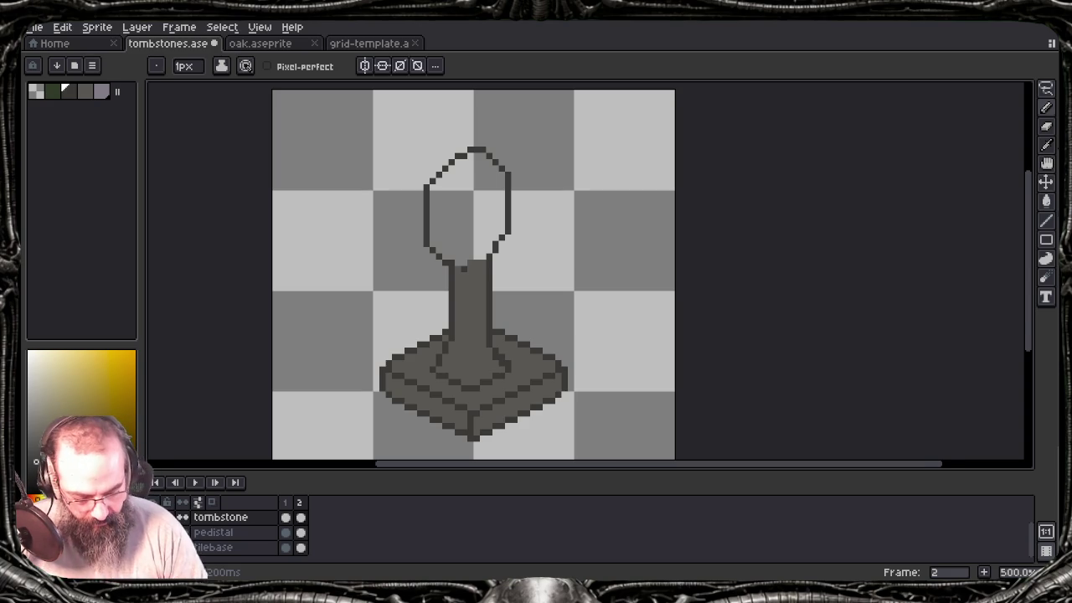
# Step: Pick the pillar grey and widen the pillar top with dark pixels
pyautogui.scroll(2, 494, 228)
pyautogui.hscroll(-1, 494, 228)
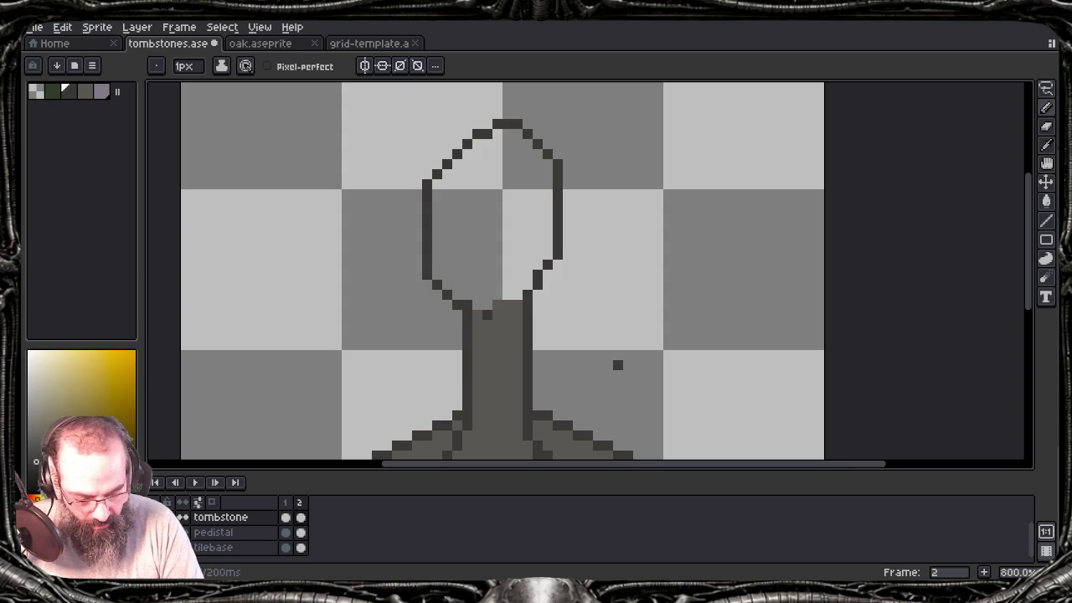
pyautogui.press('e')
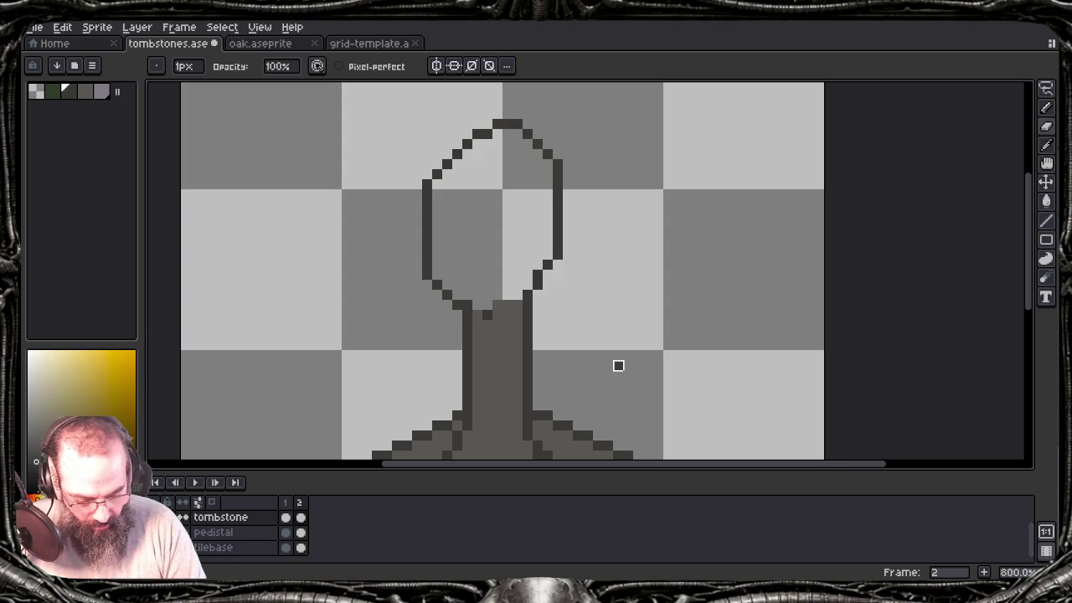
pyautogui.keyDown('alt'); pyautogui.click(487, 316); pyautogui.keyUp('alt')
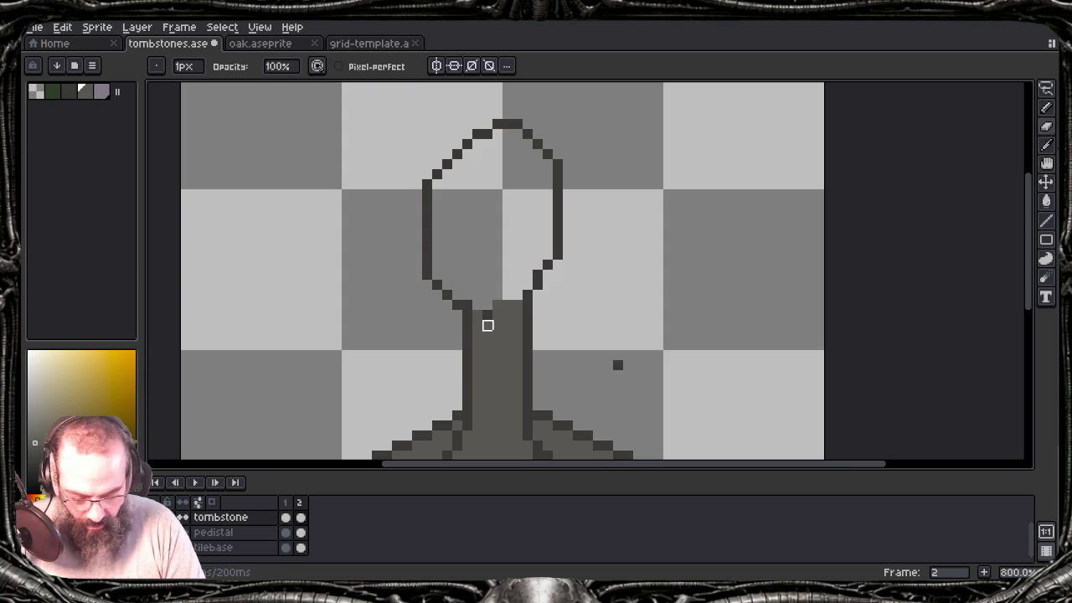
pyautogui.keyDown('alt'); pyautogui.click(488, 316); pyautogui.keyUp('alt')
pyautogui.press('b')
pyautogui.moveTo(486, 315)
pyautogui.mouseDown()
pyautogui.moveTo(473, 315)
pyautogui.moveTo(521, 298)
pyautogui.mouseUp()
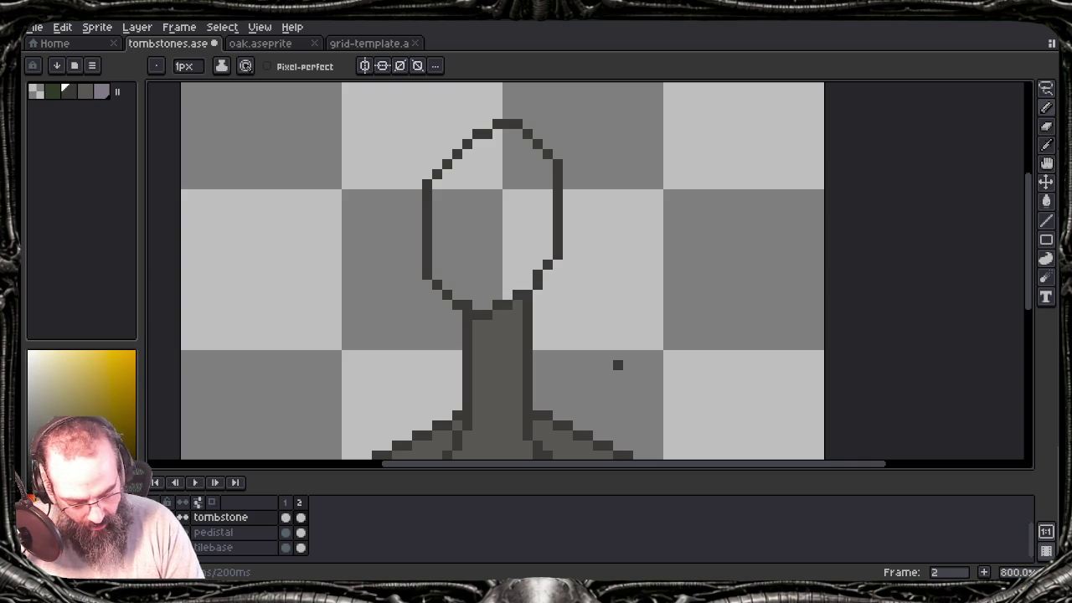
pyautogui.click(457, 314)
# Step: Add dark pixels along the head outline's base and right side
pyautogui.press('e')
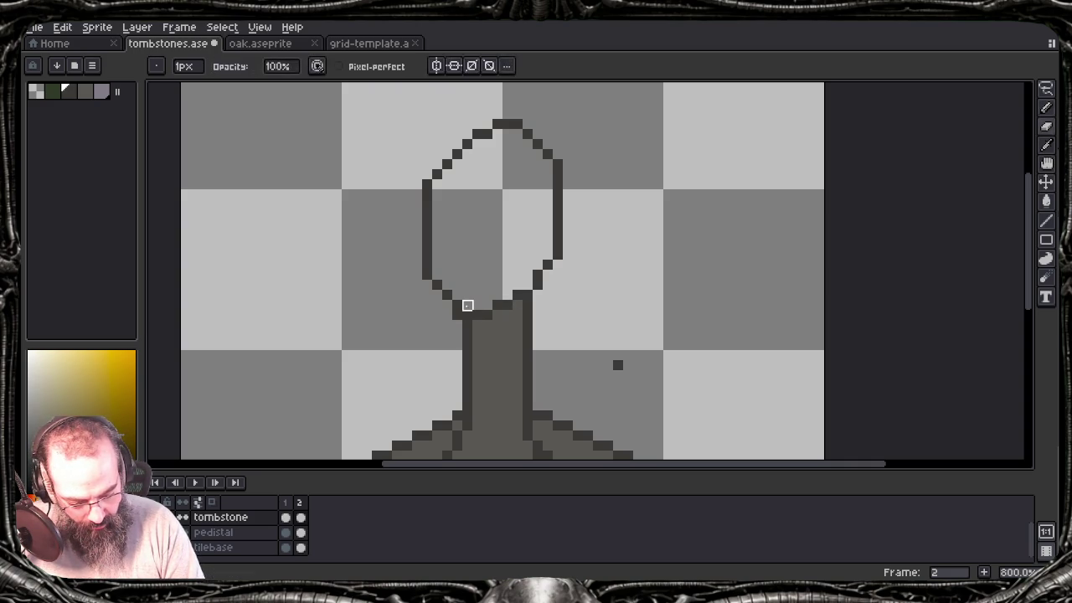
pyautogui.press('b')
pyautogui.click(447, 305)
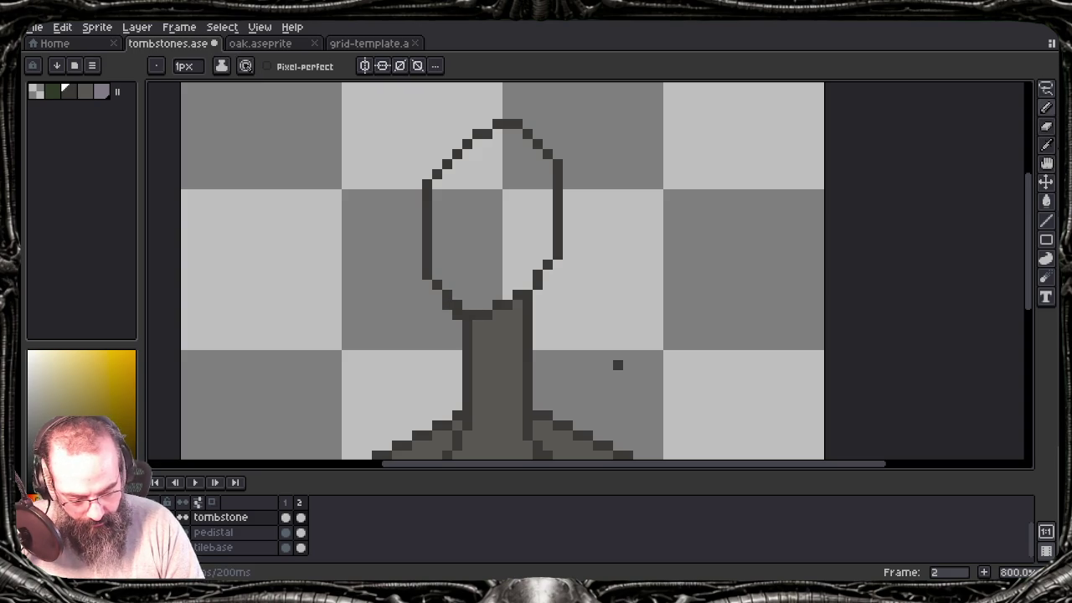
pyautogui.hotkey('ctrl', 'z')
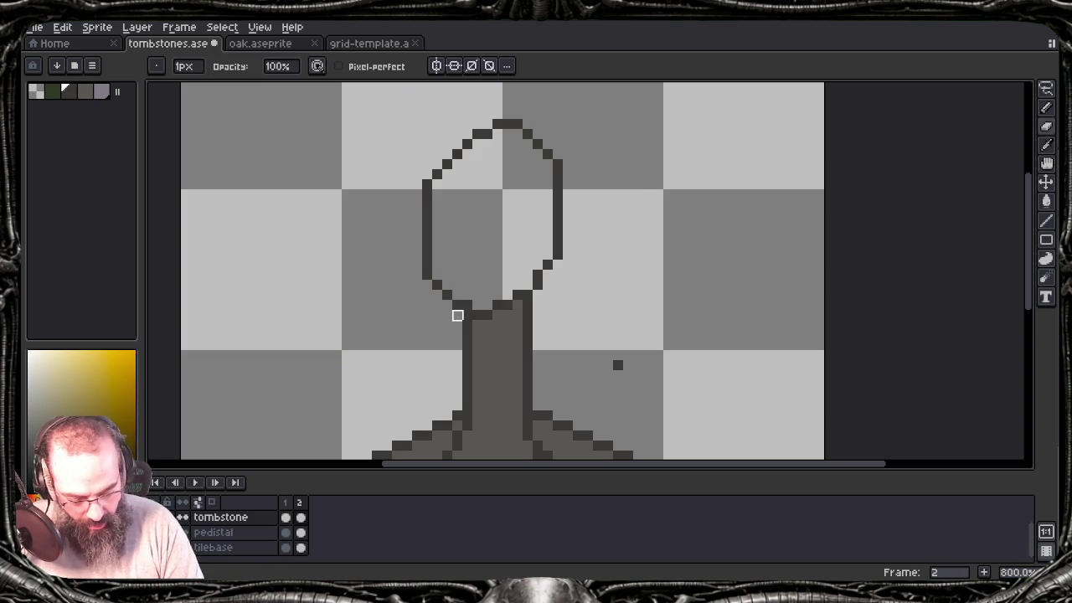
pyautogui.press('b')
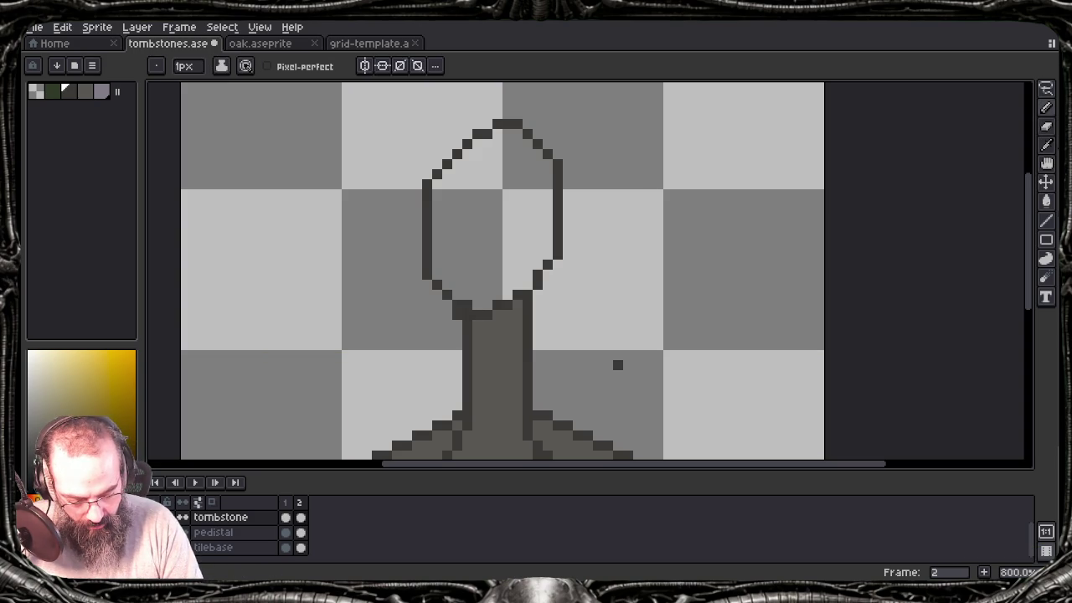
pyautogui.click(438, 275)
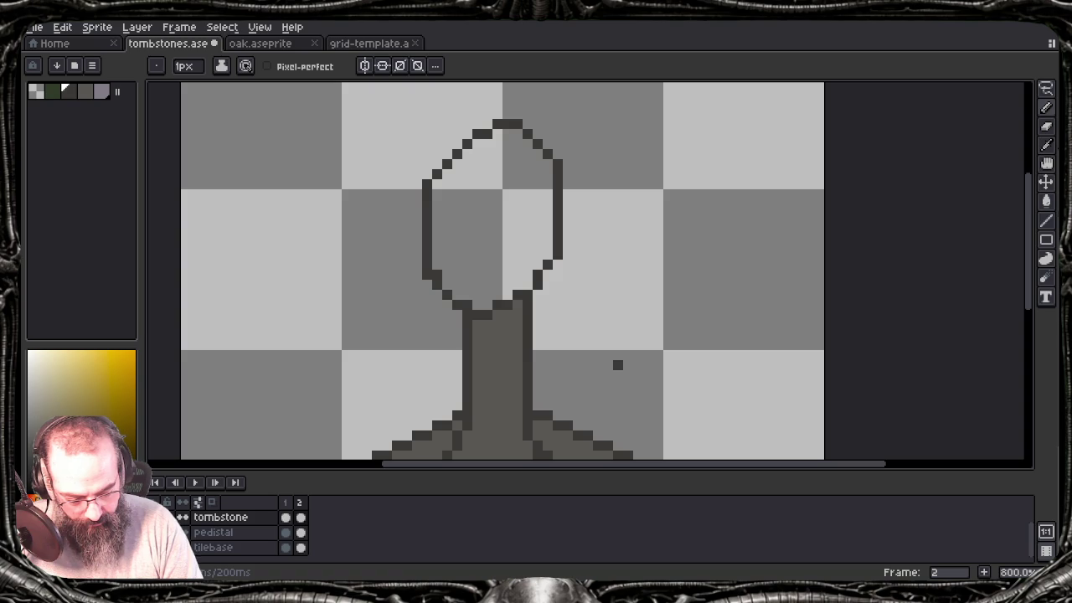
pyautogui.click(547, 255)
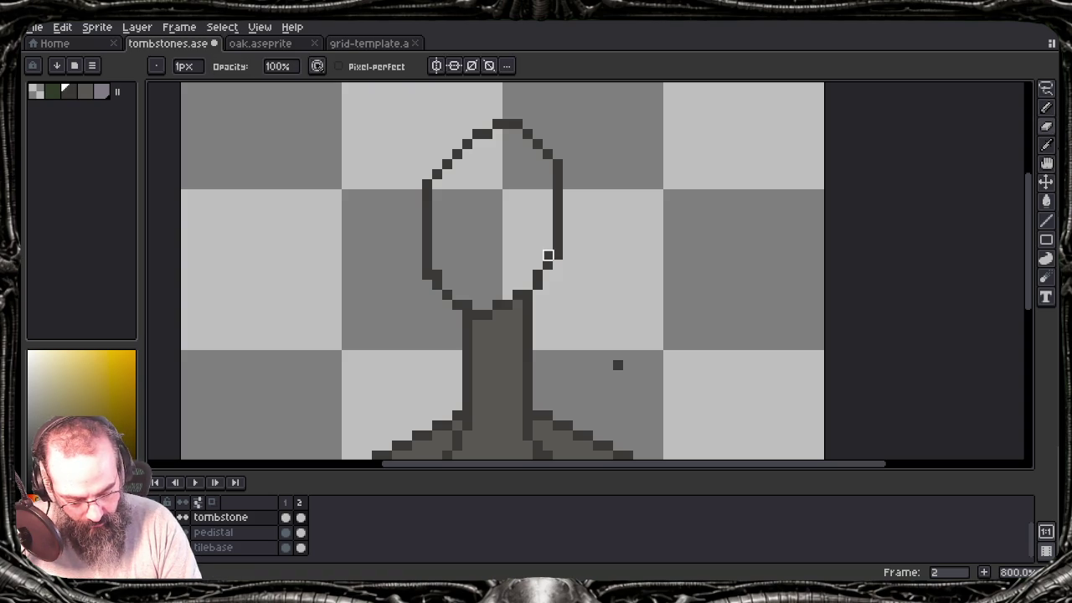
# Step: Smooth the oval's upper-left curve and add a peak pixel at its top
pyautogui.press('e')
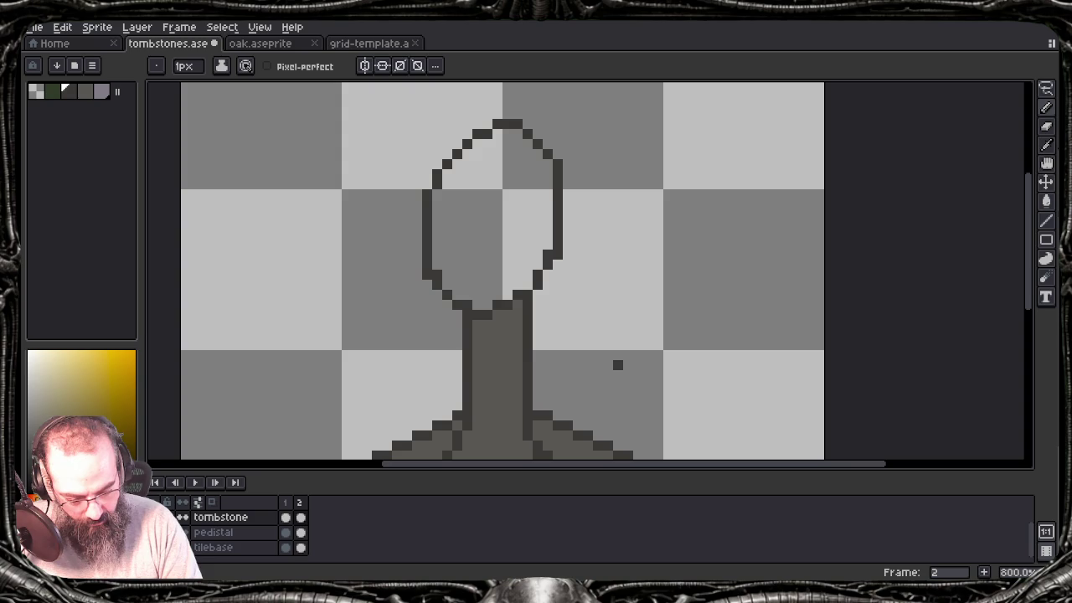
pyautogui.click(447, 154)
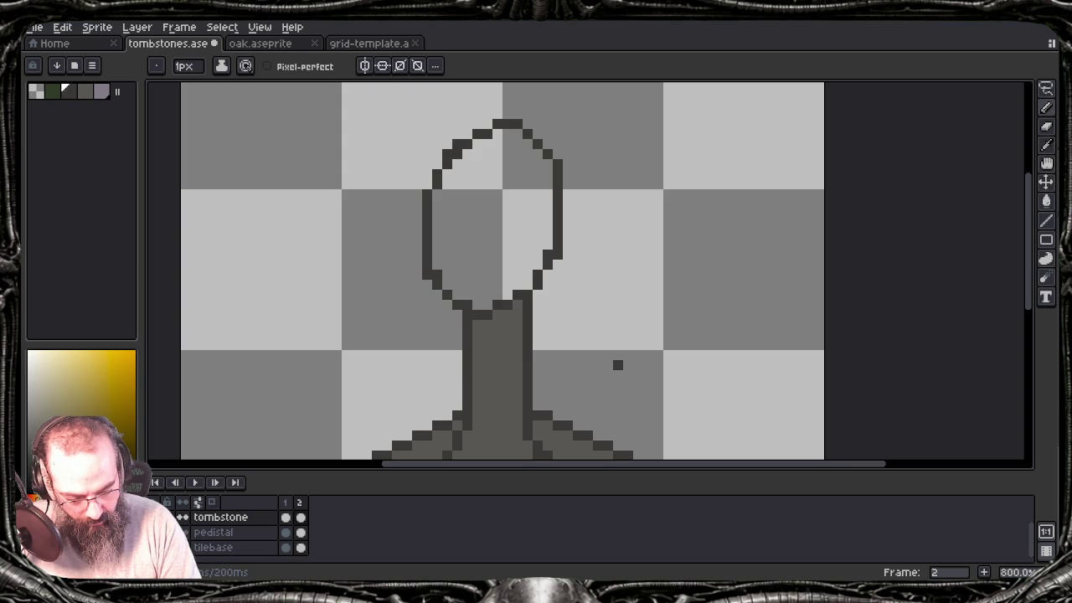
pyautogui.press('b')
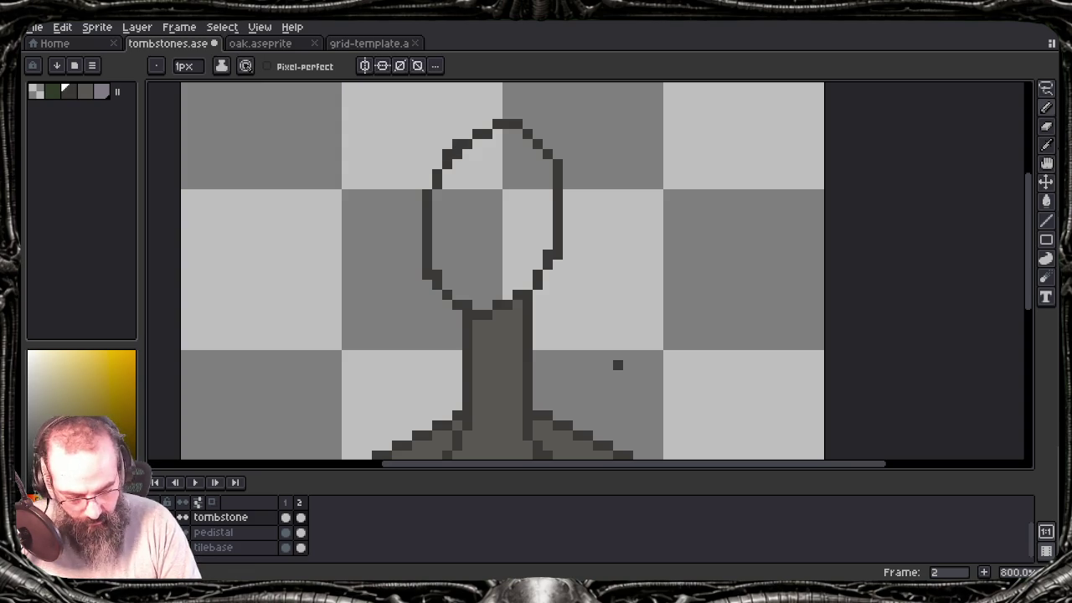
pyautogui.click(488, 124)
pyautogui.click(468, 134)
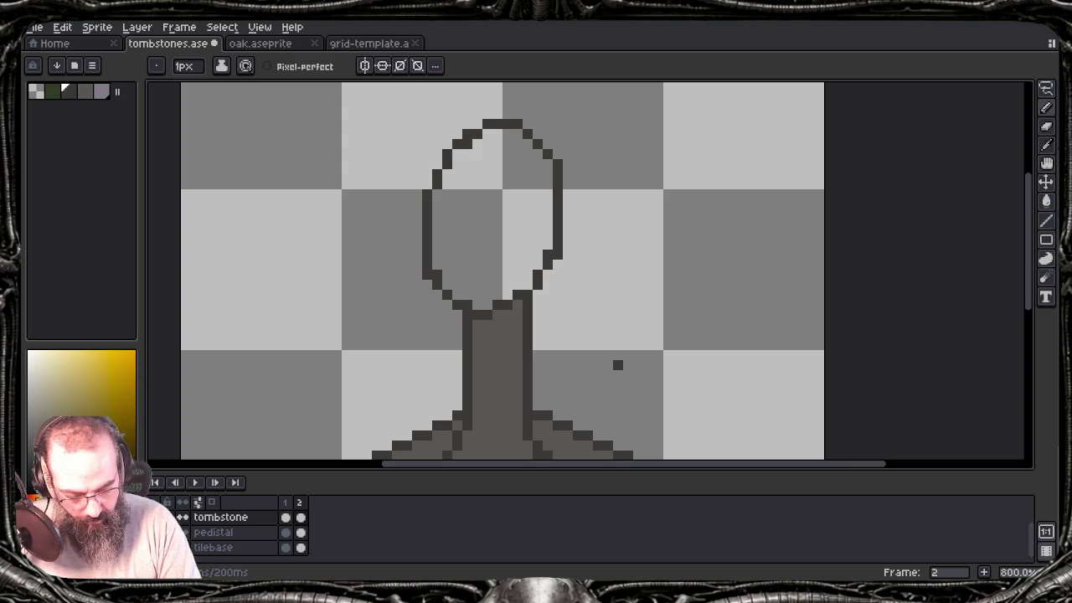
pyautogui.click(477, 124)
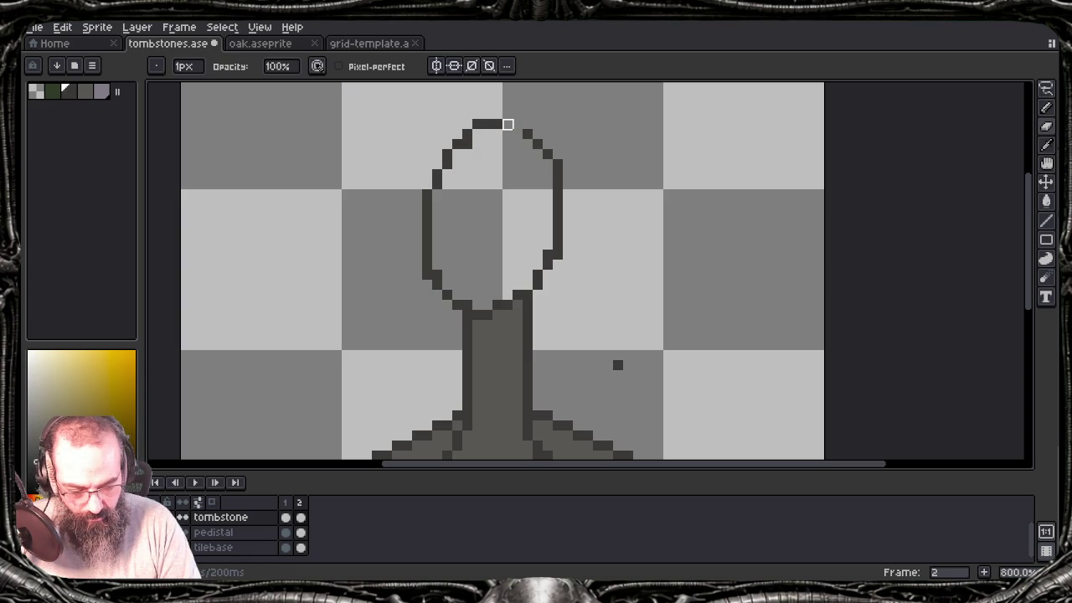
pyautogui.click(508, 114)
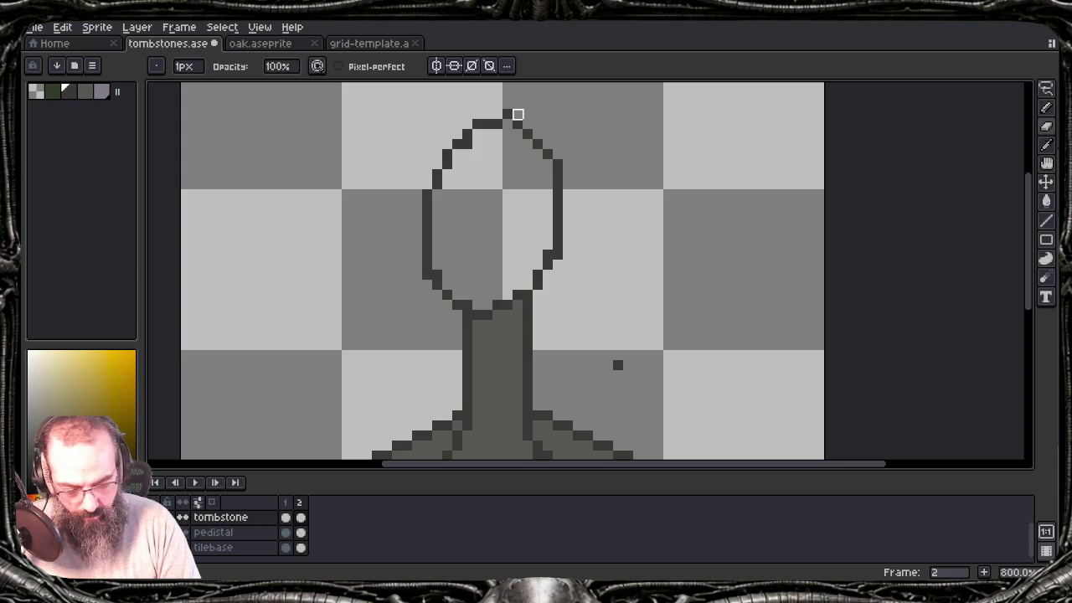
pyautogui.click(518, 114)
# Step: Correct the pixels at the oval's pointed tip and review the reshaped outline
pyautogui.hotkey('ctrl', 'z')
pyautogui.press('b')
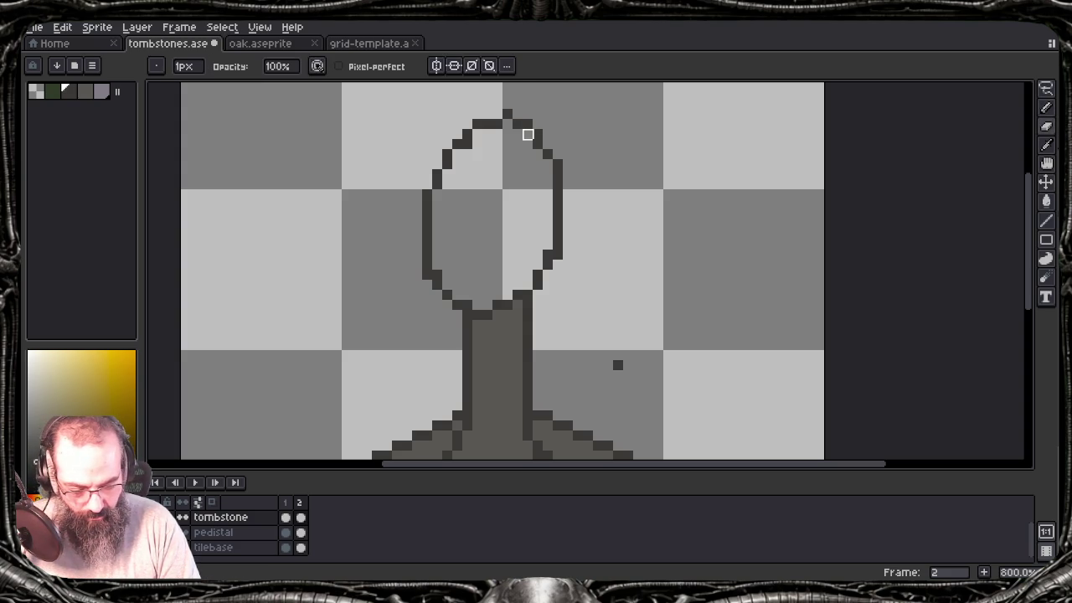
pyautogui.press('e')
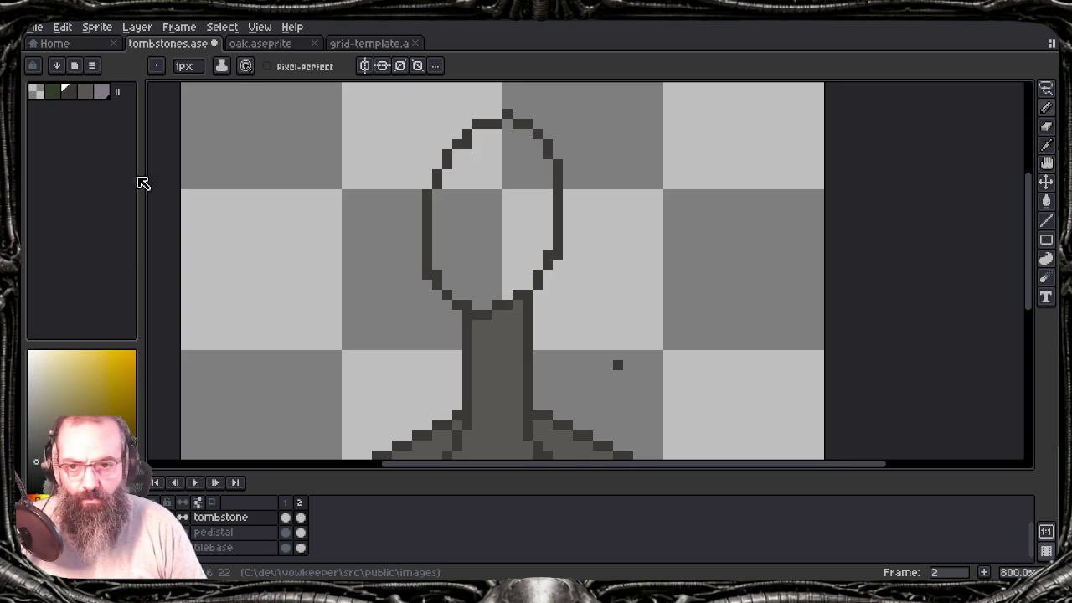
pyautogui.scroll(-2, 420, 238)
pyautogui.scroll(-1, 421, 239)
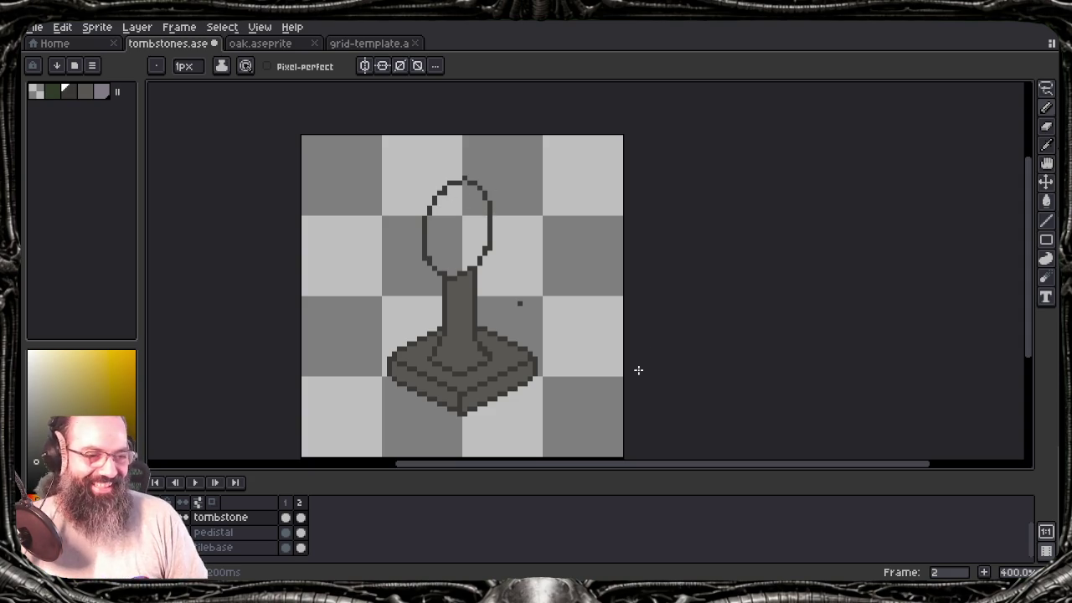
pyautogui.scroll(3, 638, 369)
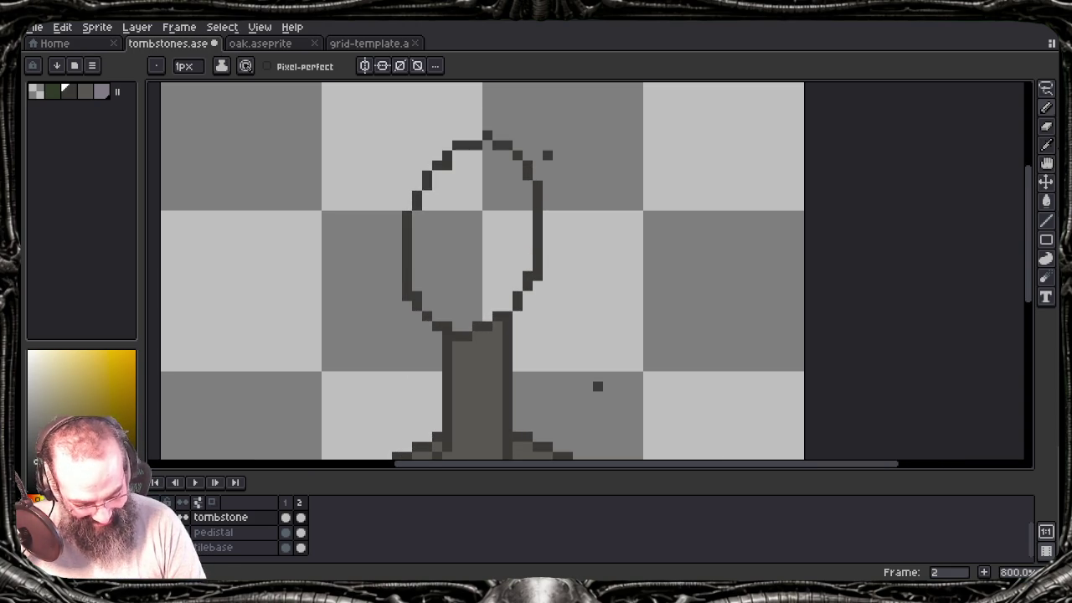
pyautogui.press('m')
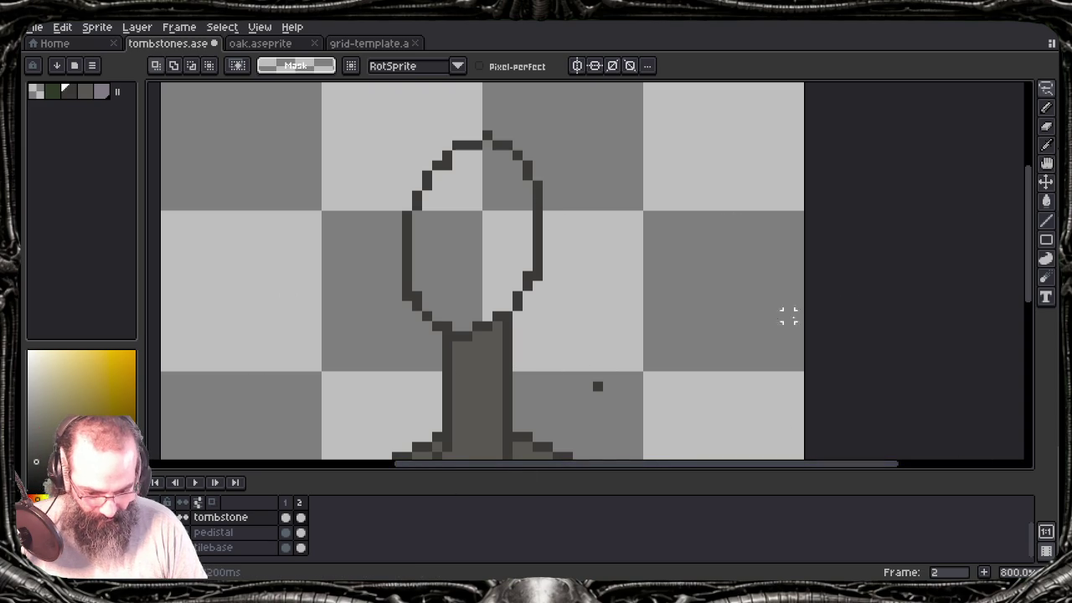
# Step: In oak.aseprite, hide the green tilebase layer, centre the tree, and save
pyautogui.click(266, 45)
pyautogui.scroll(-4, 447, 309)
pyautogui.scroll(-1, 486, 335)
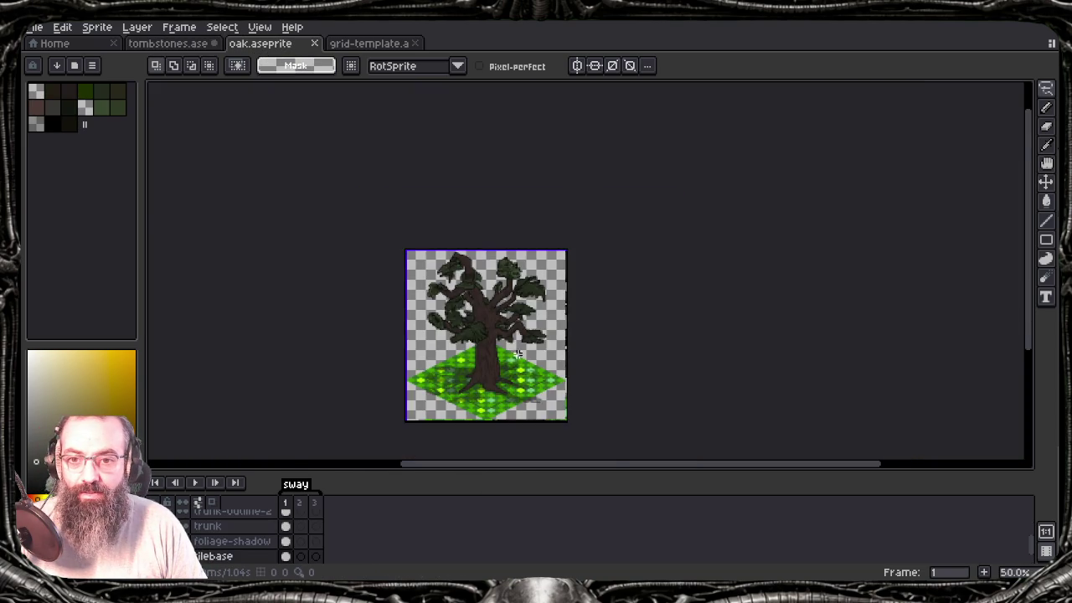
pyautogui.scroll(1, 516, 351)
pyautogui.moveTo(517, 351); pyautogui.dragTo(542, 329)
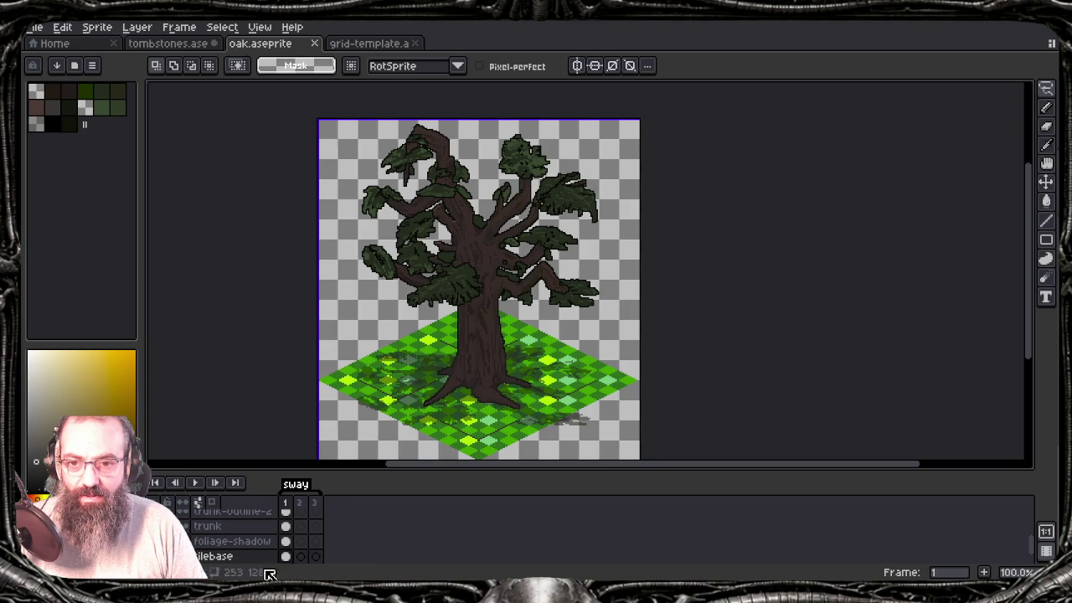
pyautogui.scroll(-1, 207, 549)
pyautogui.scroll(-1, 207, 549)
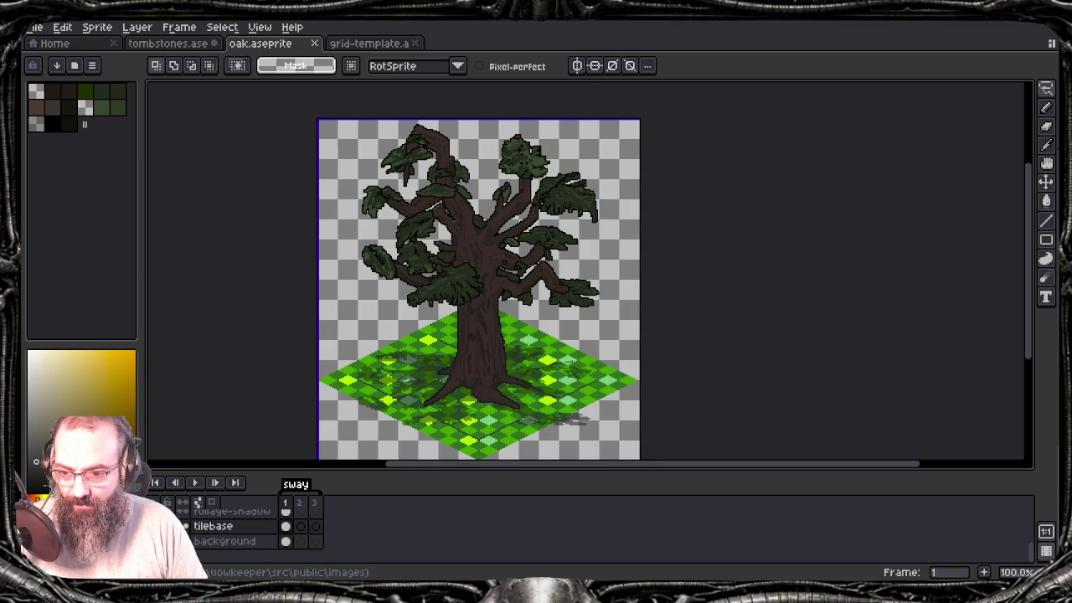
pyautogui.click(185, 526)
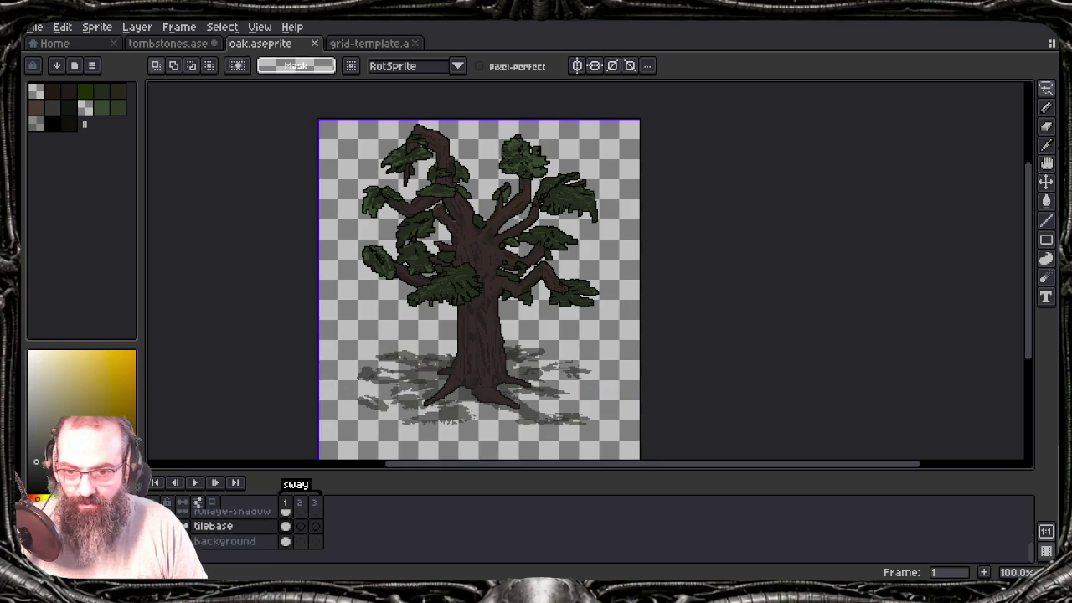
pyautogui.moveTo(454, 312); pyautogui.dragTo(525, 303)
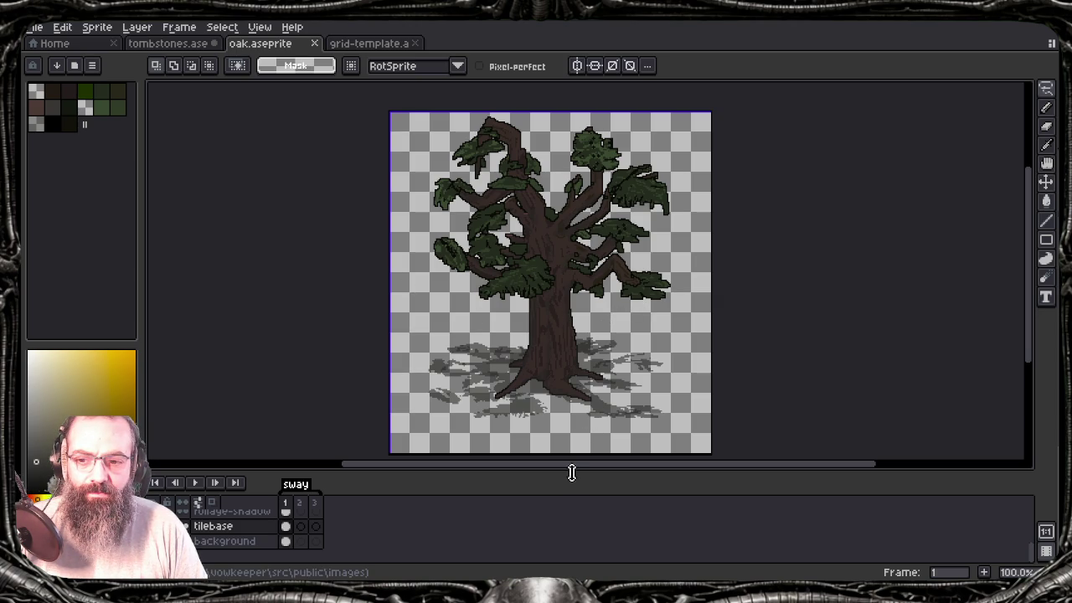
pyautogui.moveTo(575, 471); pyautogui.dragTo(573, 467)
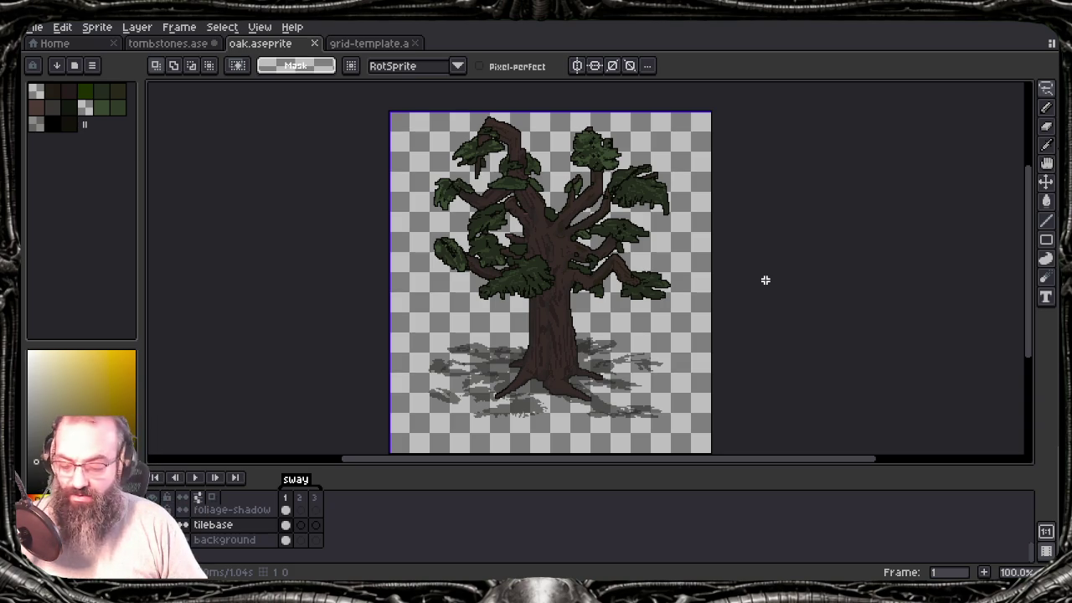
pyautogui.hotkey('ctrl', 's')
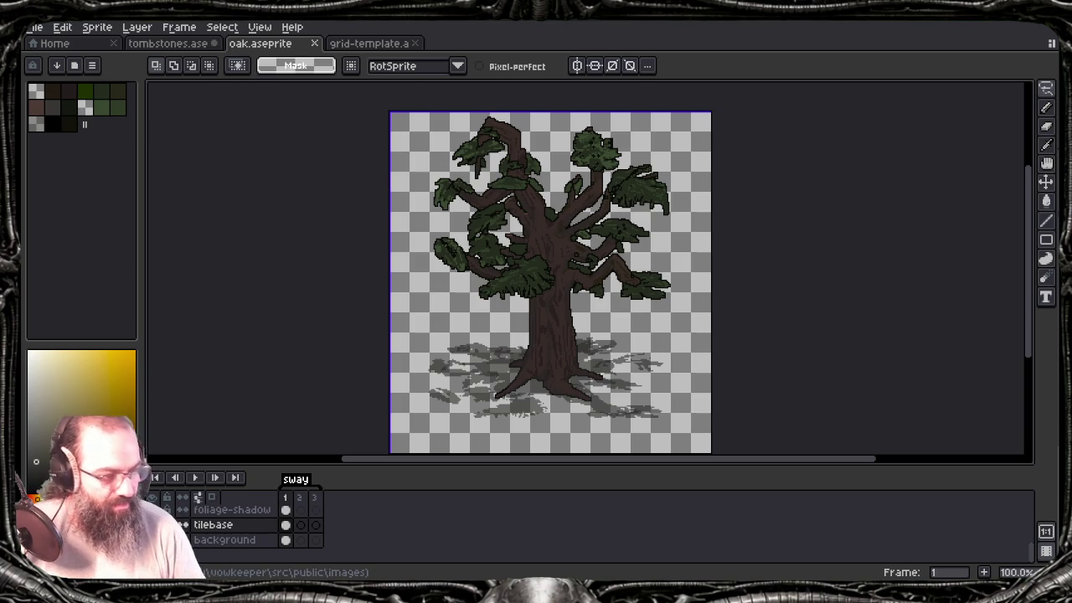
# Step: Return to tombstones.ase and centre the view on the headstone
pyautogui.click(198, 48)
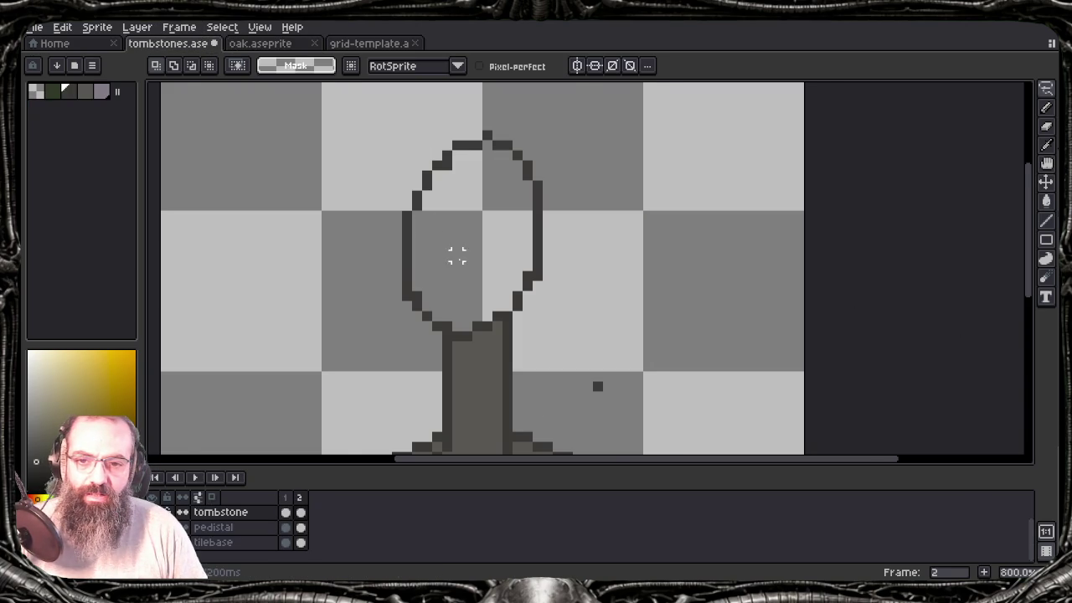
pyautogui.scroll(-1, 501, 250)
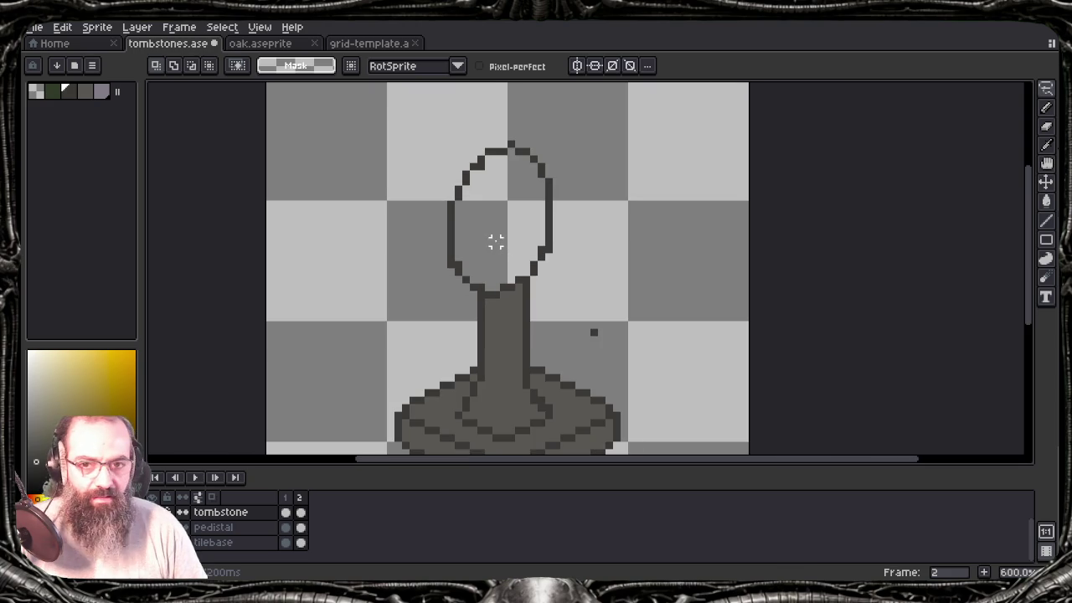
pyautogui.press('b')
pyautogui.press('e')
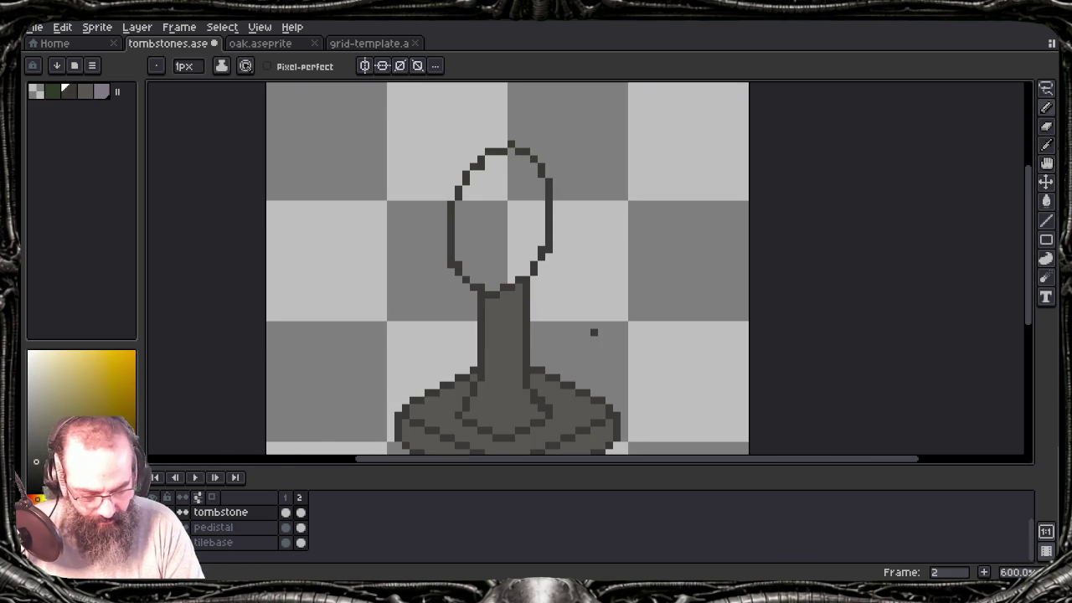
pyautogui.press('b')
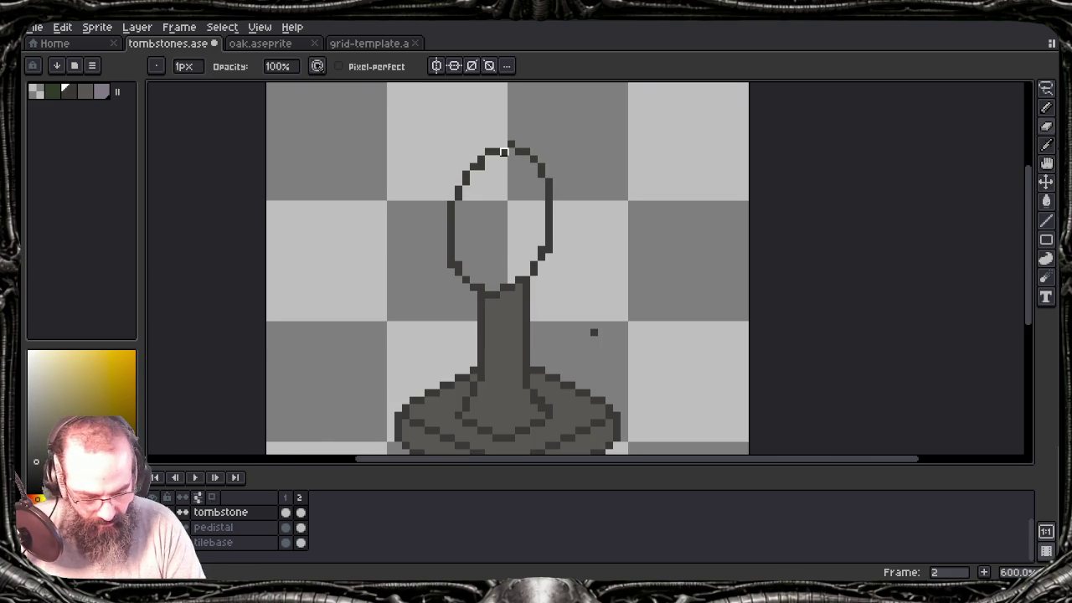
pyautogui.press('e')
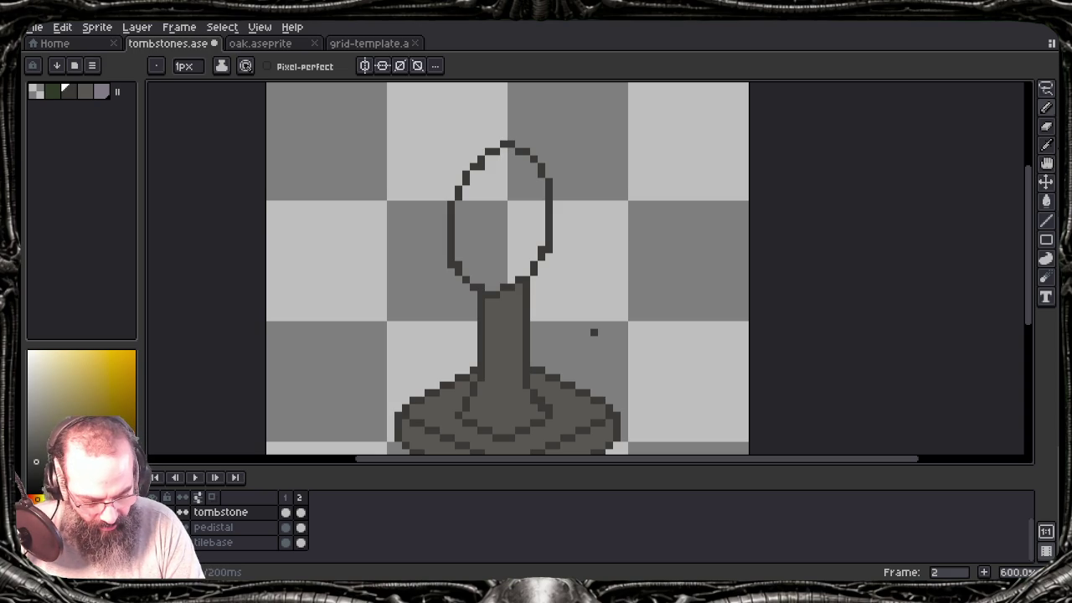
pyautogui.press('b')
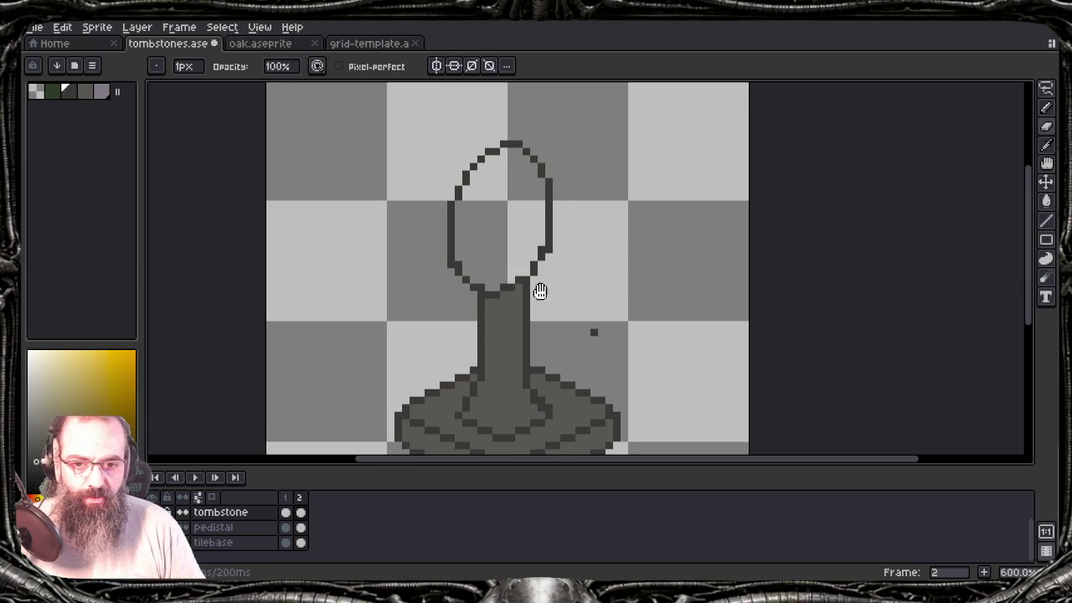
pyautogui.moveTo(541, 294); pyautogui.dragTo(509, 280)
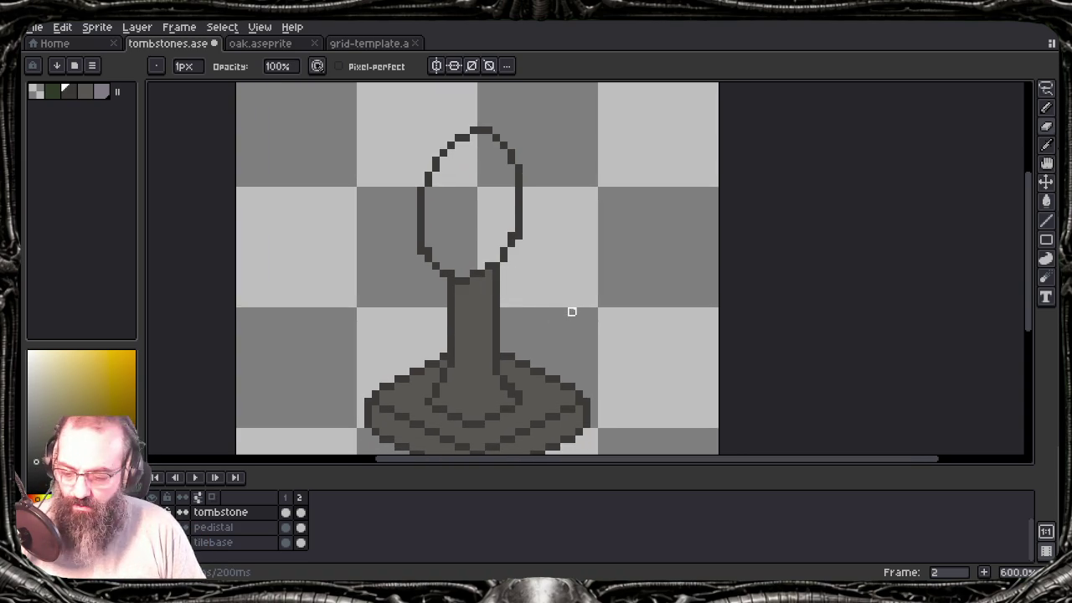
pyautogui.press('e')
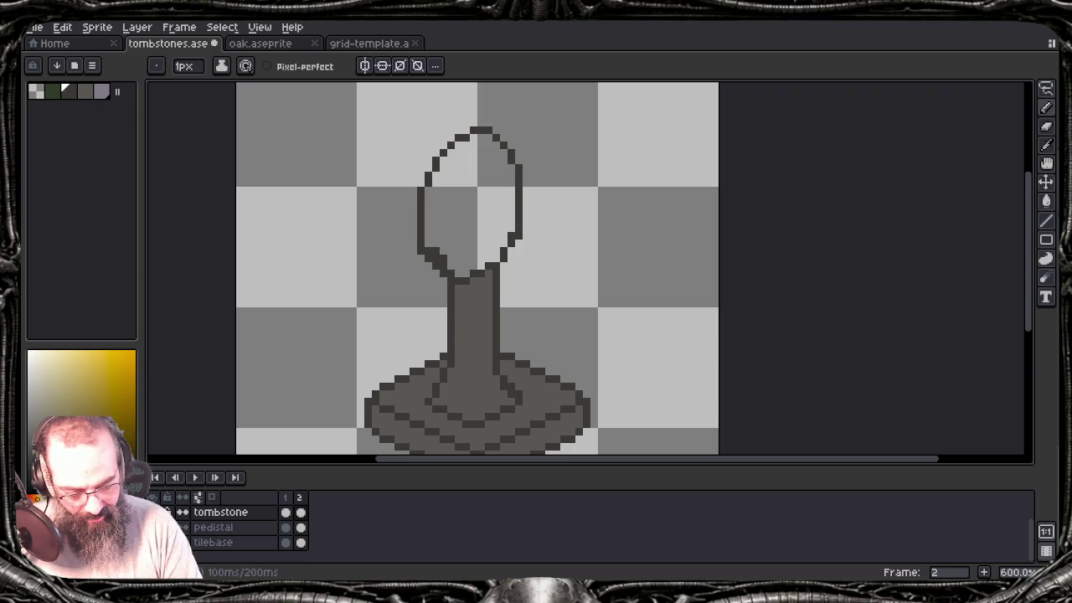
# Step: Draw a dark line inside the oval's left side and thicken its upper-left outline
pyautogui.moveTo(436, 244); pyautogui.dragTo(435, 188)
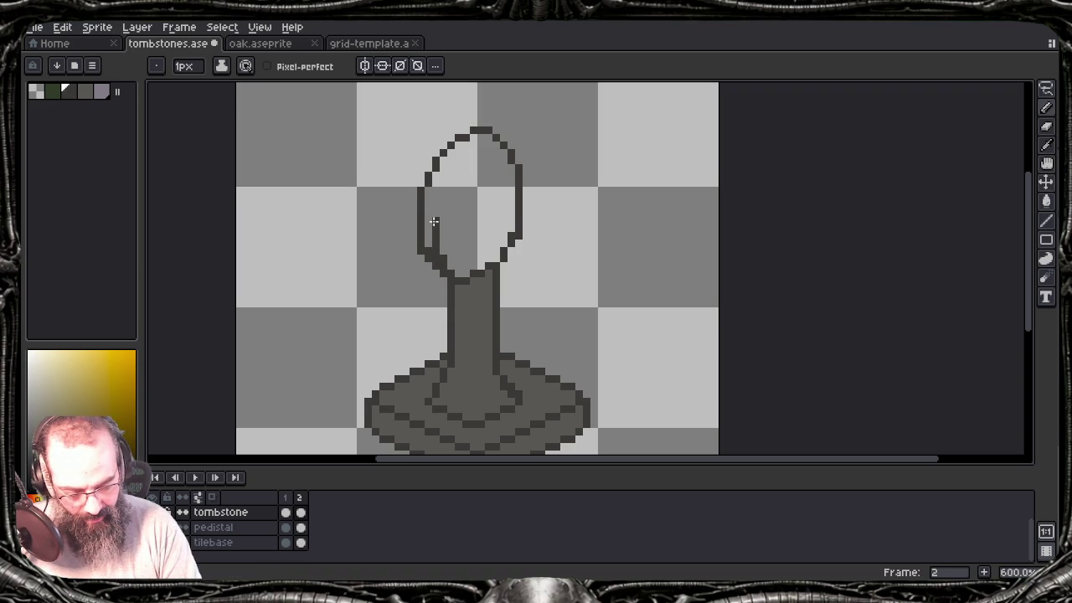
pyautogui.click(437, 183)
pyautogui.click(436, 175)
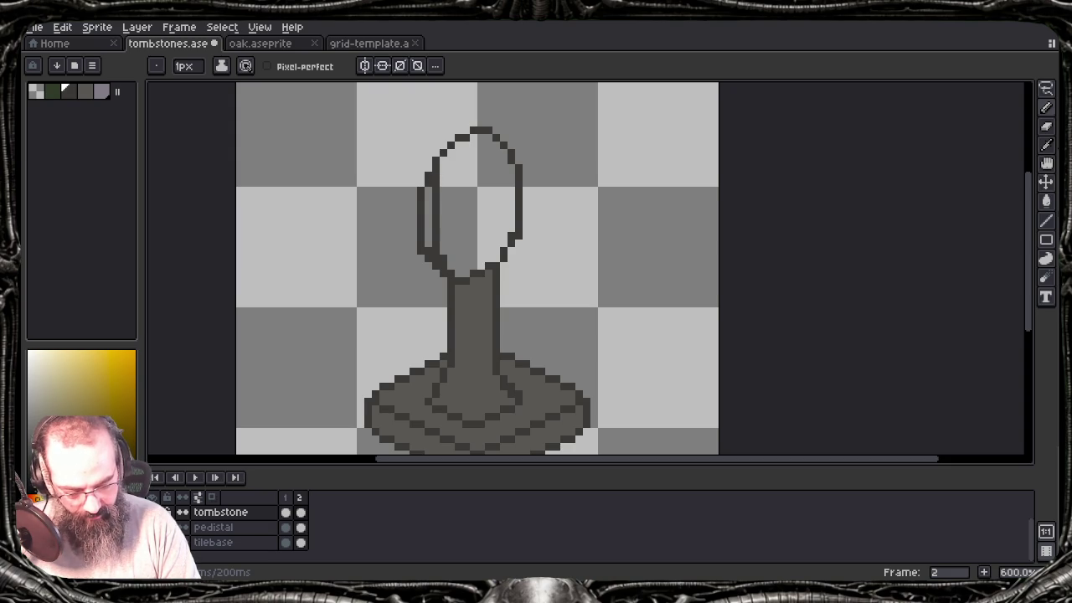
pyautogui.hotkey('ctrl', 'z')
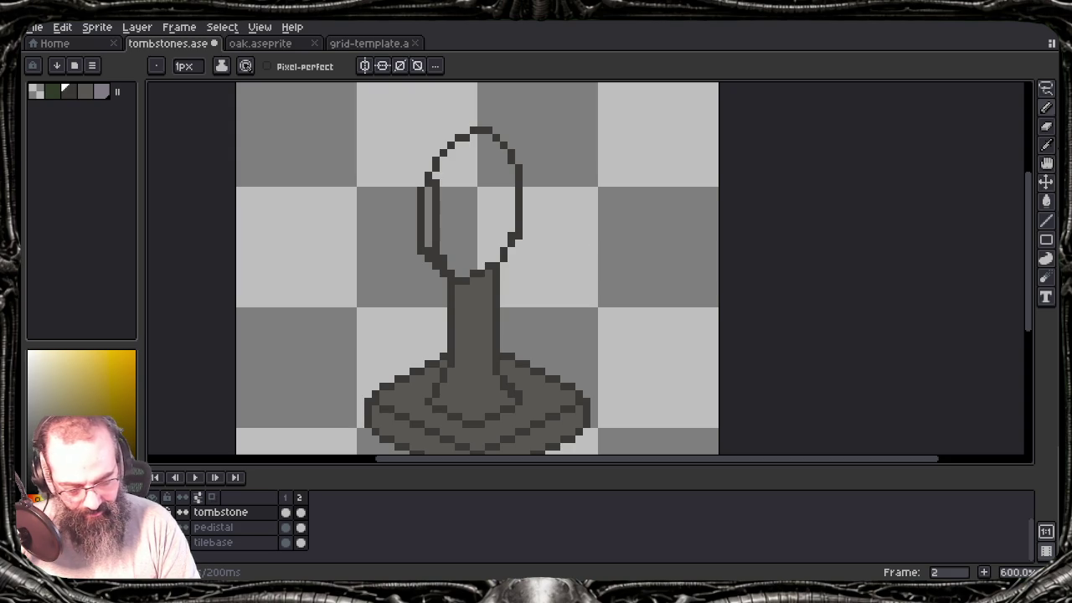
pyautogui.click(443, 175)
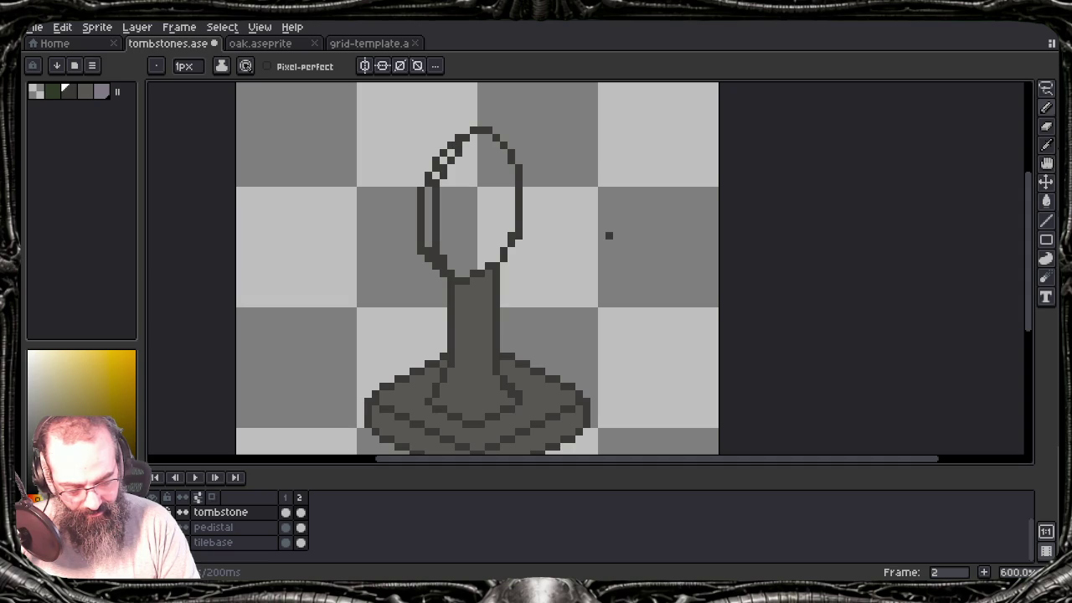
# Step: Touch up the oval's upper-left outline and eyedrop the outline colour
pyautogui.press('e')
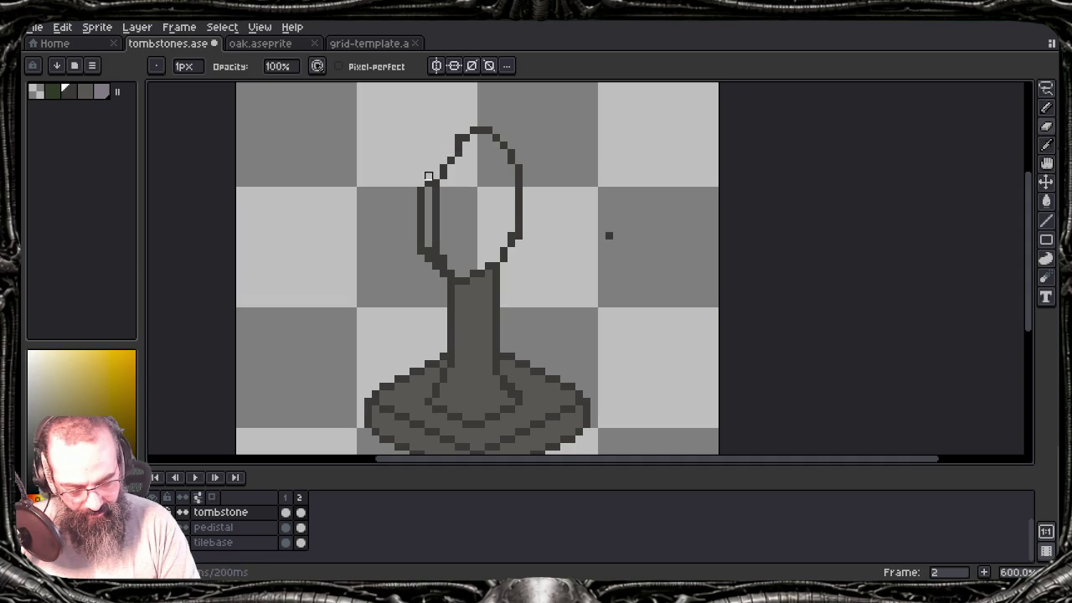
pyautogui.click(428, 176)
pyautogui.hotkey('ctrl', 'z')
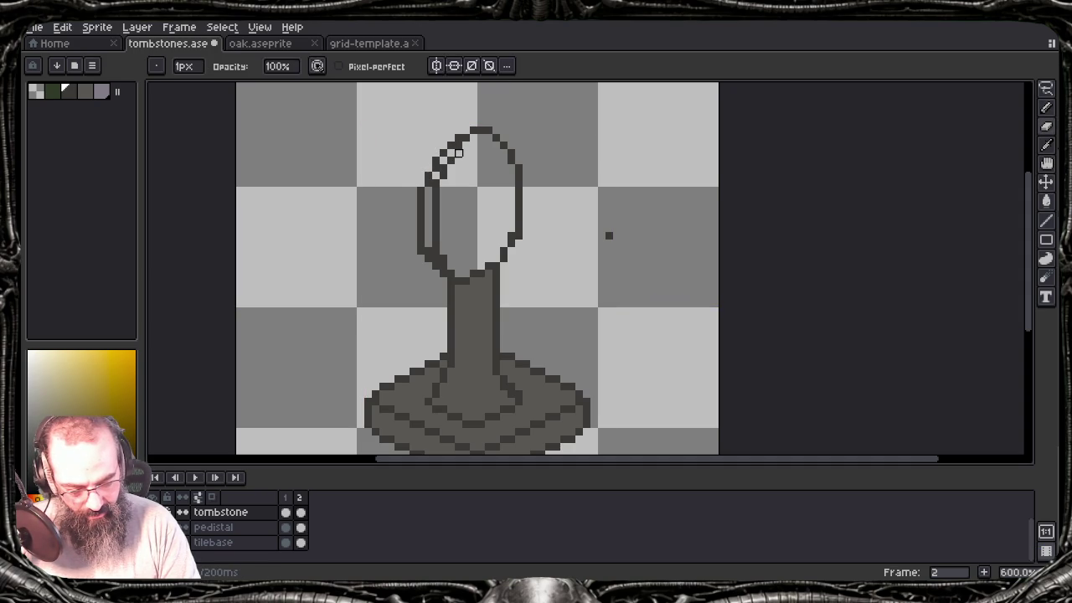
pyautogui.press('b')
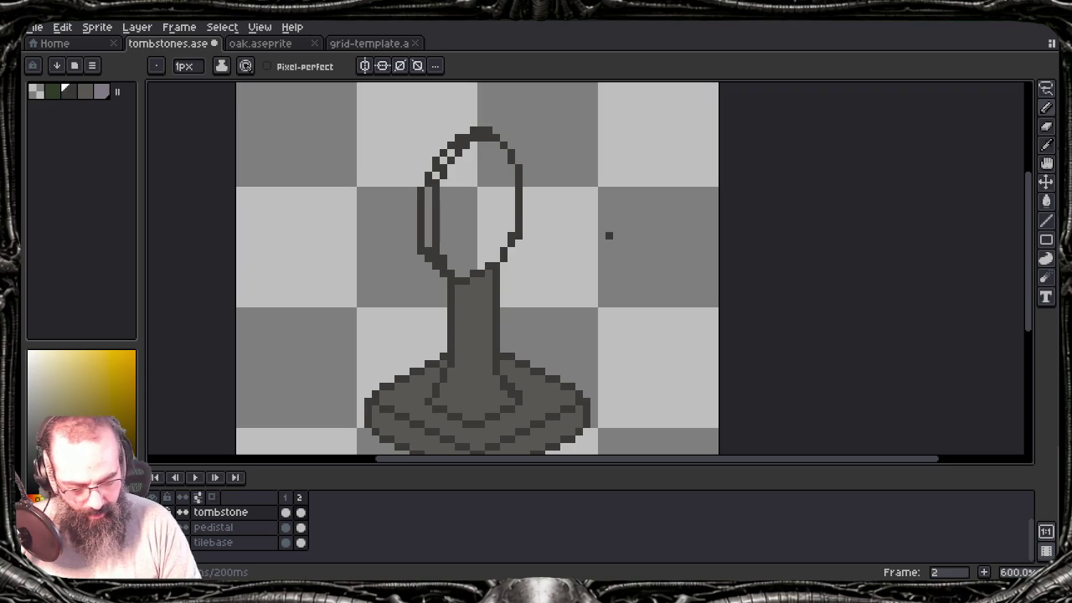
pyautogui.keyDown('alt'); pyautogui.click(609, 235); pyautogui.keyUp('alt')
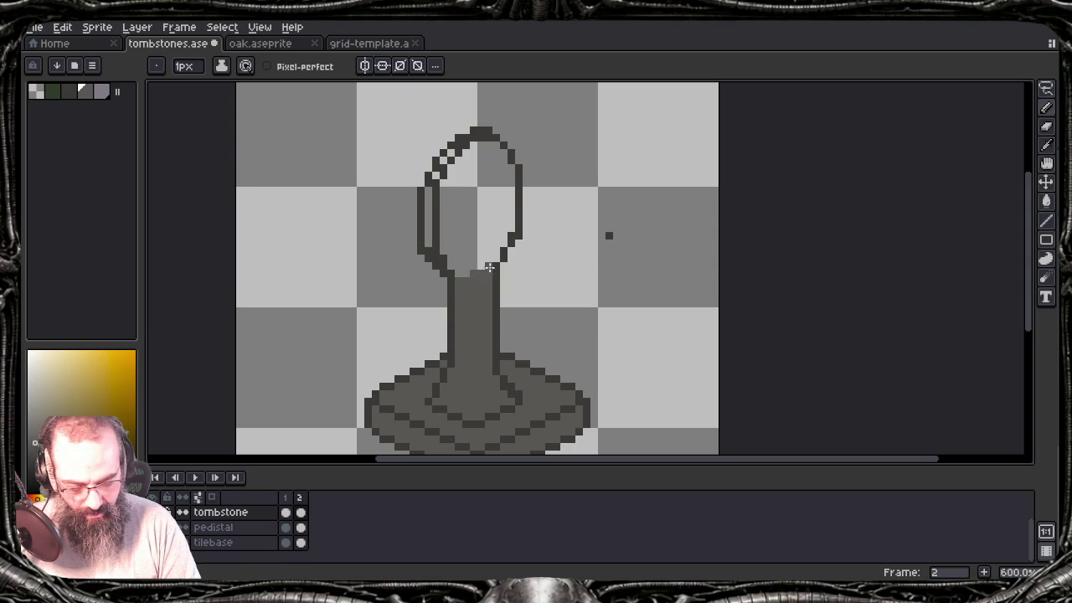
pyautogui.keyDown('alt'); pyautogui.click(609, 236); pyautogui.keyUp('alt')
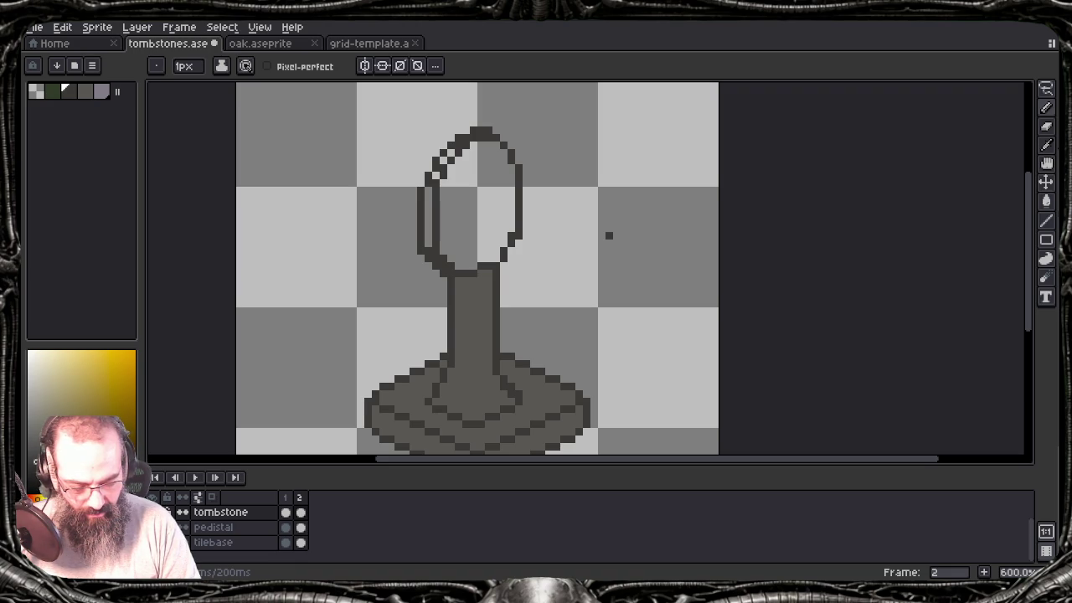
# Step: Draw dark crack strokes inside the oval, keeping an inner line down its right side
pyautogui.moveTo(449, 190)
pyautogui.mouseDown()
pyautogui.moveTo(469, 196)
pyautogui.moveTo(484, 155)
pyautogui.moveTo(494, 183)
pyautogui.mouseUp()
pyautogui.moveTo(506, 179)
pyautogui.mouseDown()
pyautogui.moveTo(489, 244)
pyautogui.moveTo(456, 258)
pyautogui.moveTo(466, 233)
pyautogui.moveTo(444, 179)
pyautogui.mouseUp()
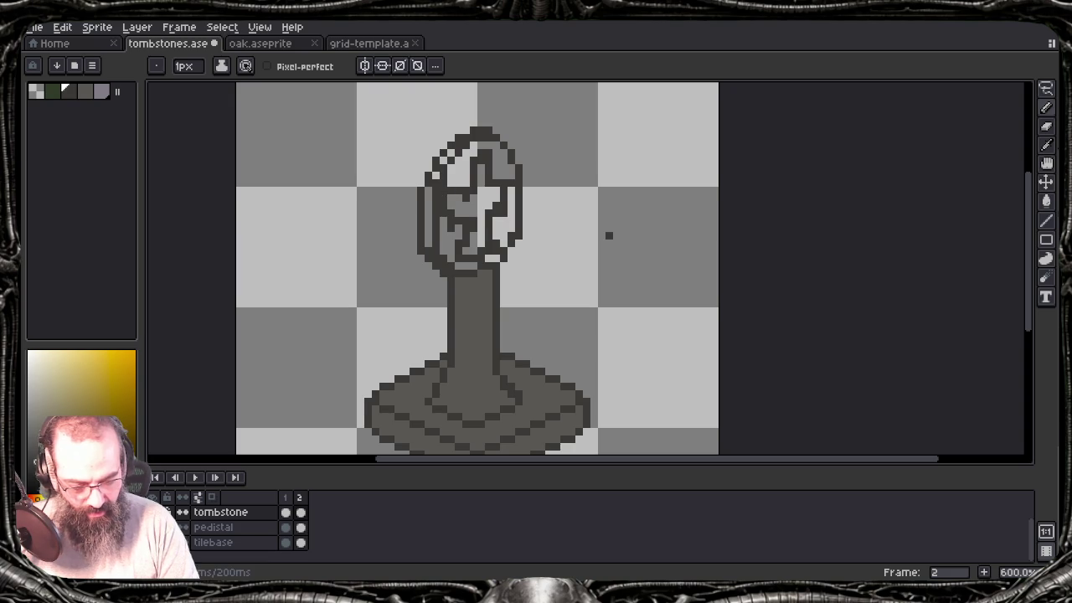
pyautogui.hotkey('ctrl', 'z')
pyautogui.hotkey('ctrl', 'z')
pyautogui.hotkey('ctrl', 'z')
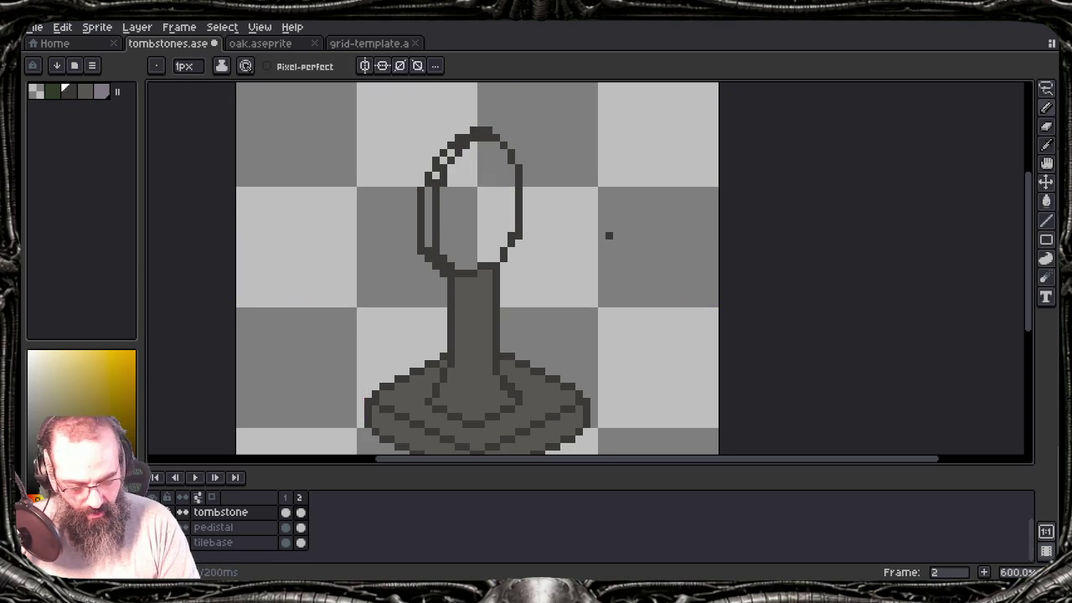
pyautogui.hotkey('ctrl', 'y')
pyautogui.hotkey('ctrl', 'y')
pyautogui.hotkey('ctrl', 'y')
pyautogui.hotkey('ctrl', 'y')
pyautogui.hotkey('ctrl', 'y')
pyautogui.hotkey('ctrl', 'y')
pyautogui.hotkey('ctrl', 'y')
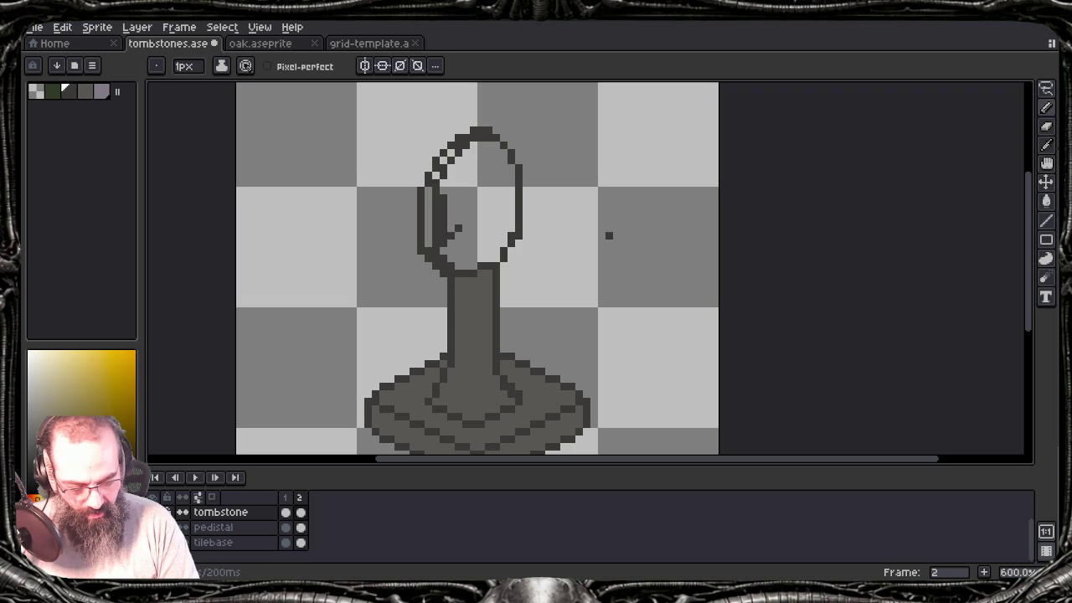
pyautogui.hotkey('ctrl', 'y')
pyautogui.hotkey('ctrl', 'y')
pyautogui.hotkey('ctrl', 'y')
pyautogui.hotkey('ctrl', 'y')
pyautogui.hotkey('ctrl', 'y')
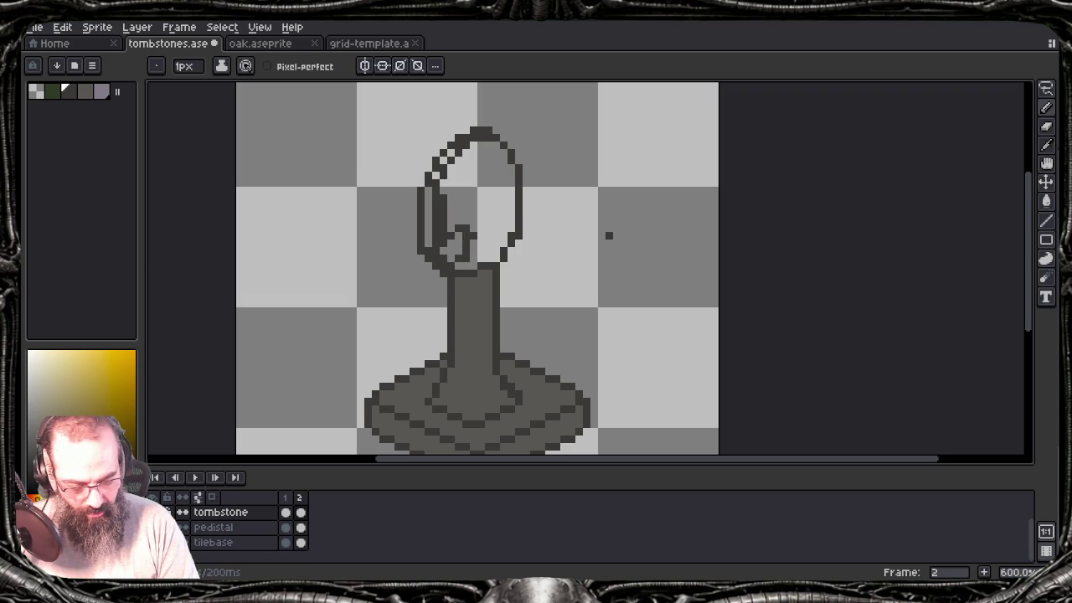
pyautogui.hotkey('ctrl', 'z')
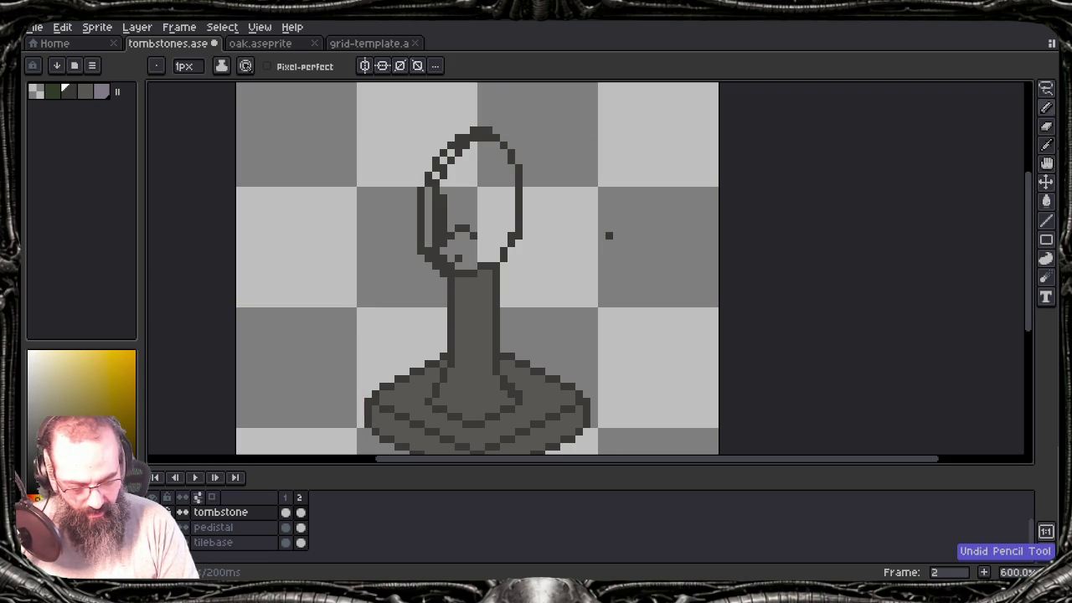
pyautogui.hotkey('ctrl', 'y')
pyautogui.hotkey('ctrl', 'y')
pyautogui.hotkey('ctrl', 'y')
pyautogui.hotkey('ctrl', 'y')
pyautogui.hotkey('ctrl', 'y')
pyautogui.hotkey('ctrl', 'y')
pyautogui.hotkey('ctrl', 'y')
pyautogui.hotkey('ctrl', 'y')
pyautogui.hotkey('ctrl', 'y')
pyautogui.hotkey('ctrl', 'y')
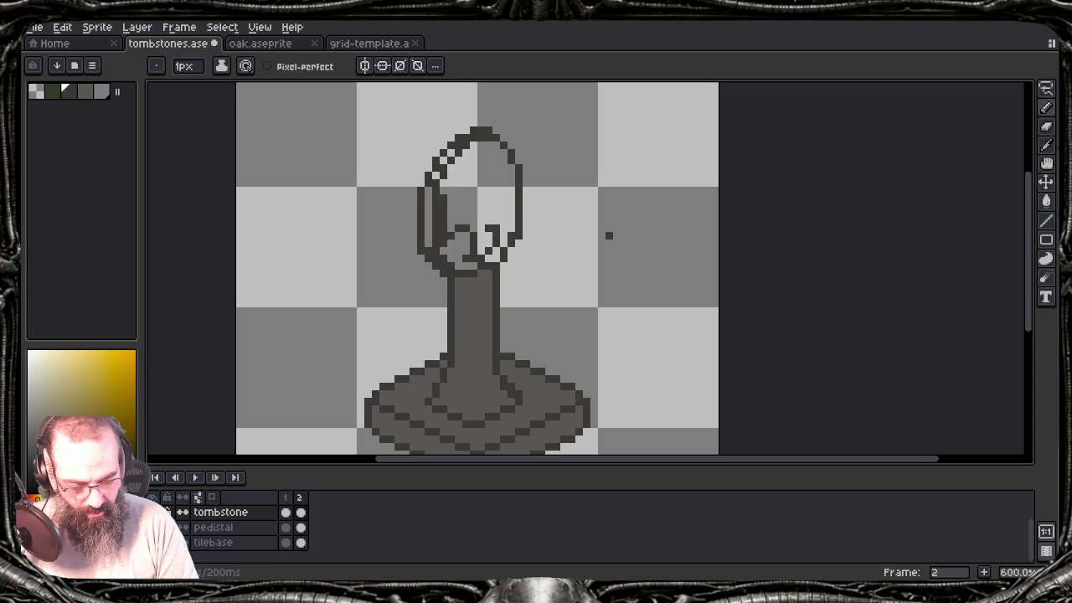
pyautogui.hotkey('ctrl', 'y')
pyautogui.hotkey('ctrl', 'y')
pyautogui.hotkey('ctrl', 'z')
pyautogui.hotkey('ctrl', 'z')
pyautogui.hotkey('ctrl', 'z')
pyautogui.hotkey('ctrl', 'z')
pyautogui.hotkey('ctrl', 'y')
pyautogui.hotkey('ctrl', 'y')
pyautogui.hotkey('ctrl', 'y')
pyautogui.hotkey('ctrl', 'y')
pyautogui.hotkey('ctrl', 'y')
pyautogui.hotkey('ctrl', 'y')
pyautogui.hotkey('ctrl', 'y')
pyautogui.hotkey('ctrl', 'y')
pyautogui.hotkey('ctrl', 'y')
pyautogui.hotkey('ctrl', 'y')
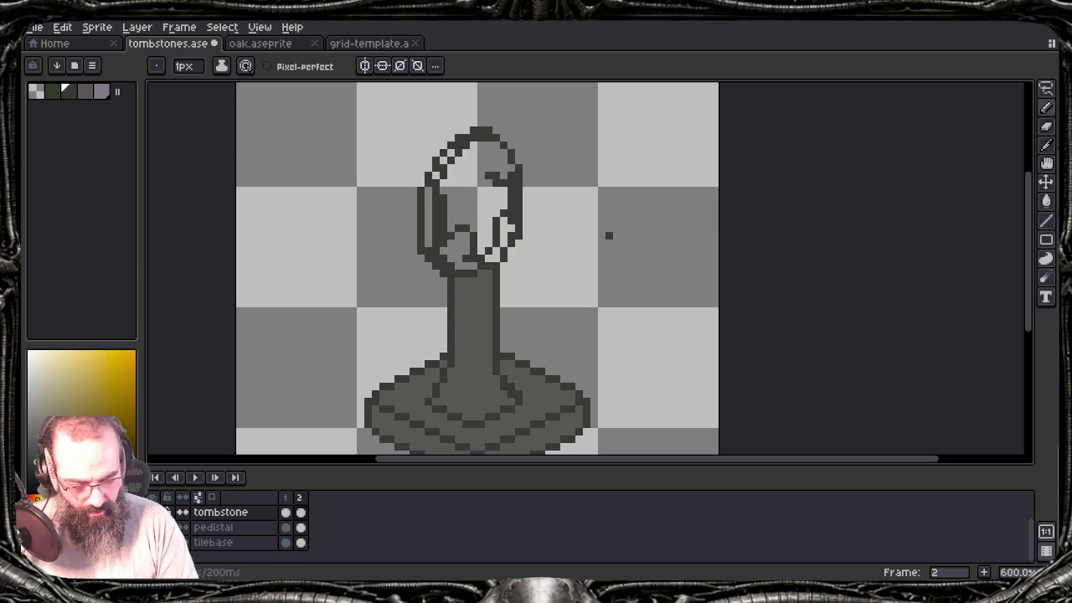
pyautogui.hotkey('ctrl', 'y')
pyautogui.hotkey('ctrl', 'y')
pyautogui.hotkey('ctrl', 'y')
pyautogui.hotkey('ctrl', 'y')
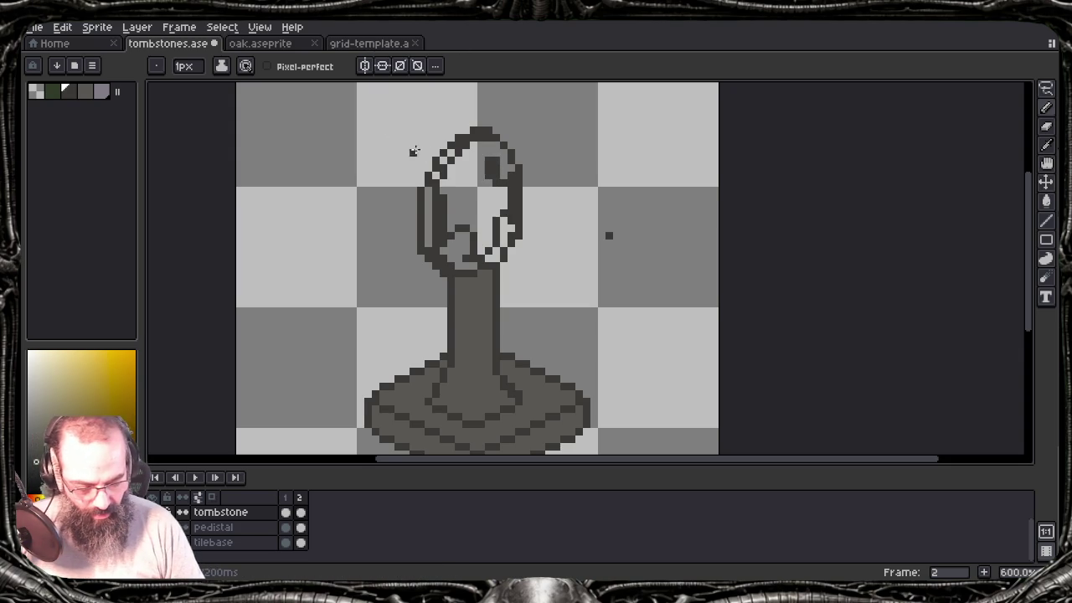
# Step: Undo stray crack pixels and redraw a crack rising through the oval's upper right
pyautogui.scroll(-2, 506, 194)
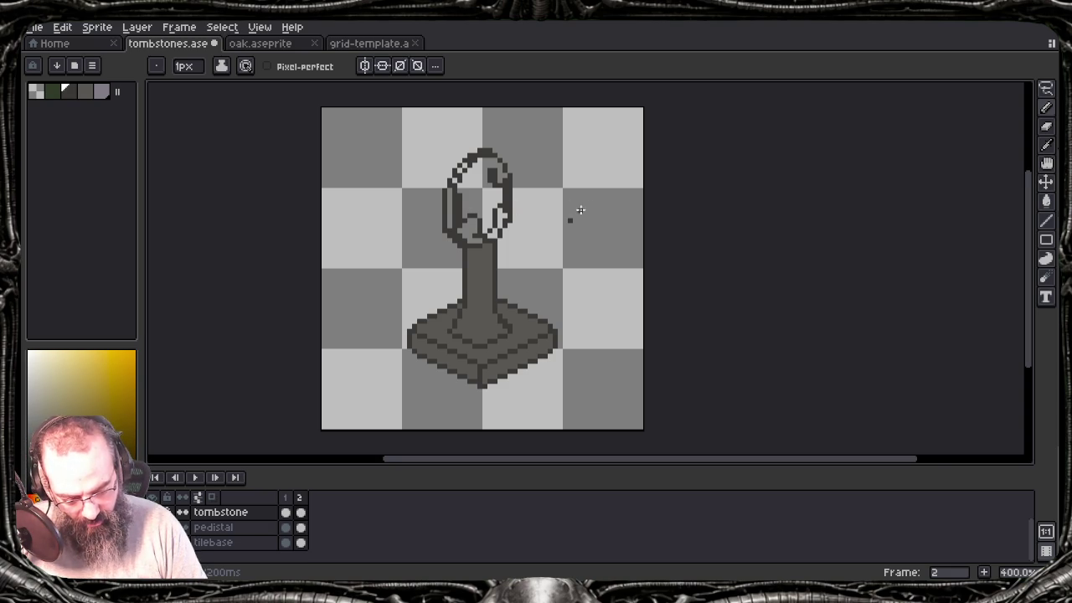
pyautogui.scroll(1, 512, 209)
pyautogui.scroll(1, 513, 209)
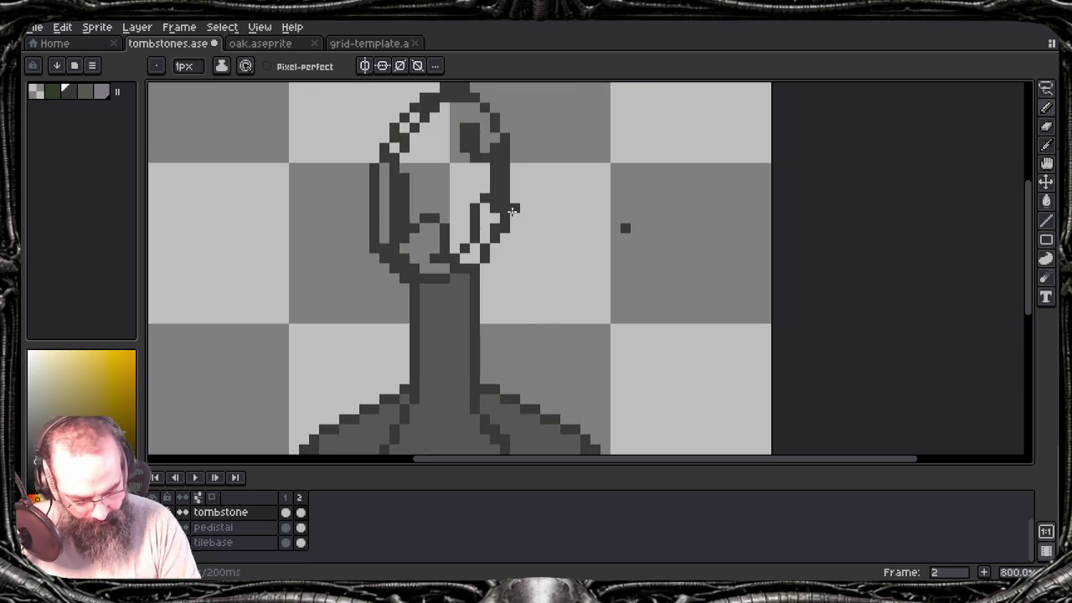
pyautogui.hotkey('ctrl', 'z')
pyautogui.hotkey('ctrl', 'z')
pyautogui.moveTo(465, 138); pyautogui.dragTo(476, 115)
pyautogui.hotkey('ctrl', 'z')
# Step: Add dark crack pixels across the oval's upper area near its top
pyautogui.click(455, 128)
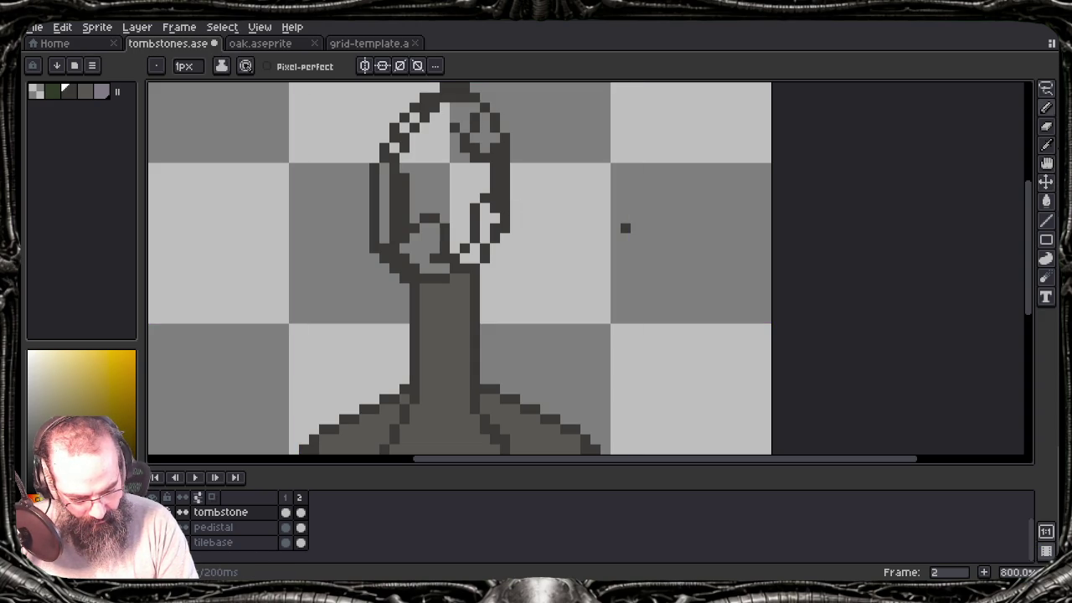
pyautogui.click(465, 118)
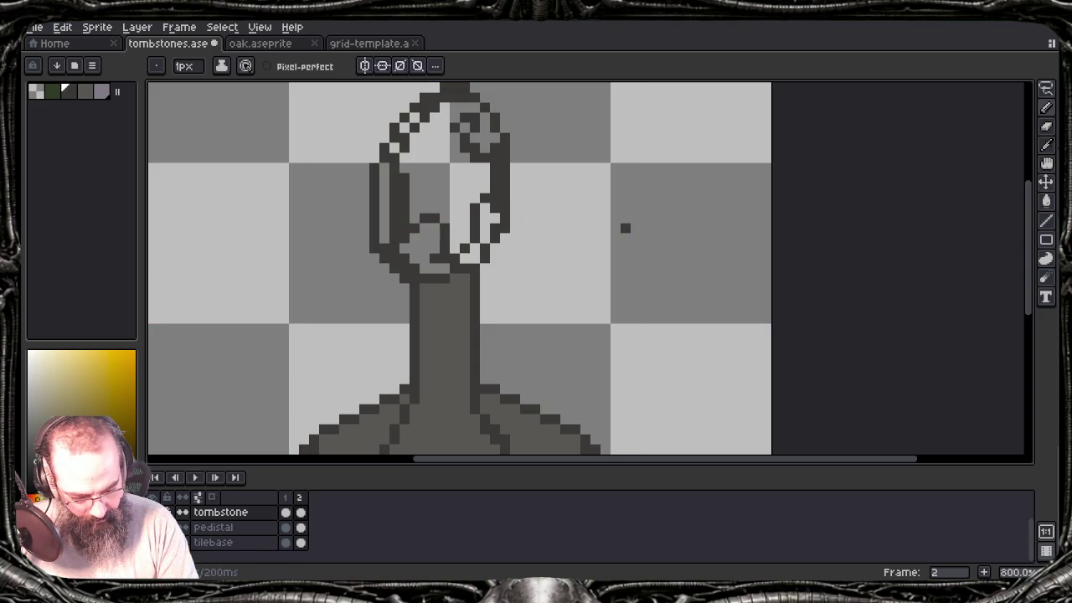
pyautogui.click(455, 123)
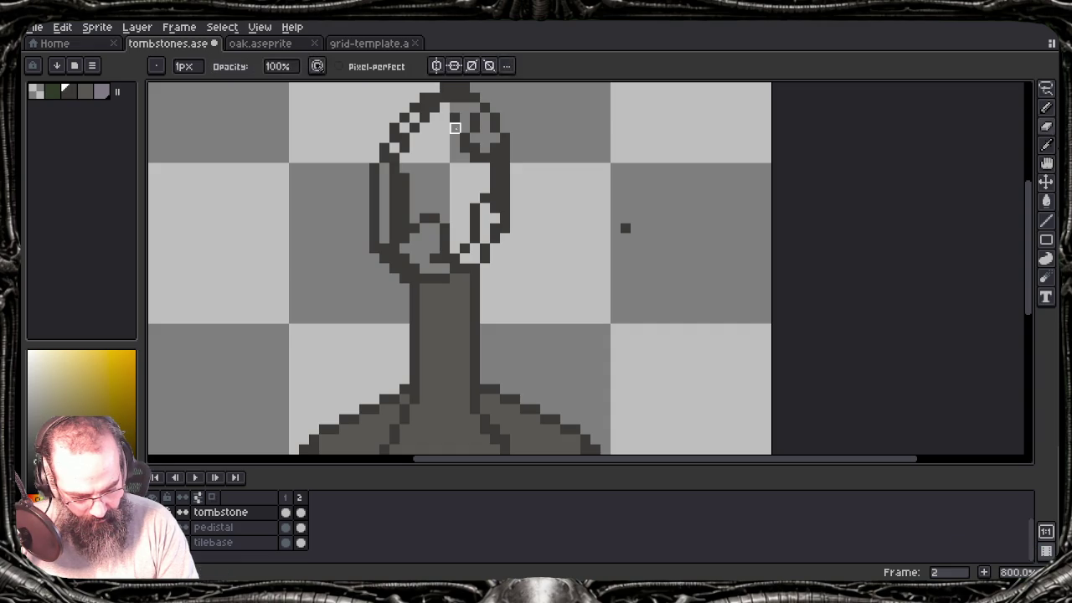
pyautogui.press('e')
pyautogui.click(444, 128)
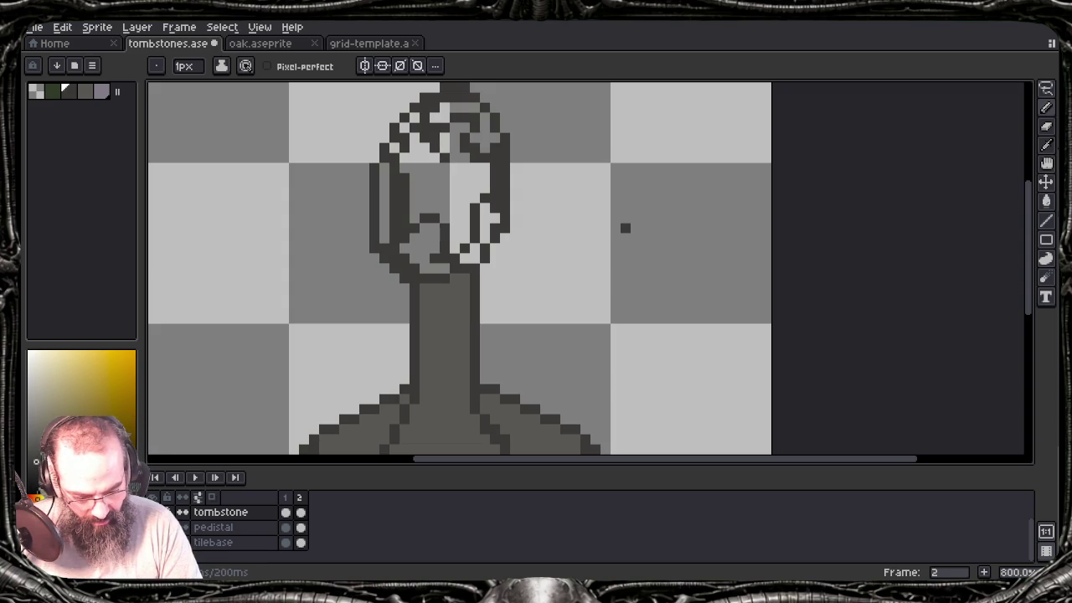
# Step: Extend a crack down the headstone's face and place a dark pixel right of it
pyautogui.click(434, 177)
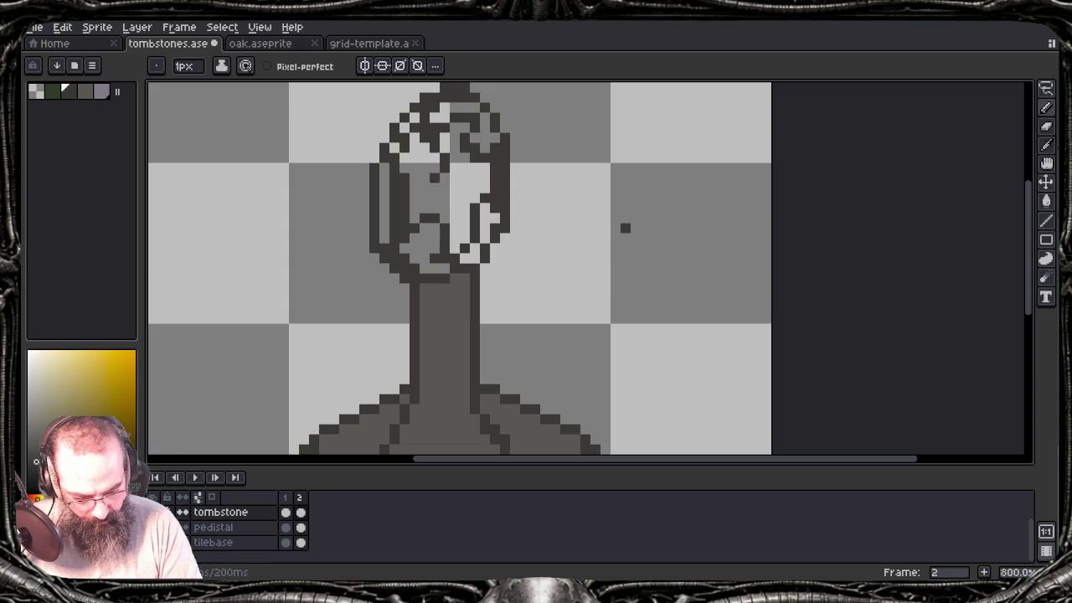
pyautogui.click(425, 189)
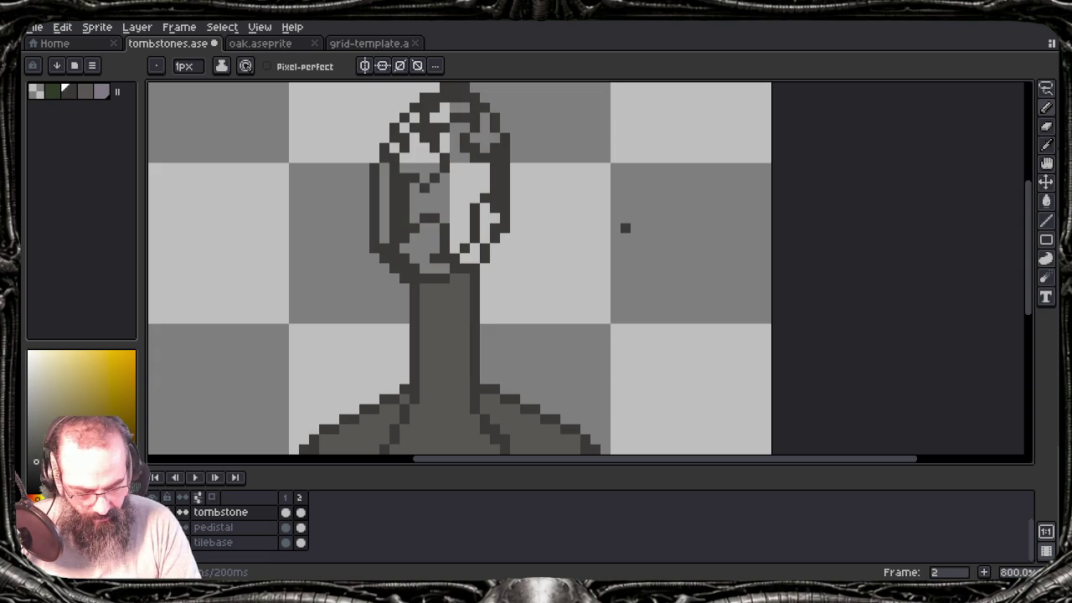
pyautogui.press('e')
pyautogui.press('b')
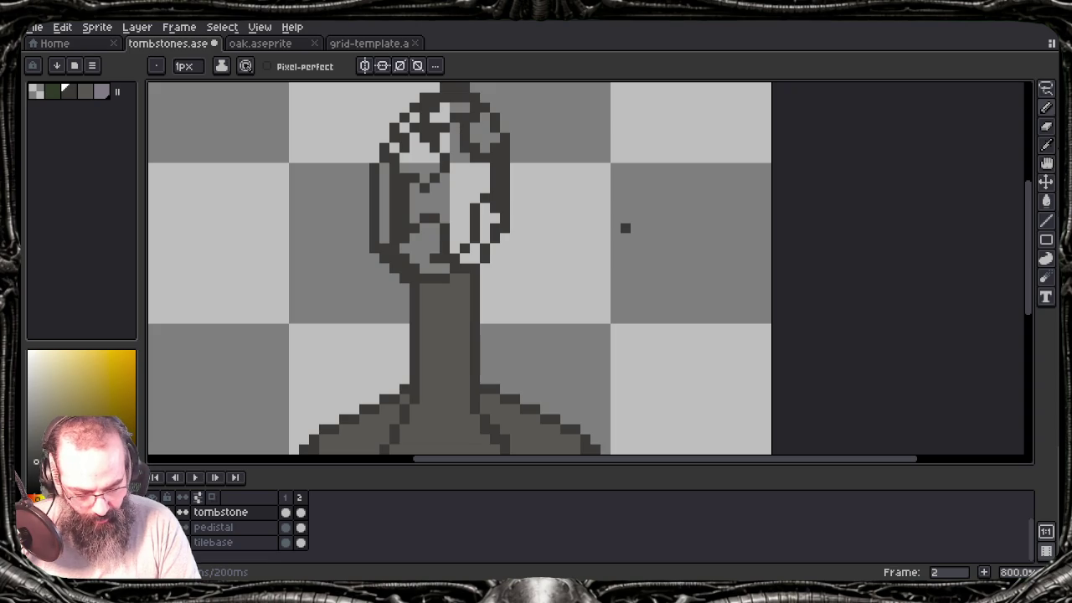
pyautogui.press('e')
pyautogui.press('b')
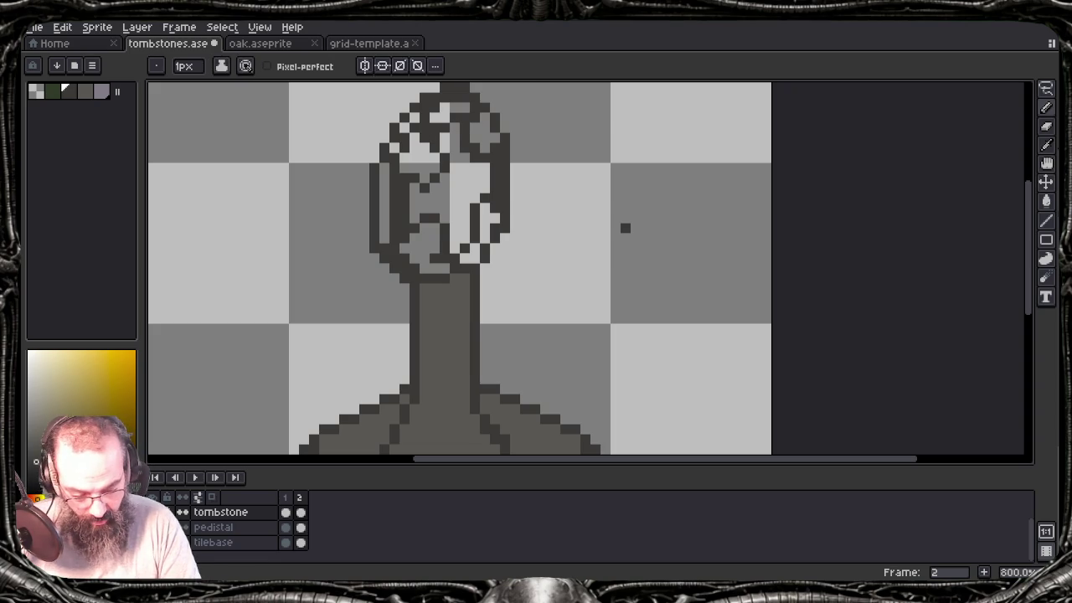
pyautogui.click(595, 238)
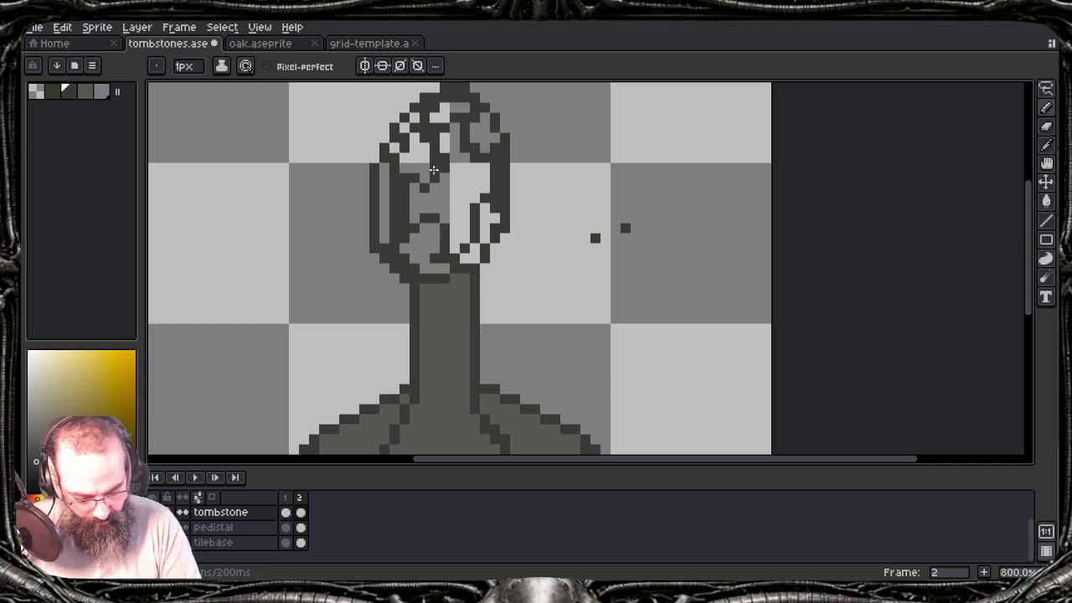
# Step: Alternate between Eraser and Pencil while reviewing the cracked headstone, ending on Pencil
pyautogui.press('e')
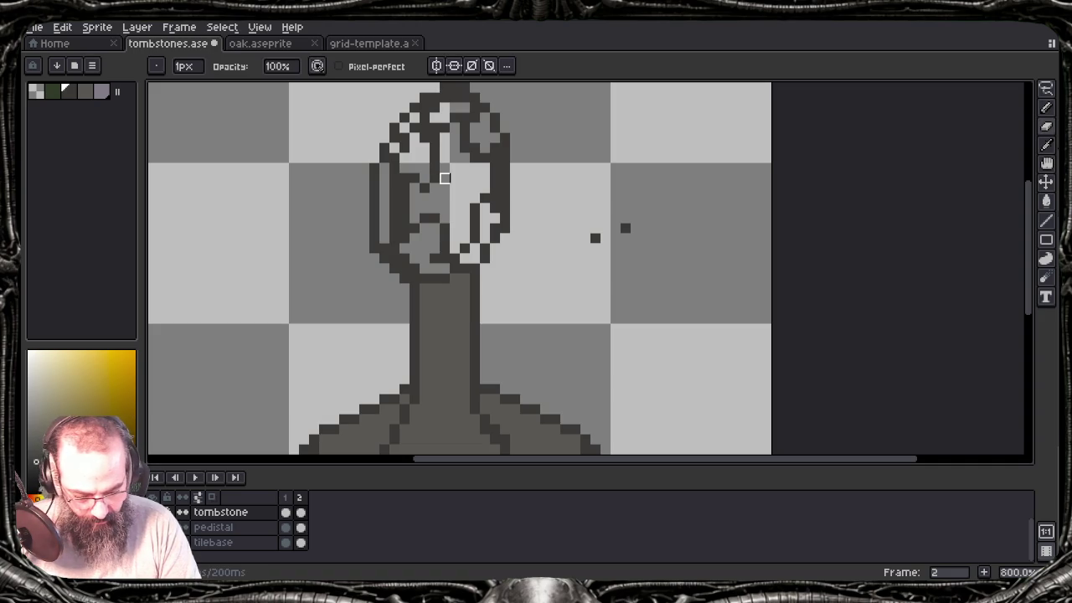
pyautogui.press('b')
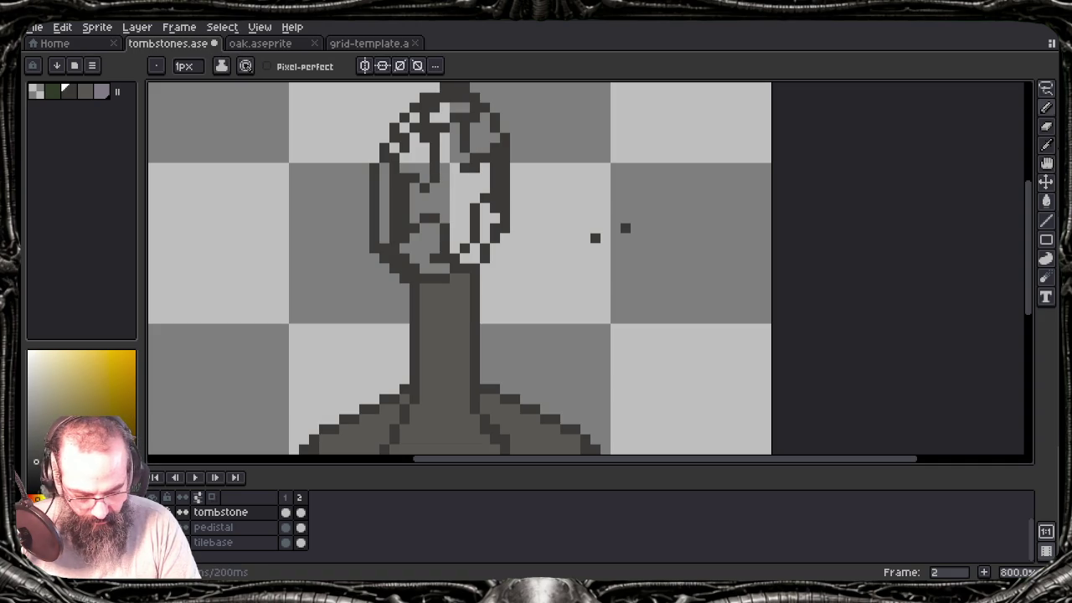
pyautogui.press('e')
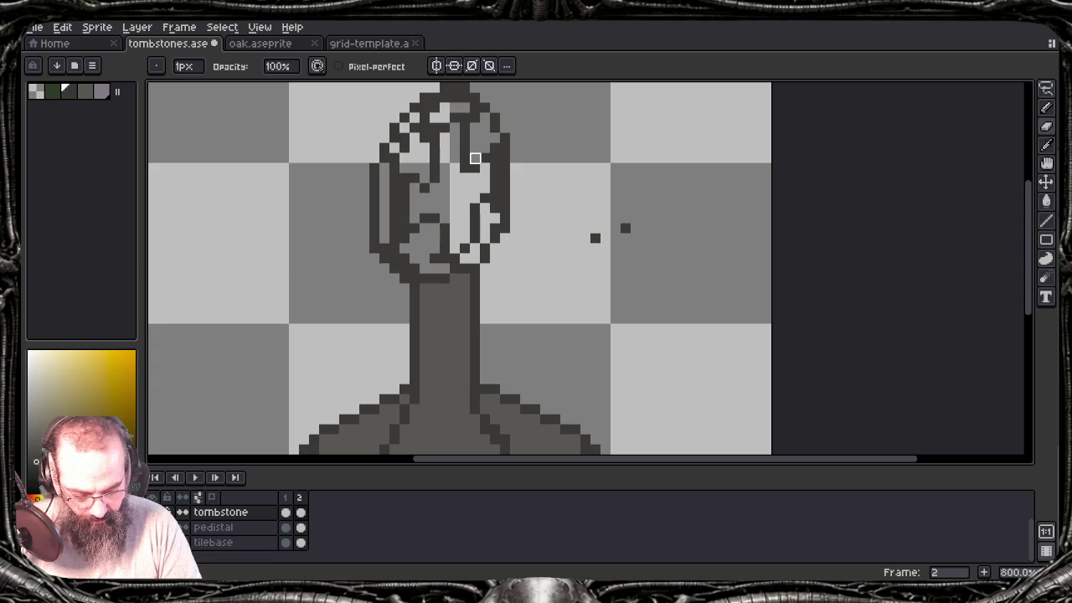
pyautogui.press('b')
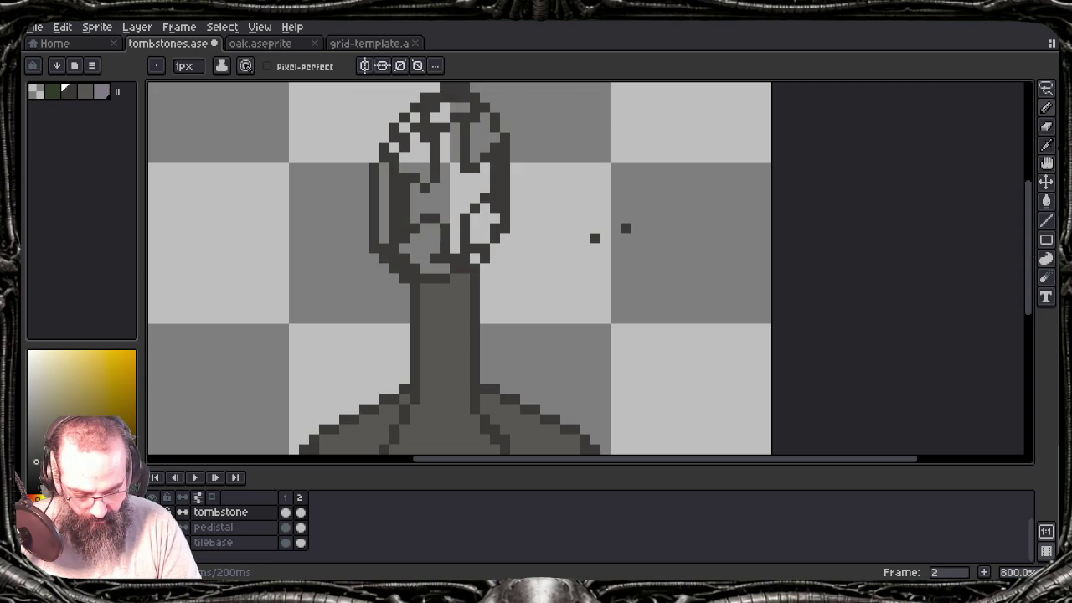
pyautogui.press('e')
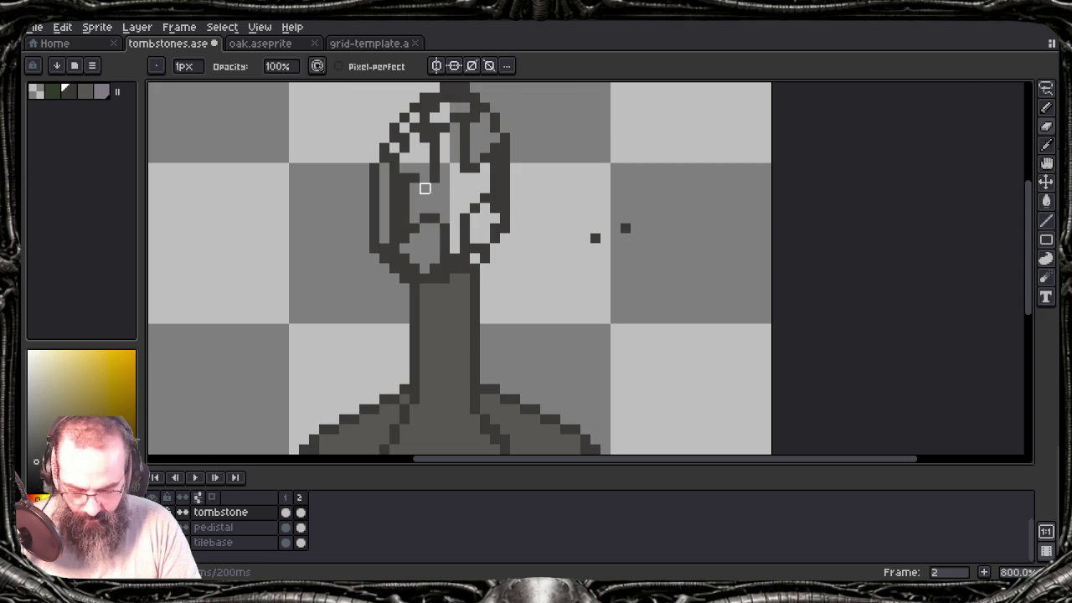
pyautogui.press('b')
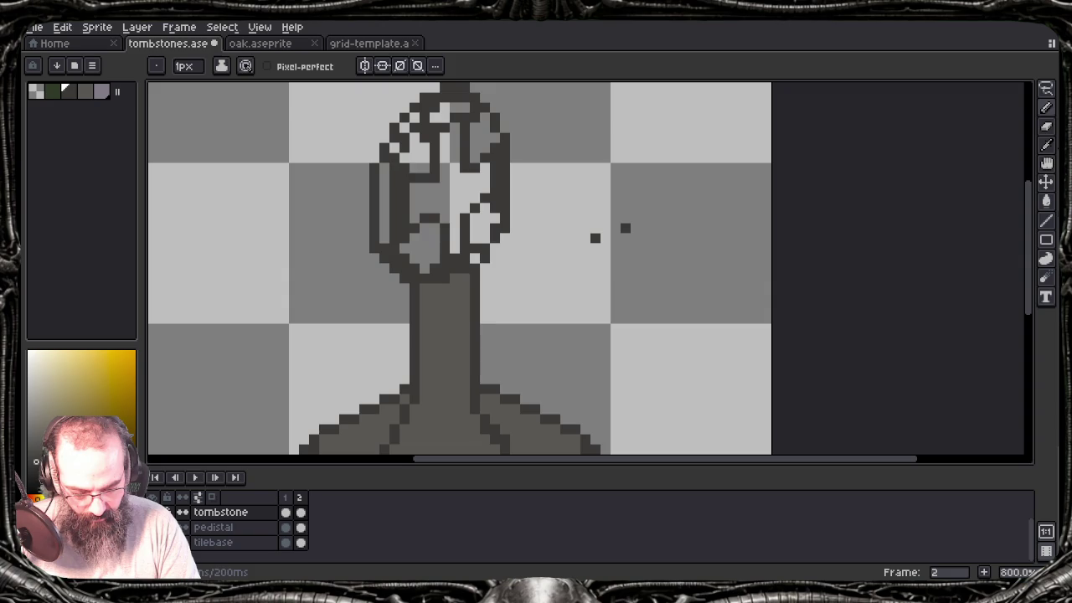
pyautogui.press('e')
pyautogui.press('b')
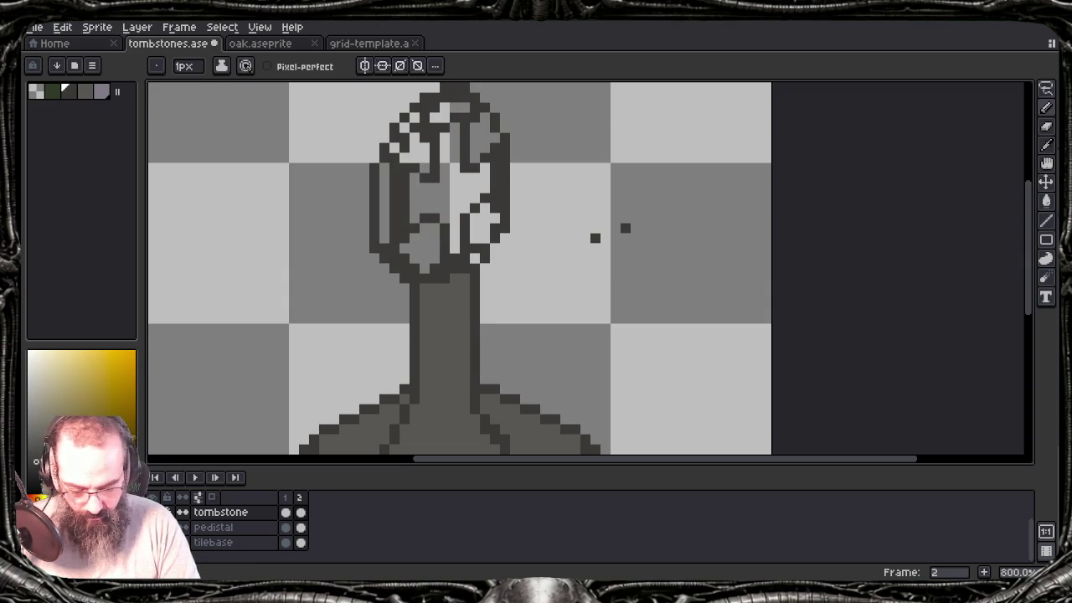
# Step: Bucket-fill the light patches in the headstone's upper area with mid-grey
pyautogui.keyDown('alt'); pyautogui.click(440, 148); pyautogui.keyUp('alt')
pyautogui.press('g')
pyautogui.click(461, 184)
pyautogui.click(414, 155)
pyautogui.click(452, 113)
pyautogui.click(405, 128)
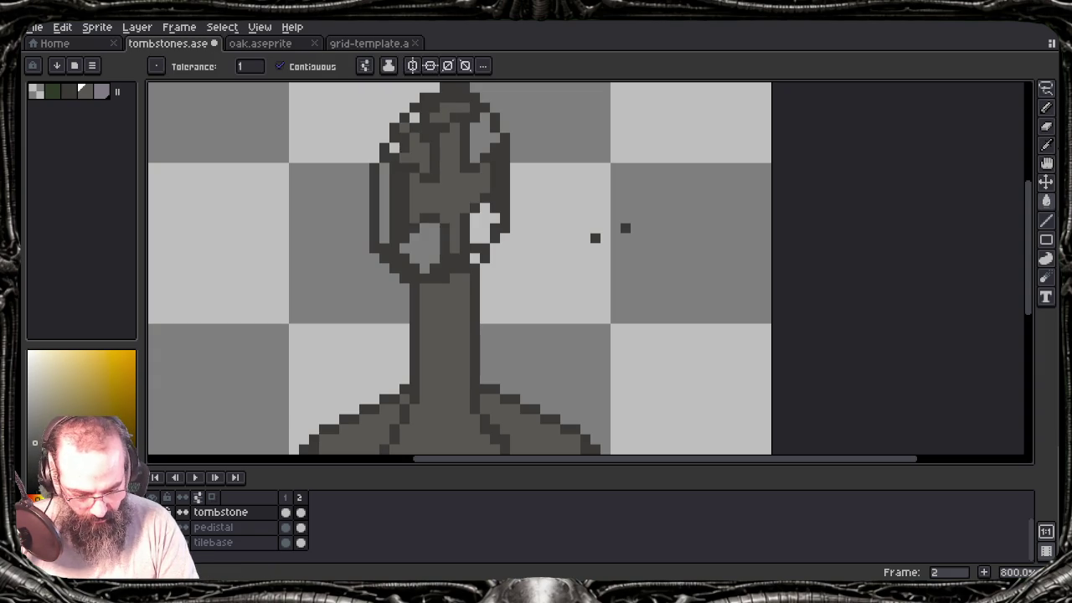
# Step: Fill the remaining light patches on the headstone's sides and bottom, plus the white pixel below
pyautogui.click(394, 148)
pyautogui.click(384, 201)
pyautogui.click(490, 138)
pyautogui.click(477, 221)
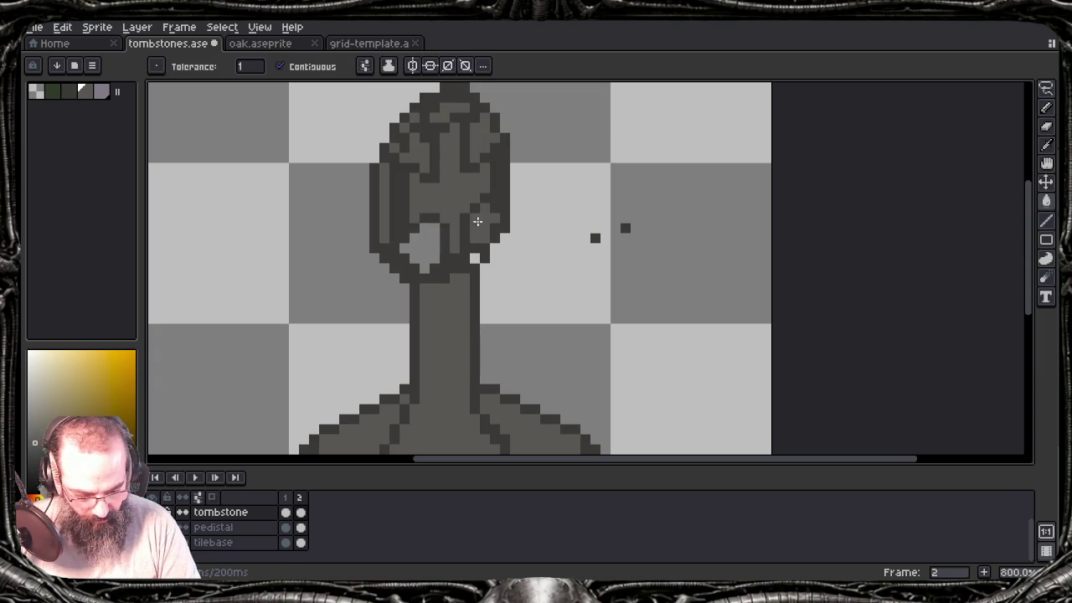
pyautogui.click(423, 245)
pyautogui.click(475, 257)
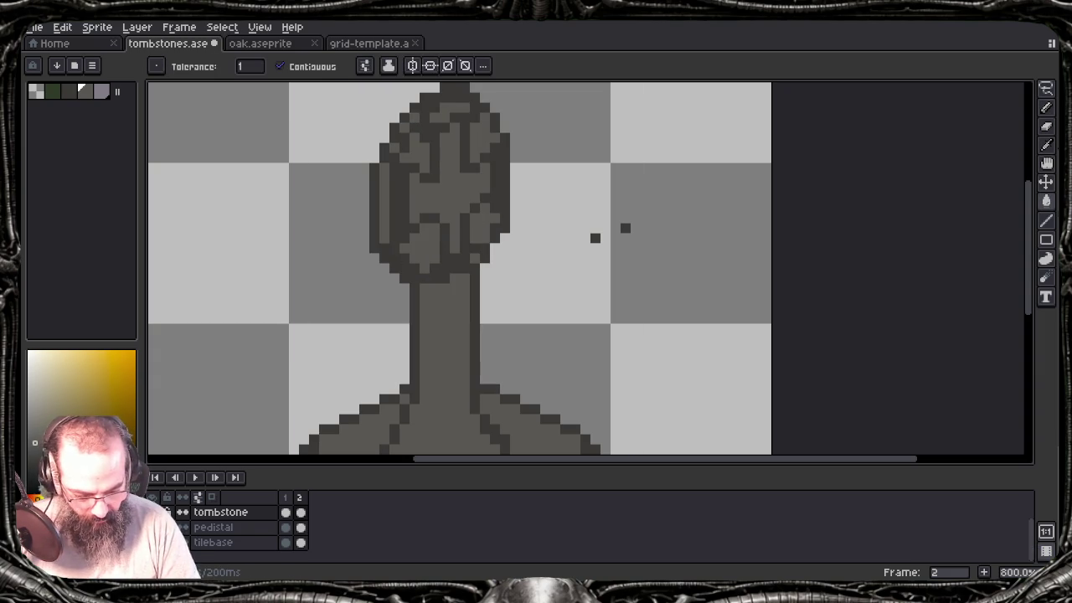
# Step: Zoom out and back in, returning to the Pencil and then the Eraser
pyautogui.scroll(-2, 473, 267)
pyautogui.scroll(-2, 473, 267)
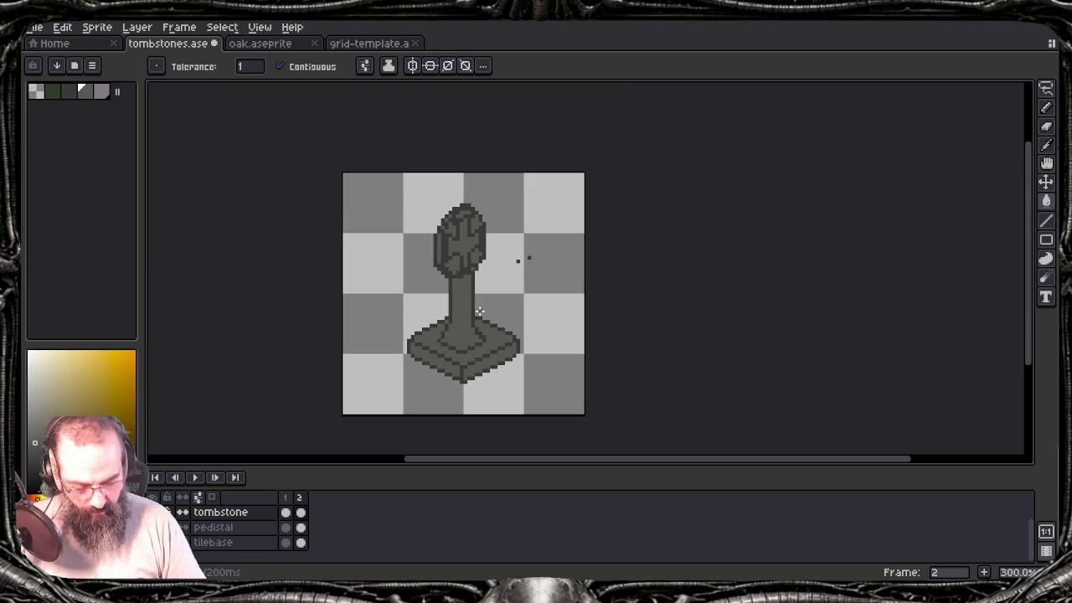
pyautogui.press('b')
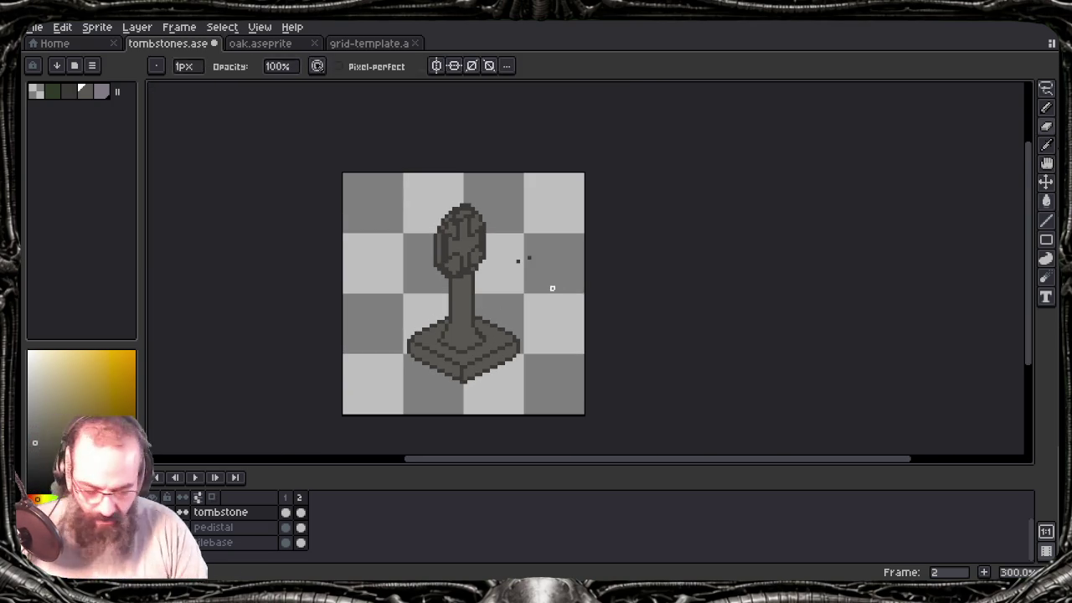
pyautogui.press('e')
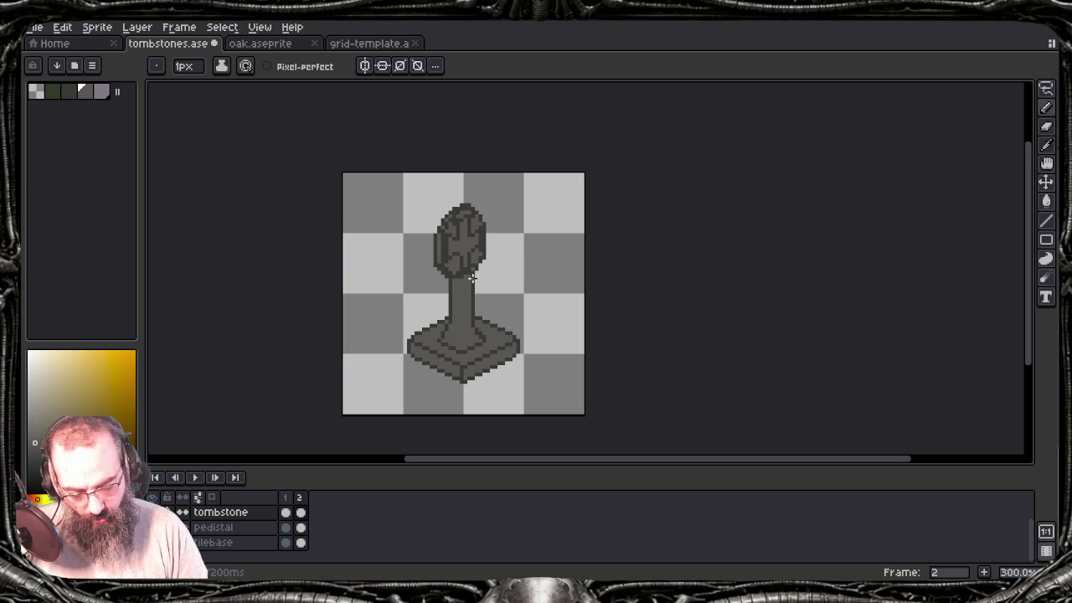
pyautogui.scroll(1, 472, 279)
pyautogui.scroll(2, 472, 274)
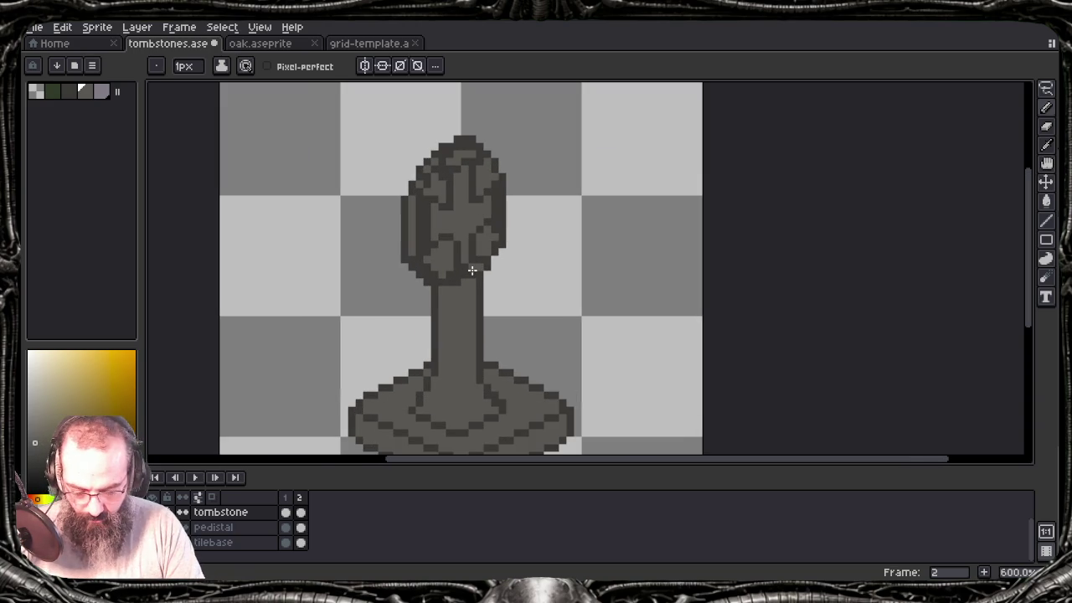
# Step: With the sampled dark grey, push the headstone's left and upper-left outline one pixel outward
pyautogui.keyDown('alt'); pyautogui.click(473, 270); pyautogui.keyUp('alt')
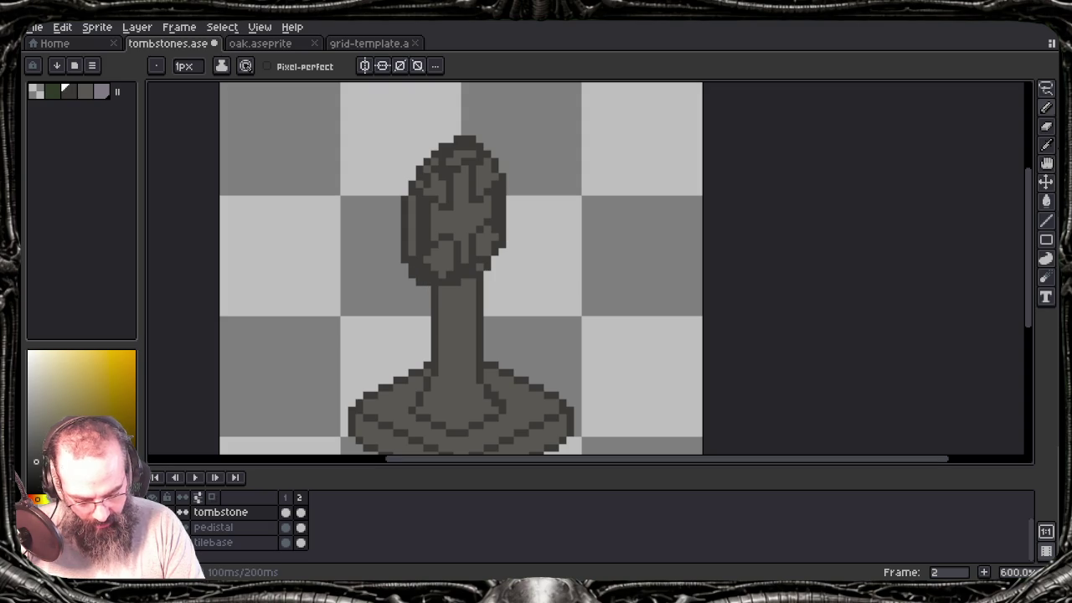
pyautogui.moveTo(397, 255); pyautogui.dragTo(399, 196)
pyautogui.click(412, 177)
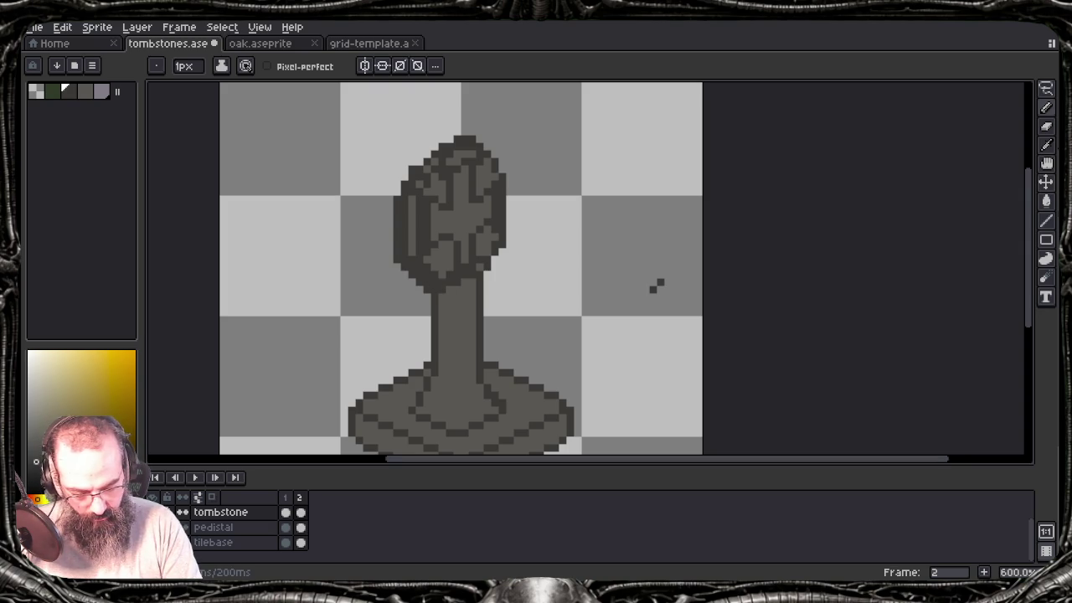
pyautogui.click(405, 171)
pyautogui.click(415, 161)
pyautogui.click(424, 154)
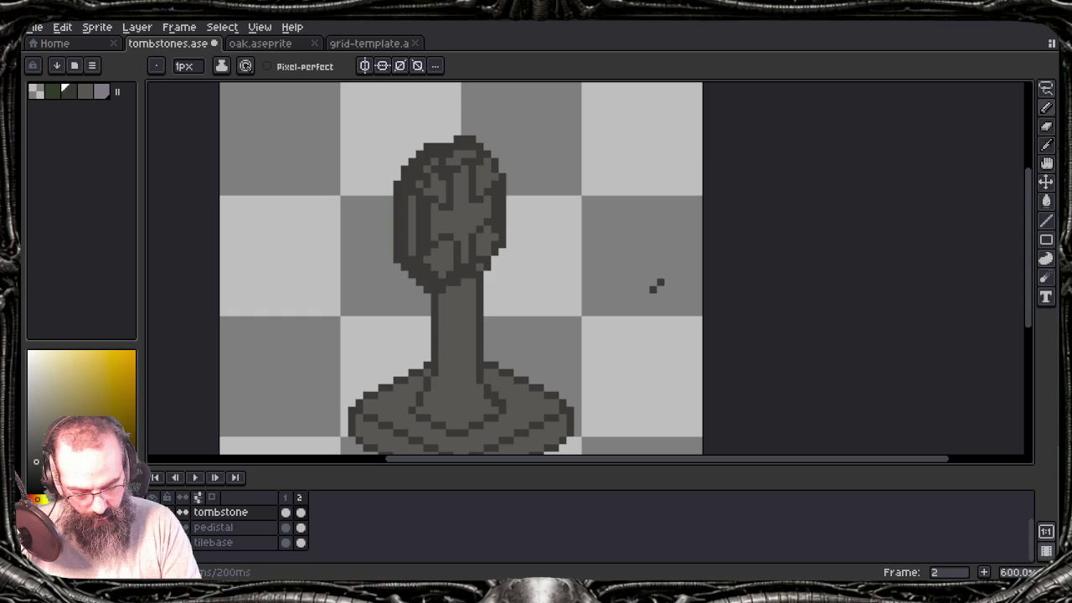
pyautogui.click(435, 139)
pyautogui.click(453, 132)
# Step: Push the top-right and right outline outward, continuing down to the lower-right corner
pyautogui.click(472, 131)
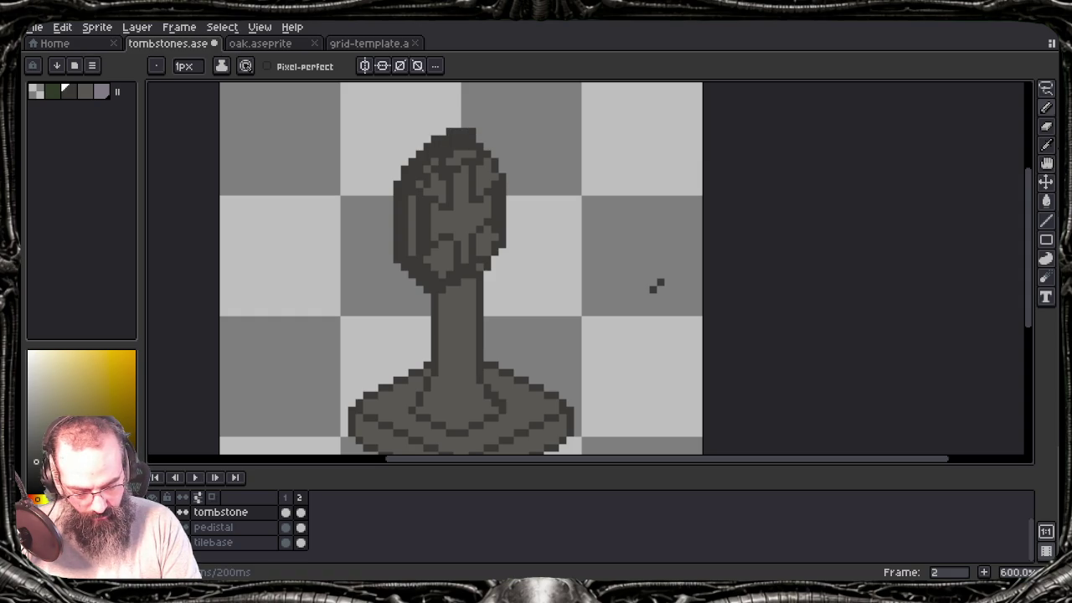
pyautogui.click(487, 146)
pyautogui.click(502, 161)
pyautogui.click(503, 170)
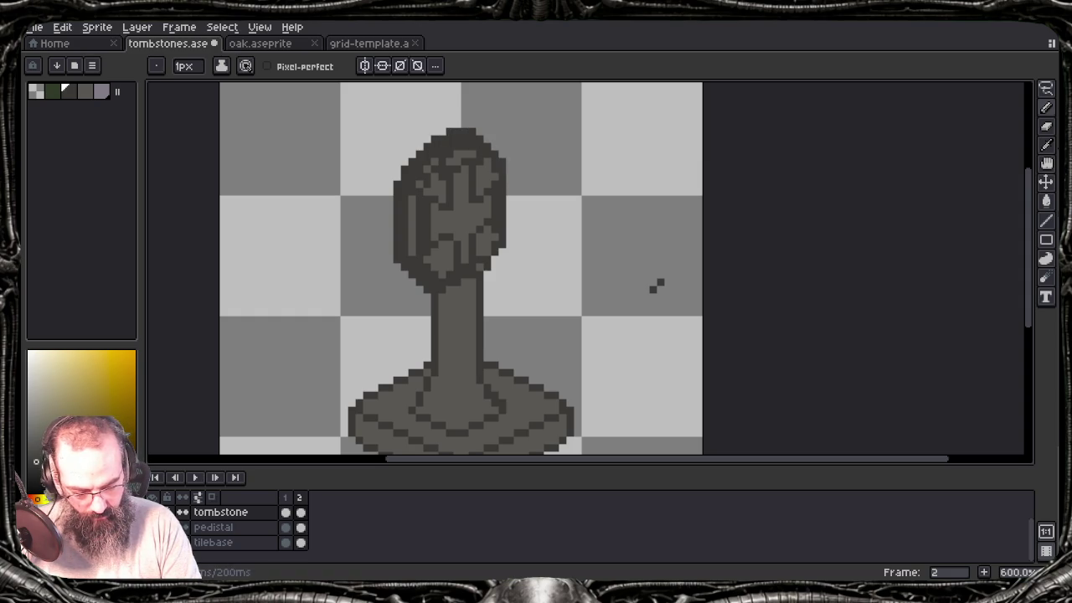
pyautogui.click(509, 183)
pyautogui.click(509, 209)
pyautogui.click(508, 232)
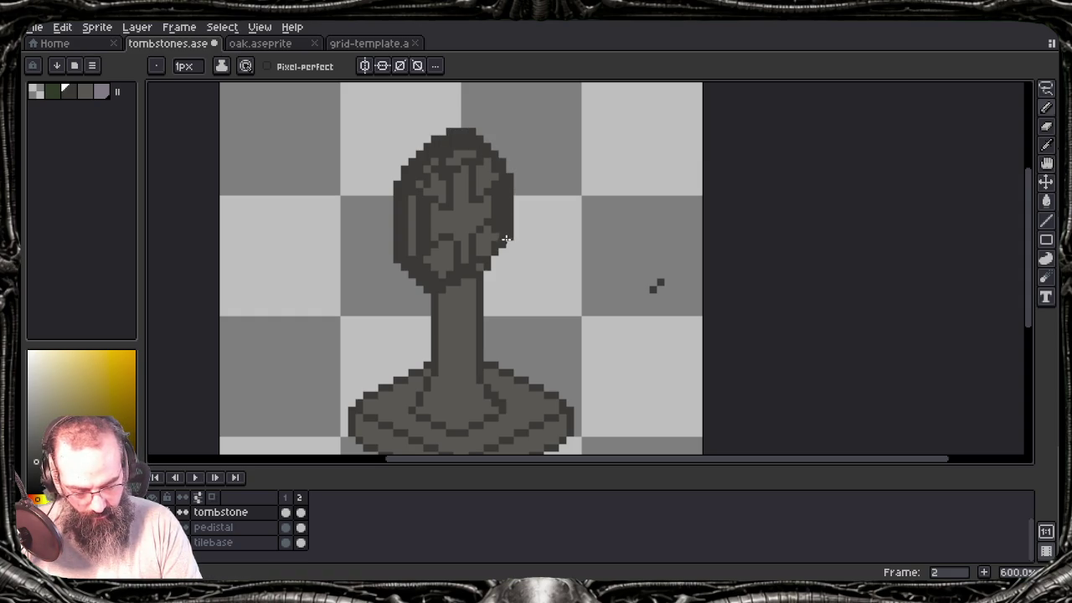
pyautogui.click(510, 244)
pyautogui.click(503, 253)
pyautogui.click(480, 268)
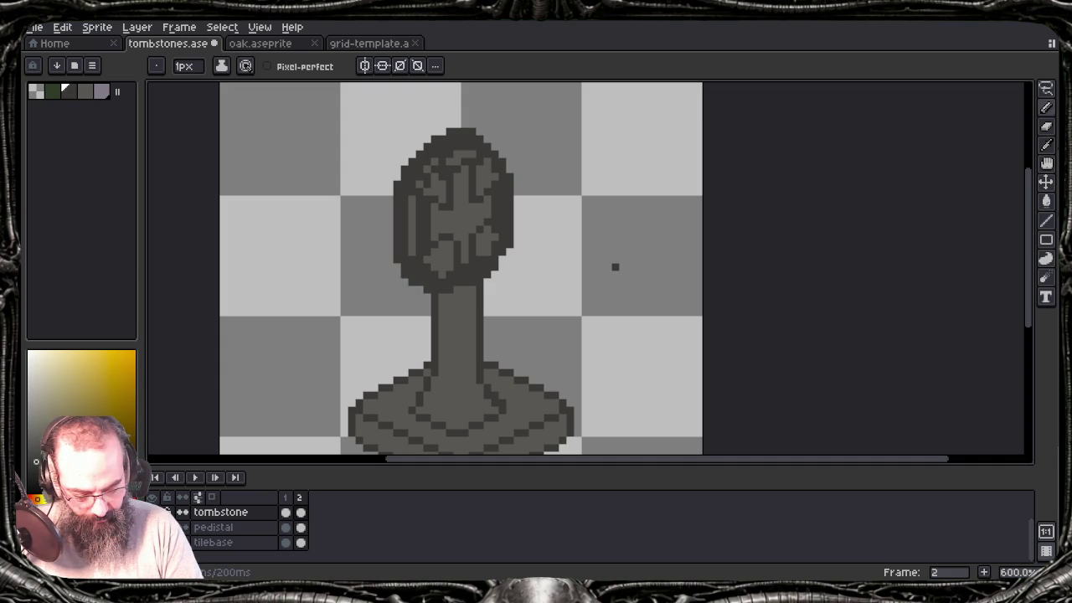
# Step: Draw a new left edge column and an extra top row on the headstone
pyautogui.moveTo(390, 247); pyautogui.dragTo(387, 181)
pyautogui.click(397, 169)
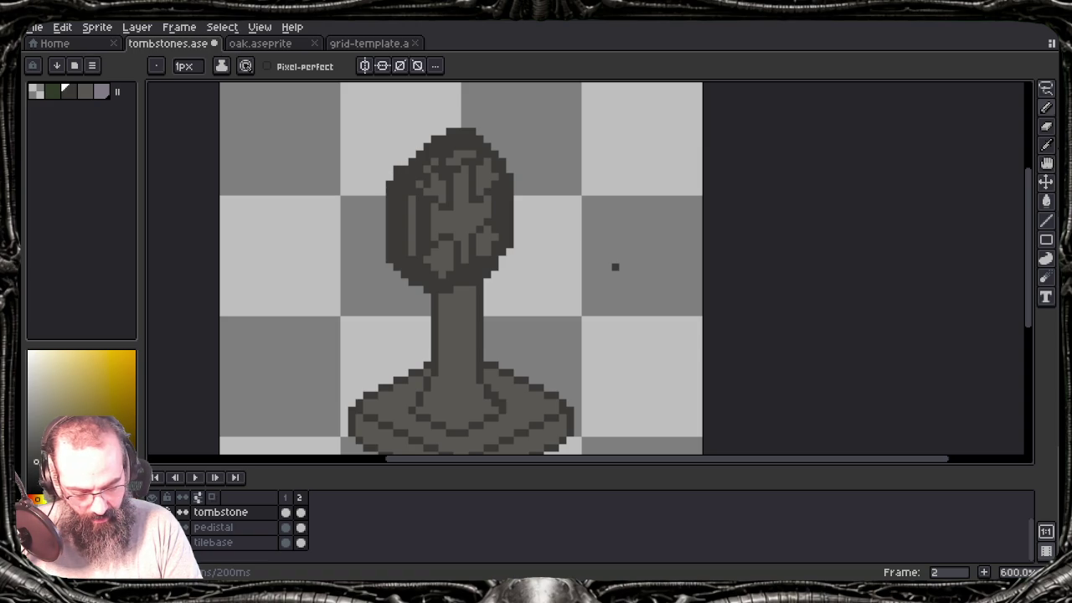
pyautogui.click(412, 155)
pyautogui.click(418, 147)
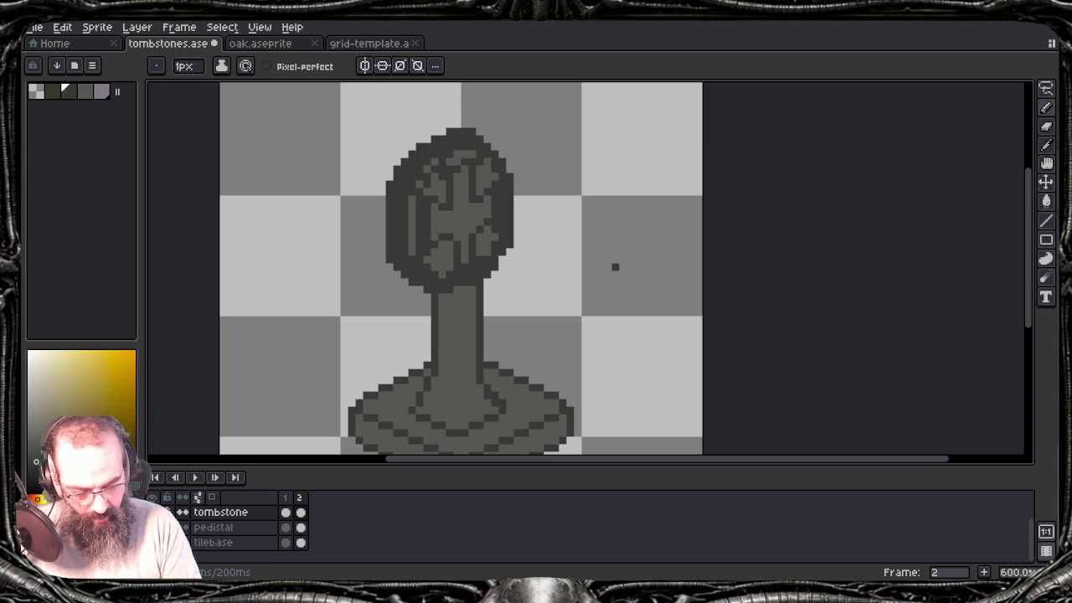
pyautogui.click(443, 131)
pyautogui.click(443, 124)
pyautogui.click(450, 123)
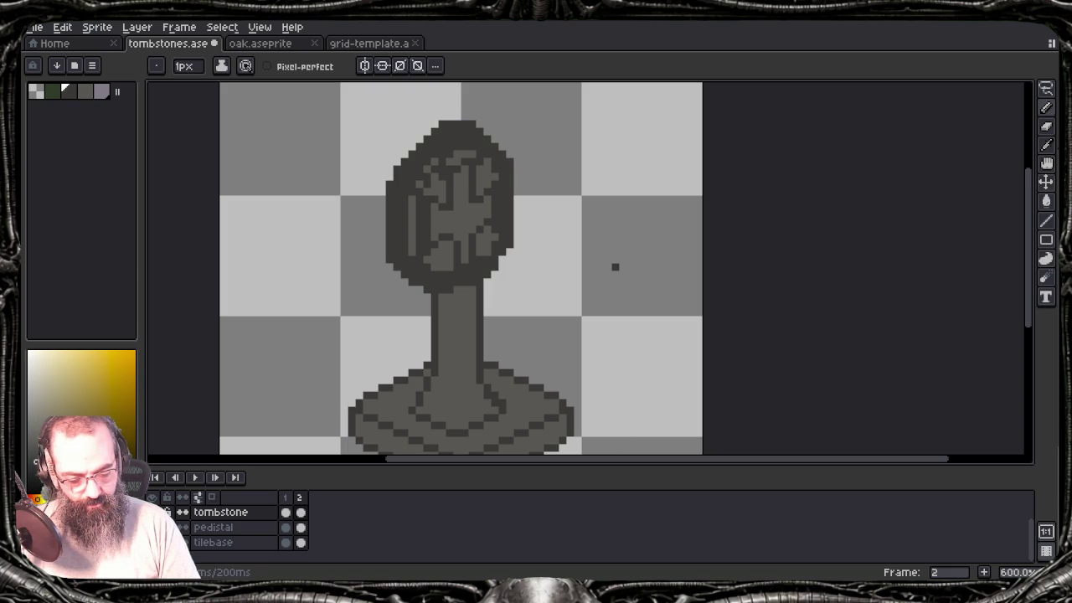
# Step: Undo the last two strokes and remove the headstone's upper-left corner pixel
pyautogui.hotkey('ctrl', 'z')
pyautogui.hotkey('ctrl', 'z')
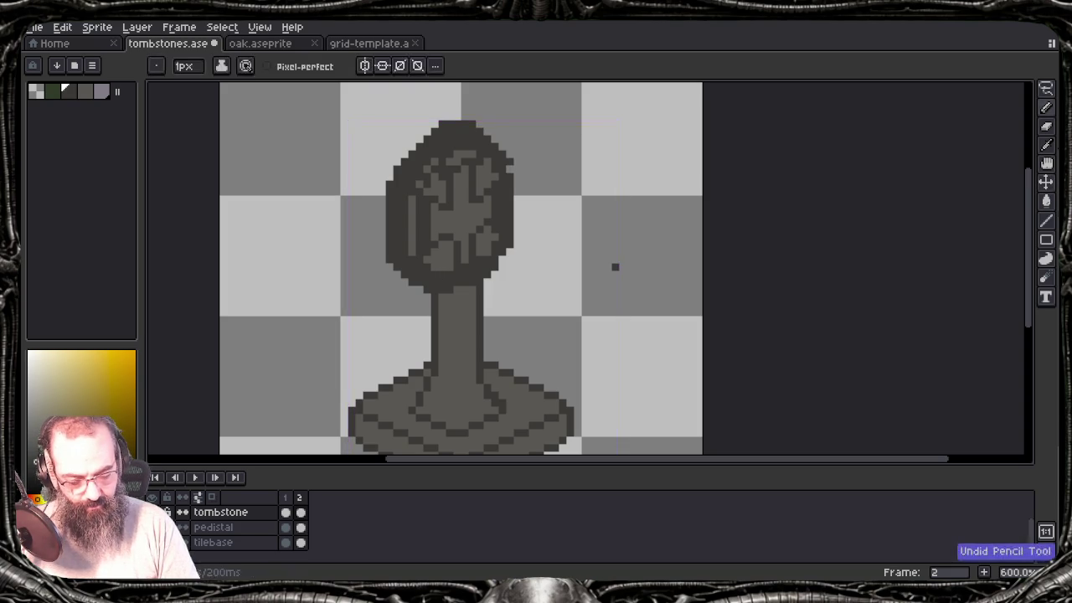
pyautogui.hotkey('ctrl', 'z')
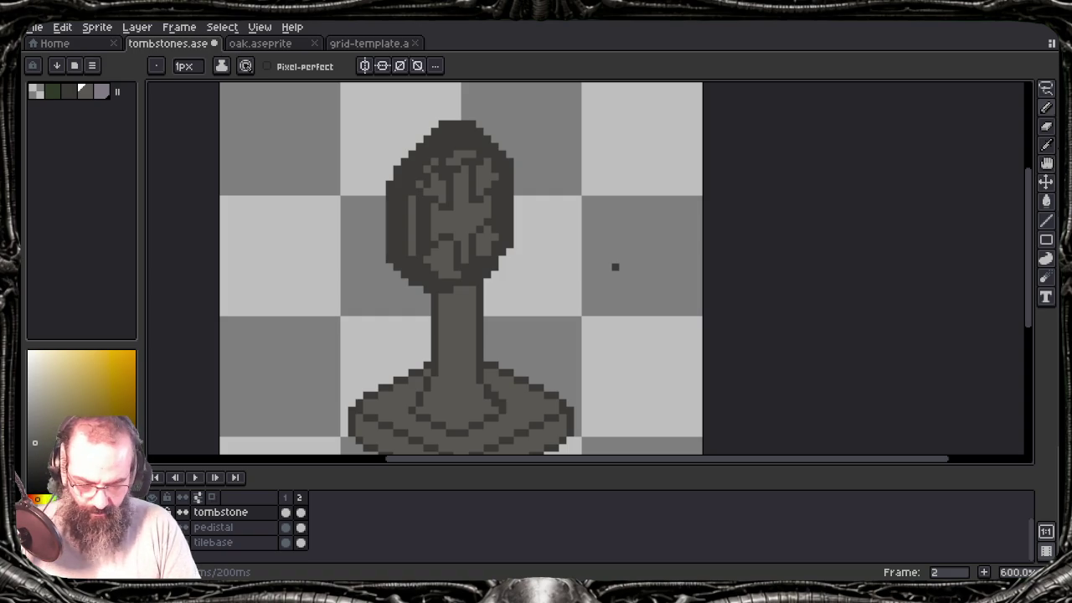
pyautogui.click(395, 198)
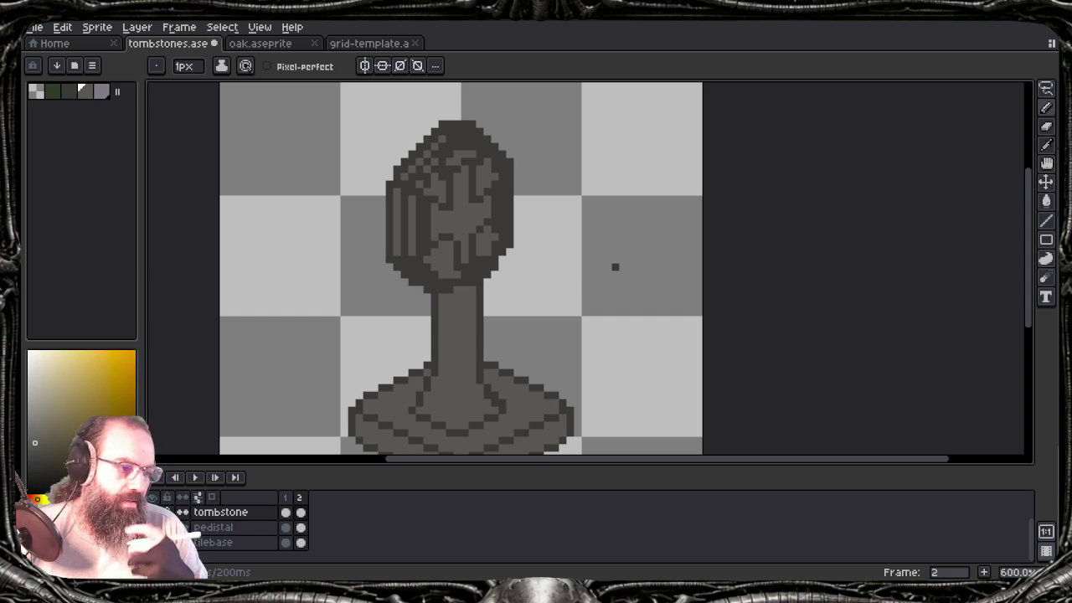
# Step: Sample lighter greys from the sprite and return to the Pencil for left-side highlights
pyautogui.press('i')
pyautogui.press('b')
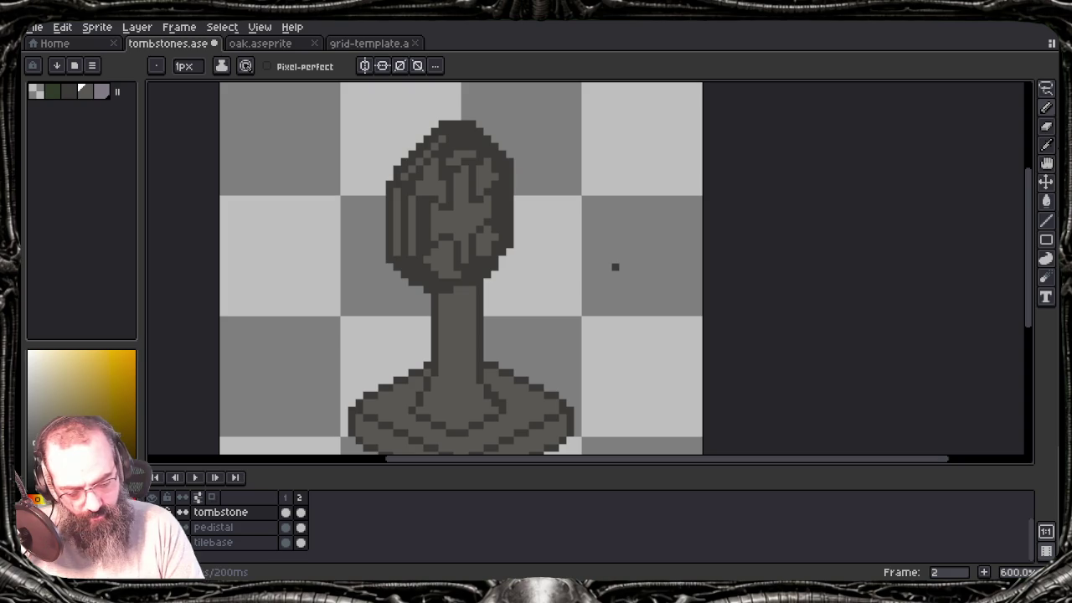
pyautogui.keyDown('alt'); pyautogui.click(615, 266); pyautogui.keyUp('alt')
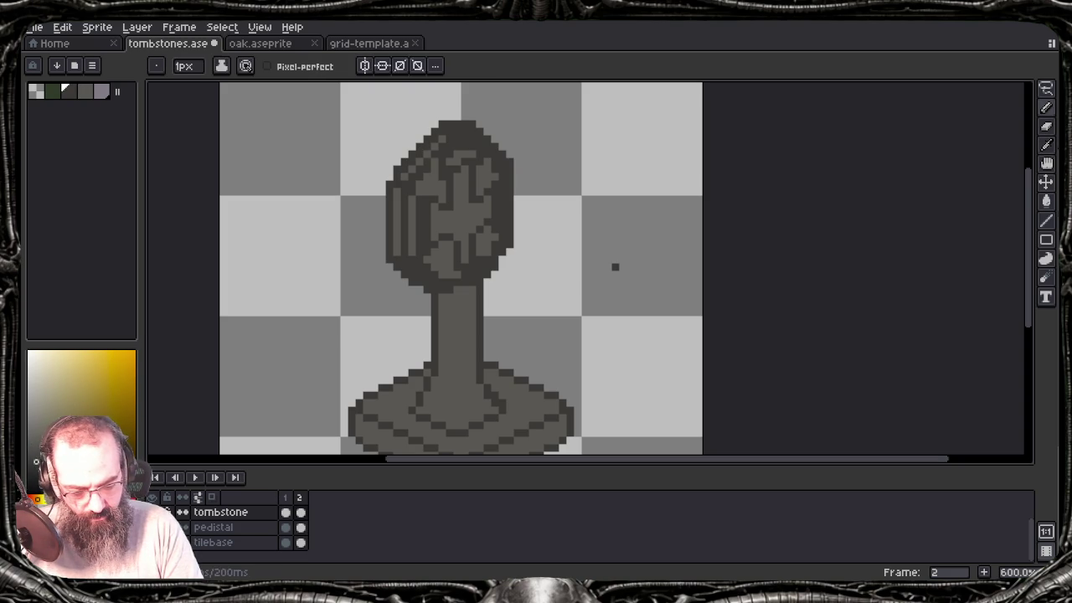
pyautogui.keyDown('alt'); pyautogui.click(615, 267); pyautogui.keyUp('alt')
pyautogui.press('ctrl')
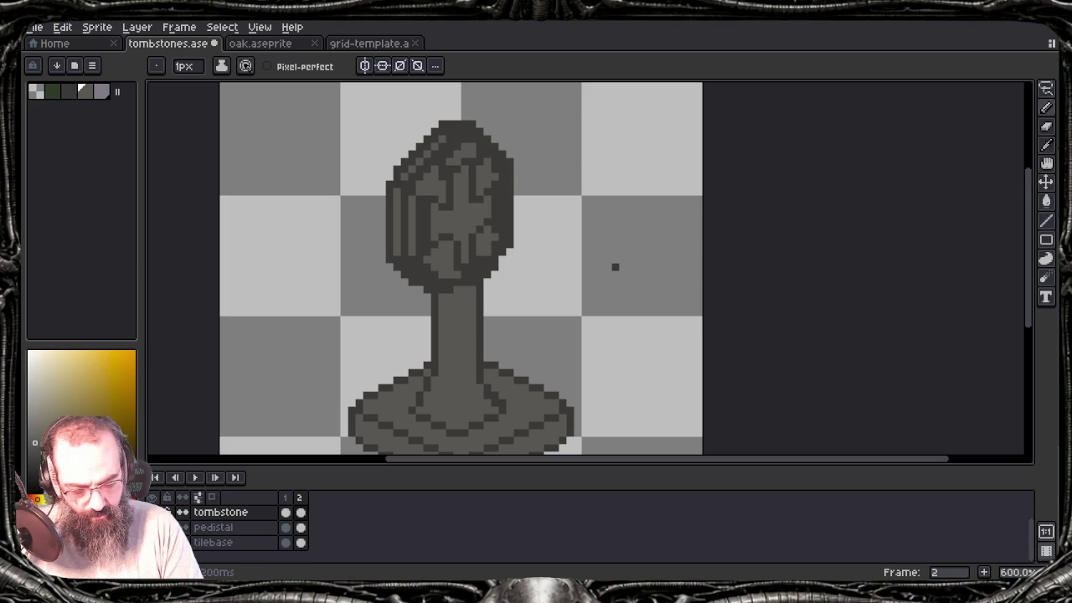
pyautogui.press('ctrl')
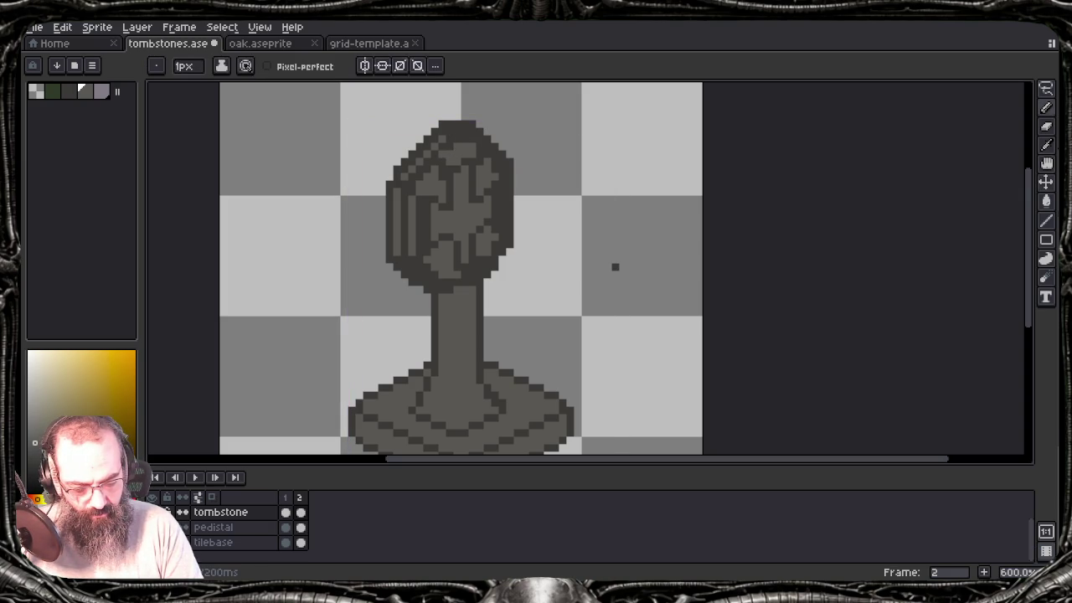
pyautogui.press('b')
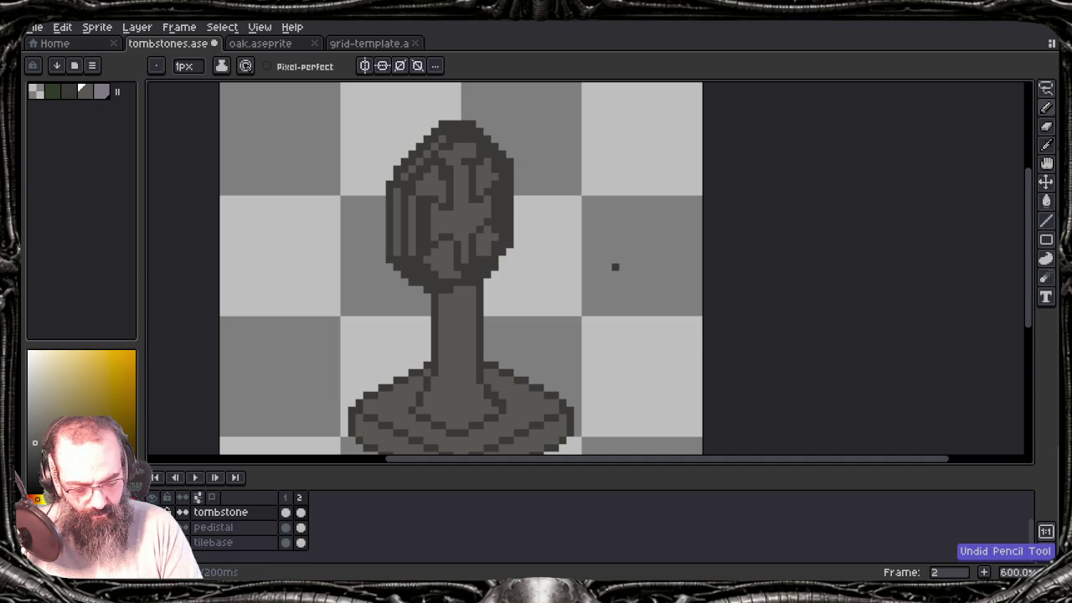
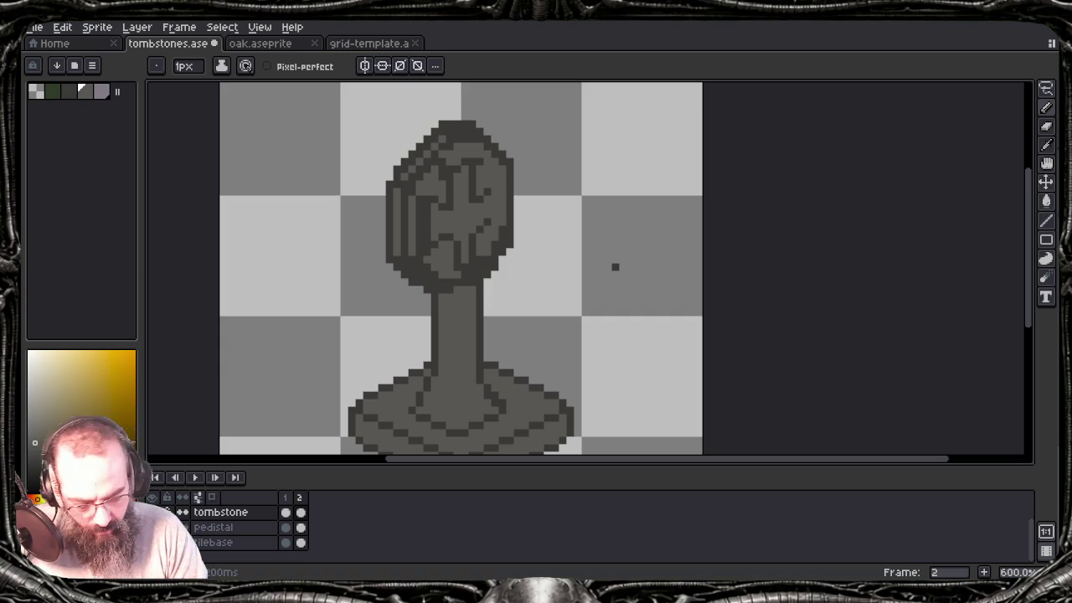
# Step: Remove a few dark crack pixels and draw a short vertical crack on the tombstone face
pyautogui.hotkey('ctrl', 'z')
pyautogui.hotkey('ctrl', 'z')
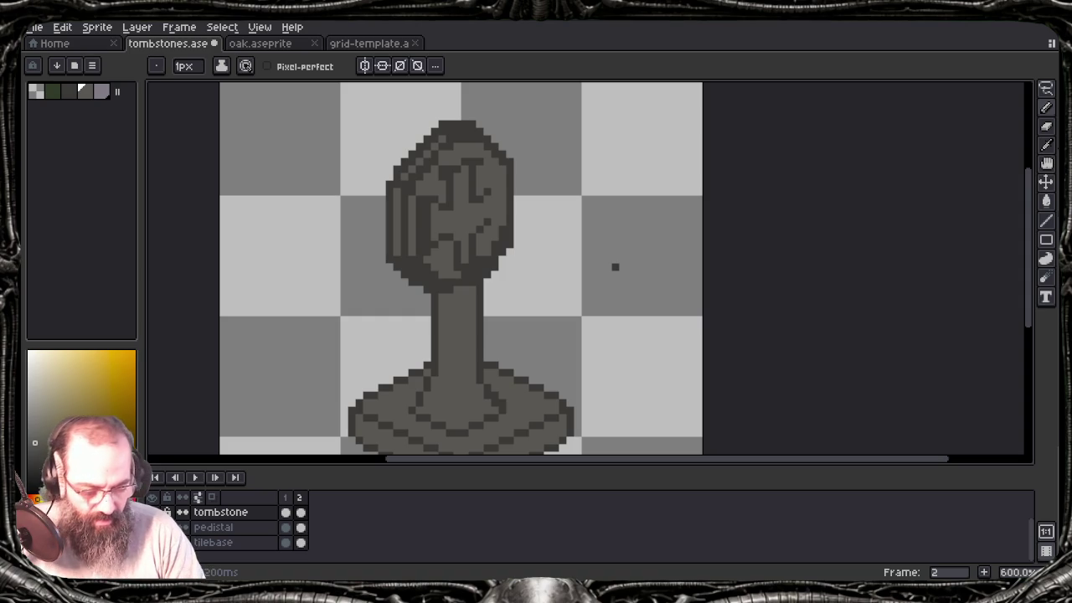
pyautogui.keyDown('alt'); pyautogui.click(615, 266); pyautogui.keyUp('alt')
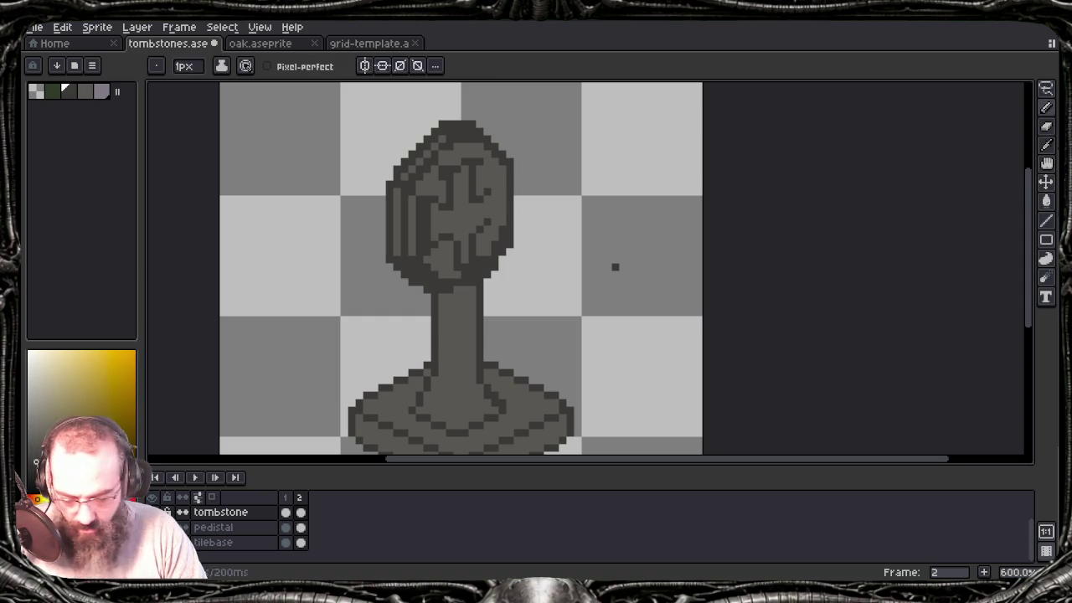
pyautogui.moveTo(496, 216); pyautogui.dragTo(496, 184)
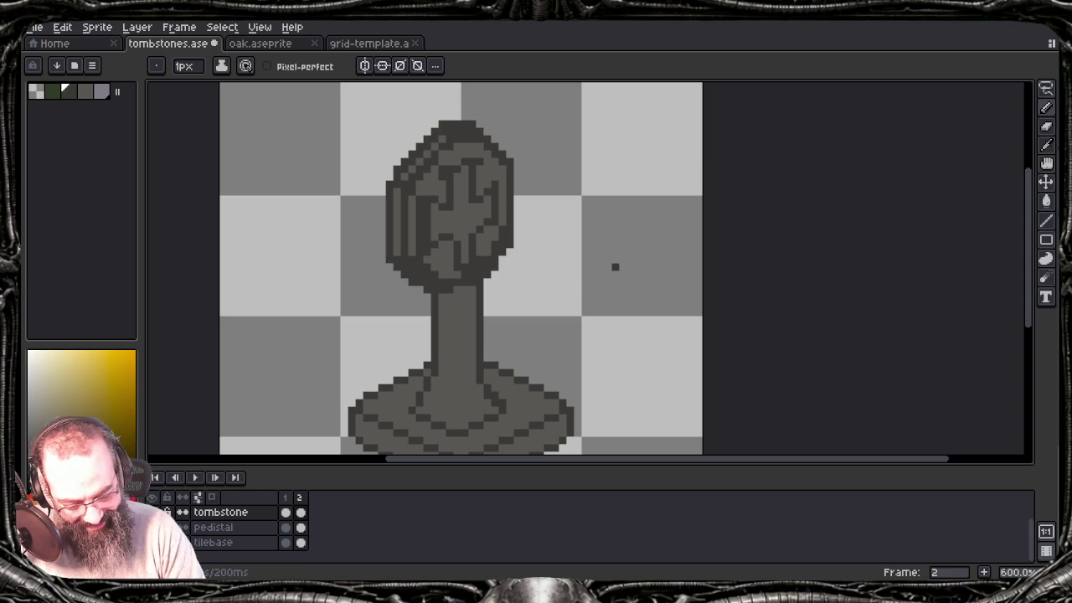
pyautogui.keyDown('alt'); pyautogui.click(419, 240); pyautogui.keyUp('alt')
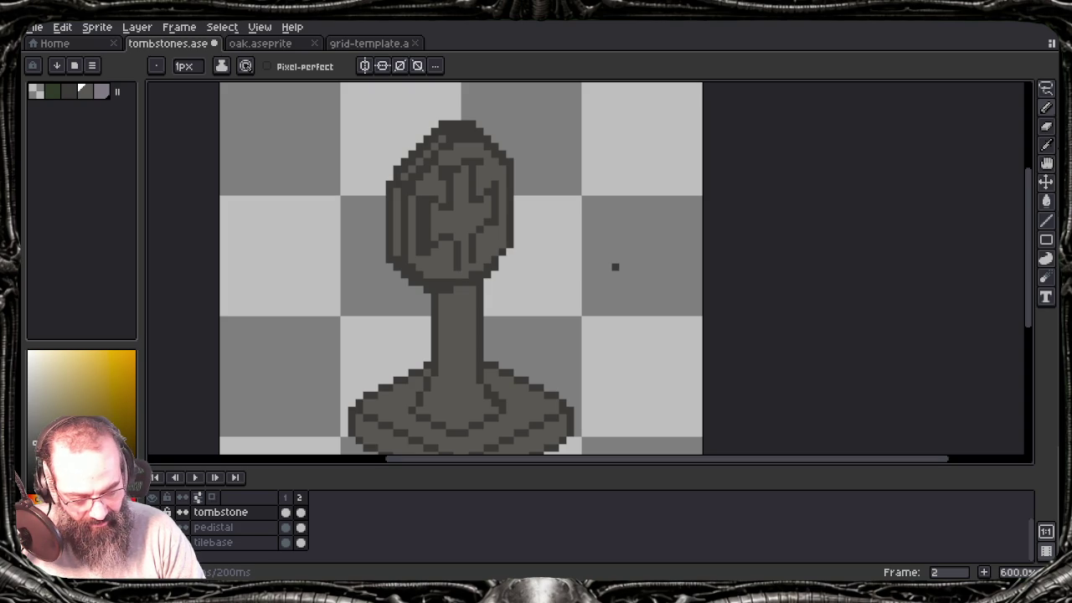
pyautogui.keyDown('alt'); pyautogui.click(469, 289); pyautogui.keyUp('alt')
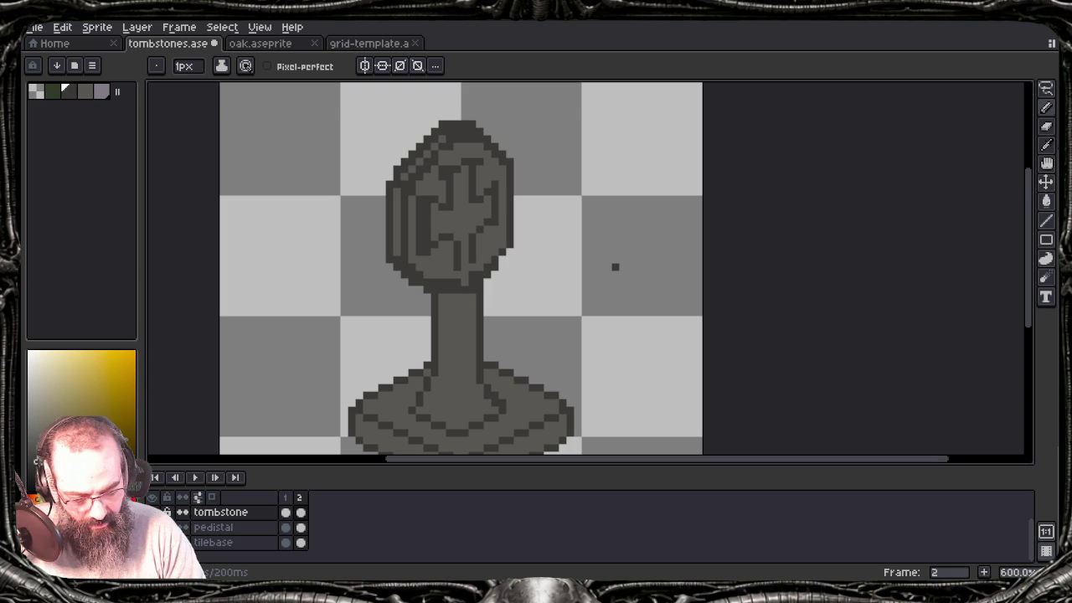
# Step: Resample the light and dark greys, undo the last crack stroke, and switch the colour to white
pyautogui.keyDown('alt'); pyautogui.click(450, 283); pyautogui.keyUp('alt')
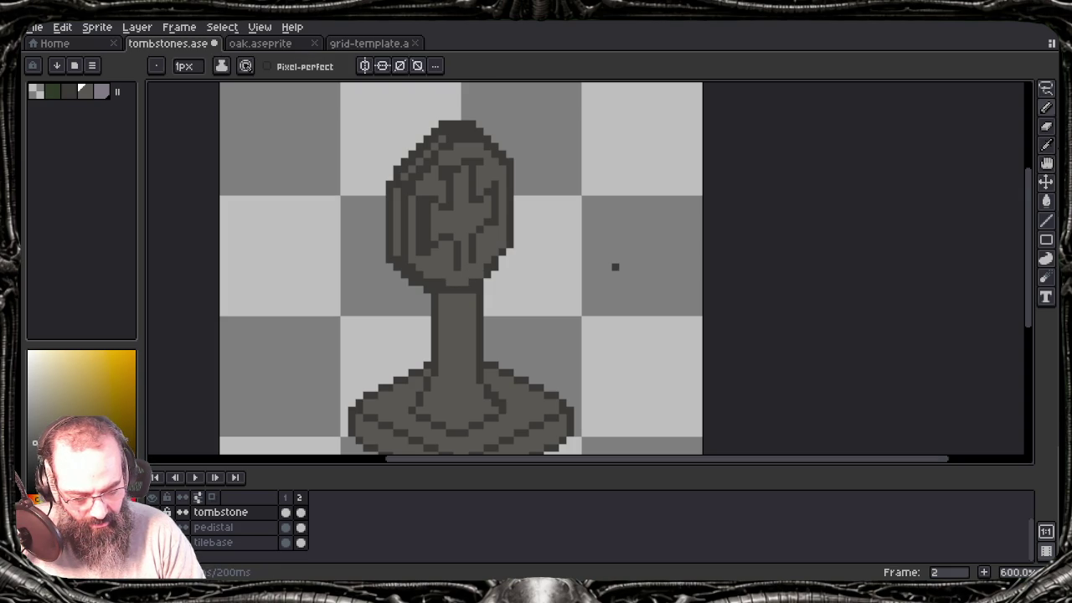
pyautogui.keyDown('alt'); pyautogui.click(451, 283); pyautogui.keyUp('alt')
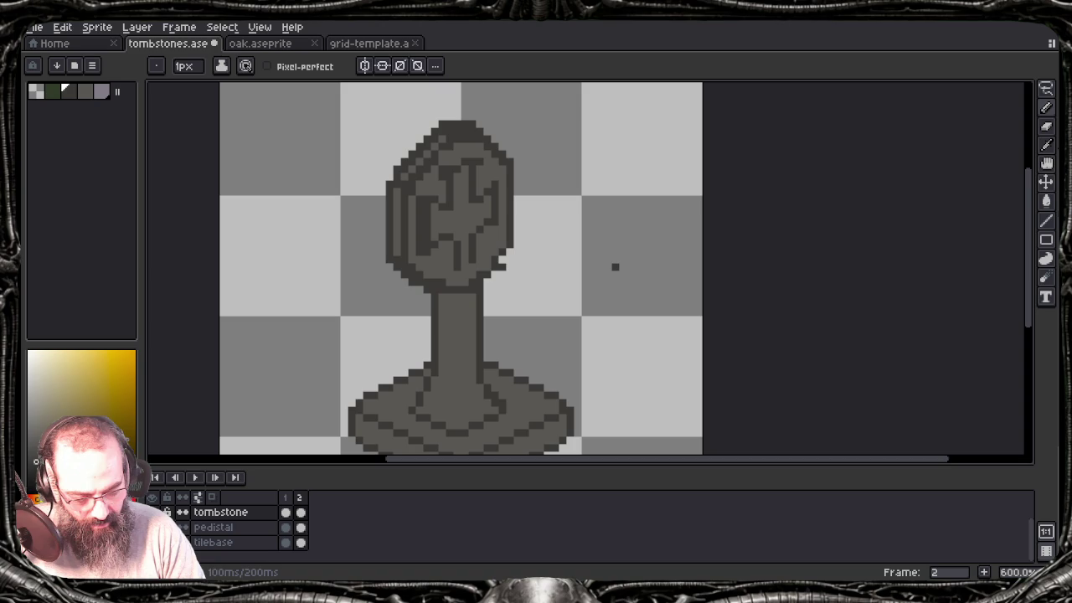
pyautogui.keyDown('alt'); pyautogui.click(503, 259); pyautogui.keyUp('alt')
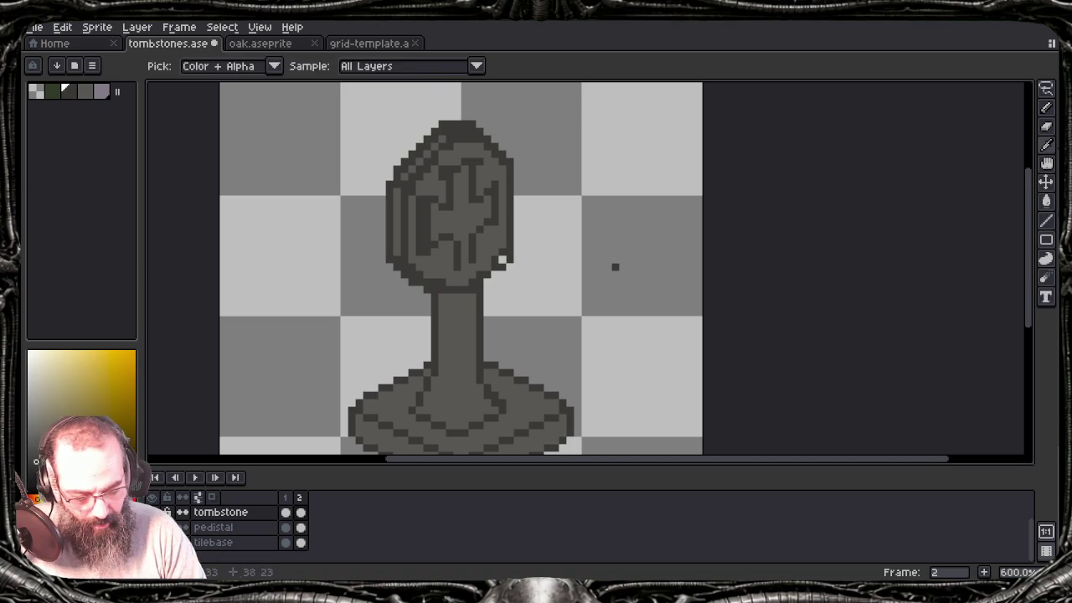
pyautogui.press('alt')
pyautogui.keyDown('alt'); pyautogui.click(615, 266); pyautogui.keyUp('alt')
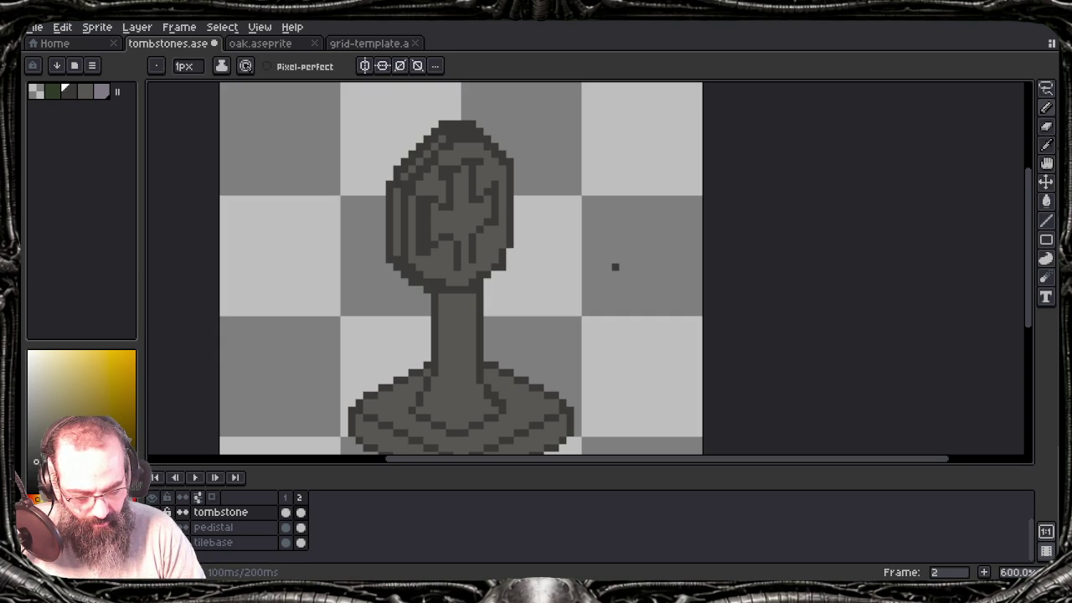
pyautogui.hotkey('ctrl', 'z')
pyautogui.press(']')
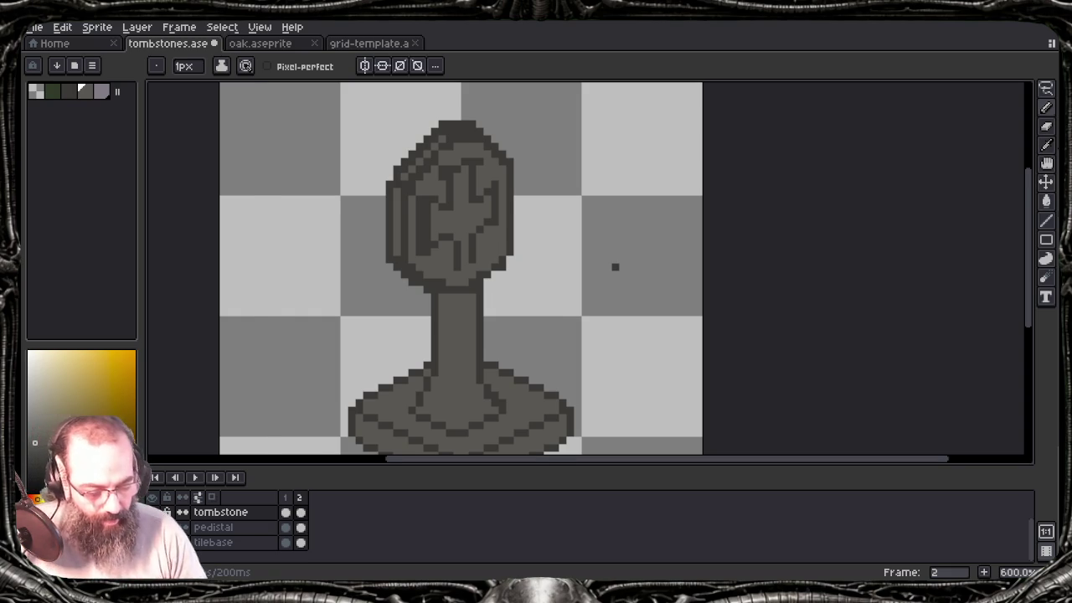
# Step: Zoom out, centre the sprite, and erase the rounded tombstone head above the notched stem
pyautogui.scroll(-1, 476, 263)
pyautogui.moveTo(490, 305)
pyautogui.mouseDown()
pyautogui.moveTo(522, 254)
pyautogui.moveTo(545, 270)
pyautogui.moveTo(531, 296)
pyautogui.mouseUp()
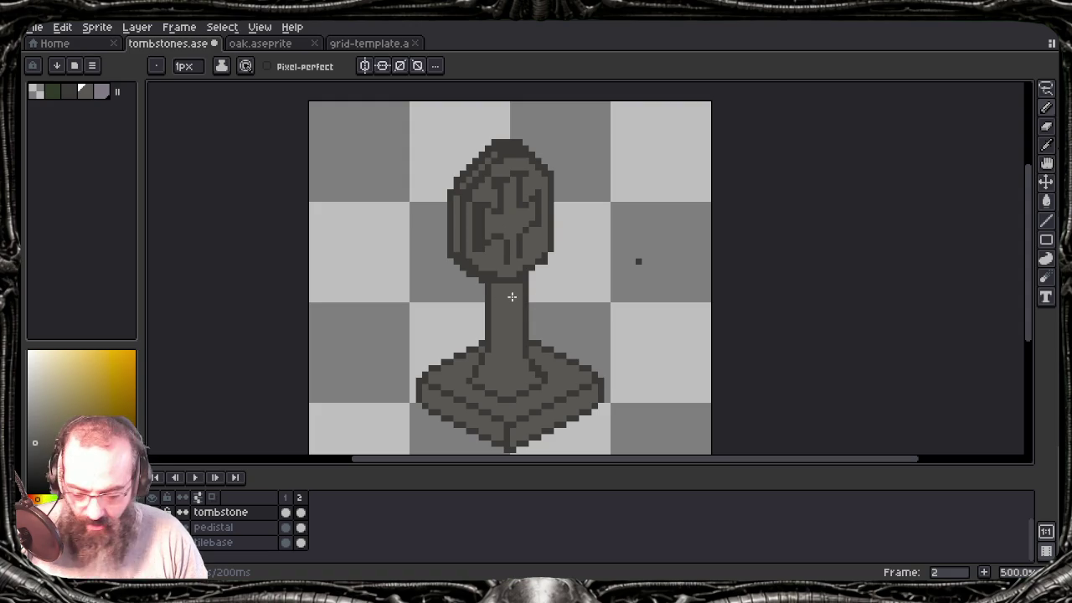
pyautogui.press('e')
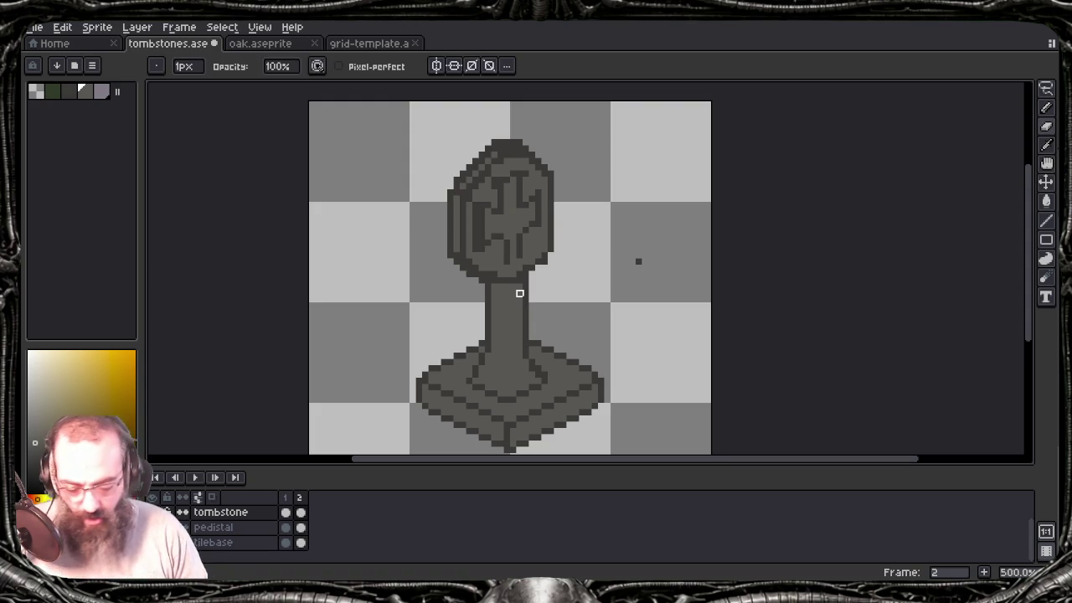
pyautogui.moveTo(503, 142)
pyautogui.mouseDown()
pyautogui.moveTo(457, 185)
pyautogui.moveTo(444, 230)
pyautogui.mouseUp()
pyautogui.moveTo(507, 167)
pyautogui.mouseDown()
pyautogui.moveTo(456, 222)
pyautogui.moveTo(503, 204)
pyautogui.moveTo(493, 222)
pyautogui.mouseUp()
pyautogui.moveTo(532, 186)
pyautogui.mouseDown()
pyautogui.moveTo(478, 268)
pyautogui.moveTo(545, 175)
pyautogui.moveTo(525, 211)
pyautogui.moveTo(545, 230)
pyautogui.moveTo(511, 272)
pyautogui.moveTo(551, 228)
pyautogui.moveTo(511, 281)
pyautogui.moveTo(526, 275)
pyautogui.mouseUp()
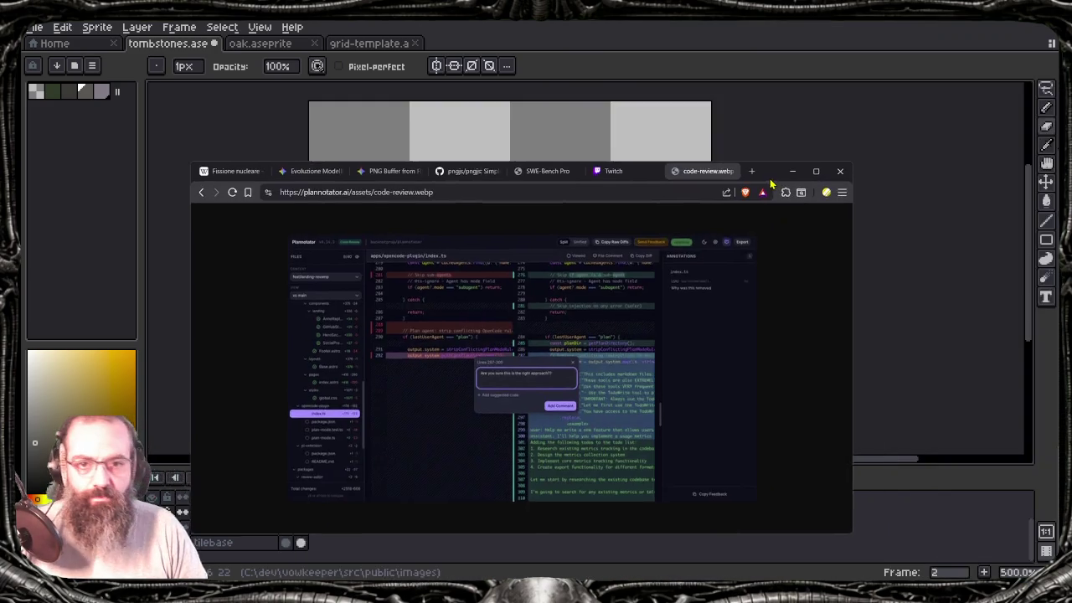
pyautogui.moveTo(639, 261); pyautogui.dragTo(551, 255)
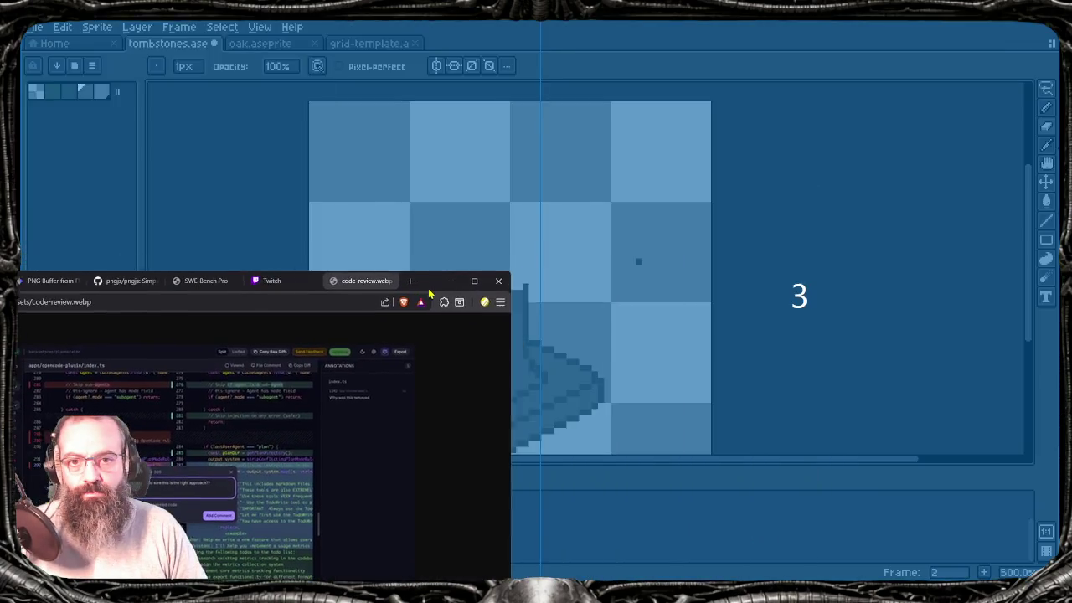
pyautogui.hotkey('ctrl', '=')
pyautogui.hotkey('ctrl', '=')
pyautogui.hotkey('ctrl', '=')
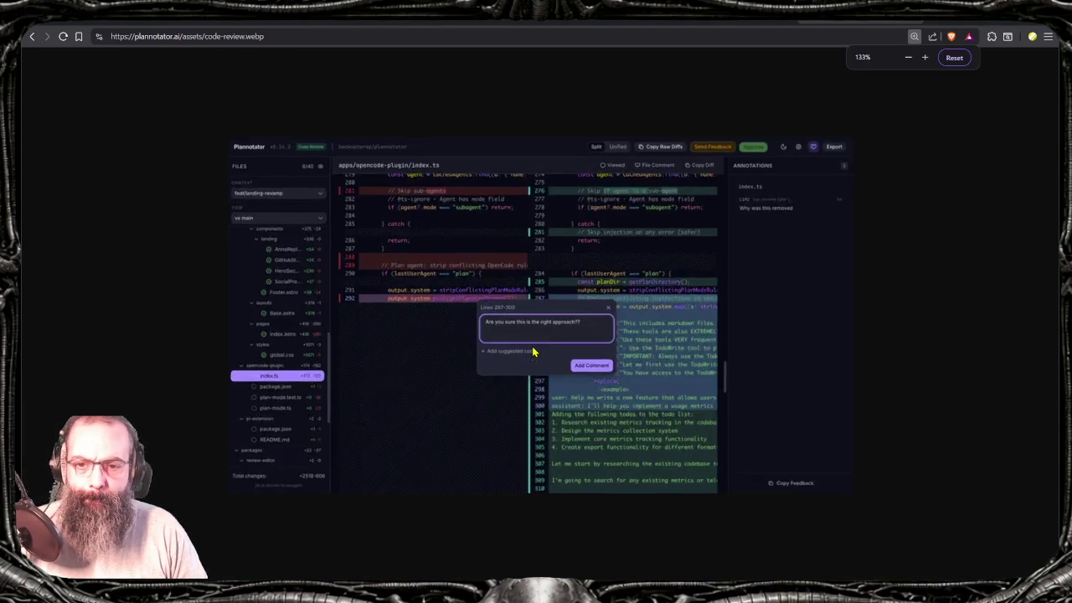
pyautogui.hotkey('ctrl', '=')
pyautogui.hotkey('ctrl', '=')
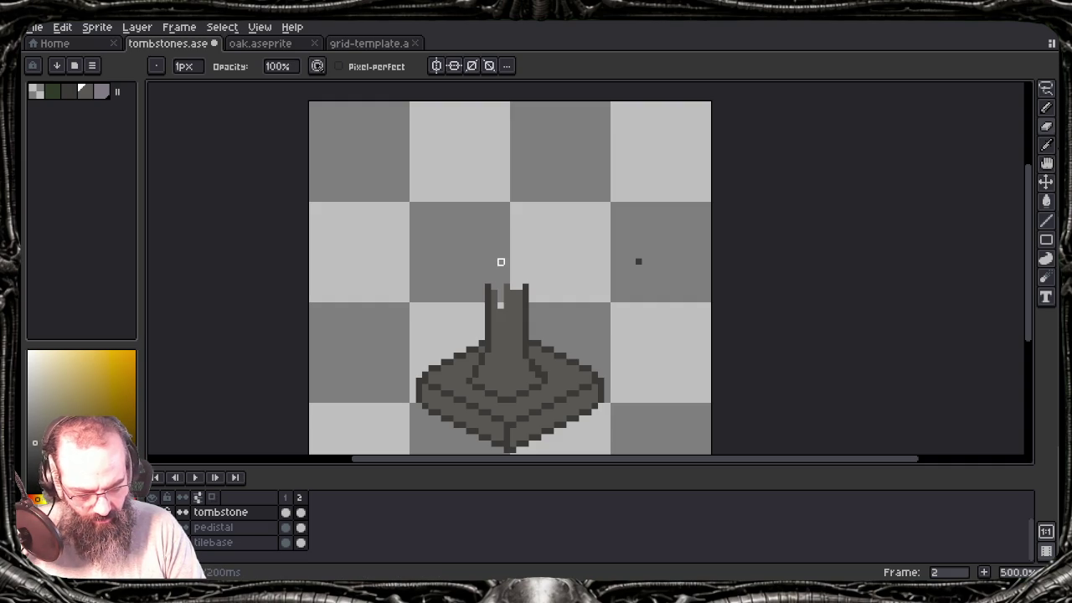
# Step: Draw the hand outline rising up-left from the stem top, undoing the bad strokes
pyautogui.press('e')
pyautogui.hotkey('ctrl', 'z')
pyautogui.moveTo(501, 293); pyautogui.dragTo(480, 242)
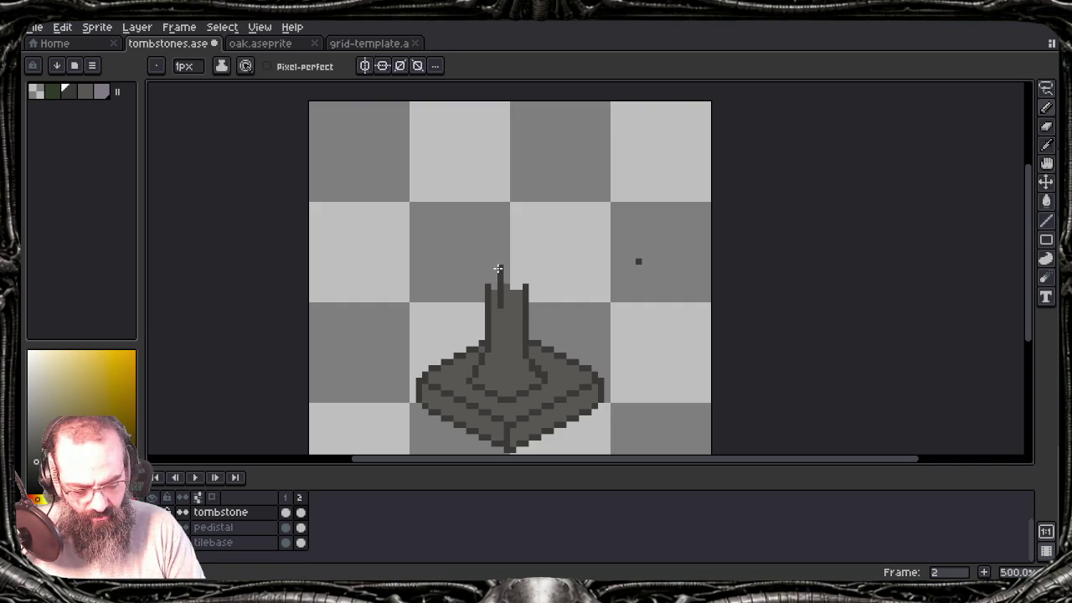
pyautogui.moveTo(480, 242)
pyautogui.mouseDown()
pyautogui.moveTo(507, 178)
pyautogui.moveTo(521, 179)
pyautogui.moveTo(548, 223)
pyautogui.moveTo(527, 285)
pyautogui.mouseUp()
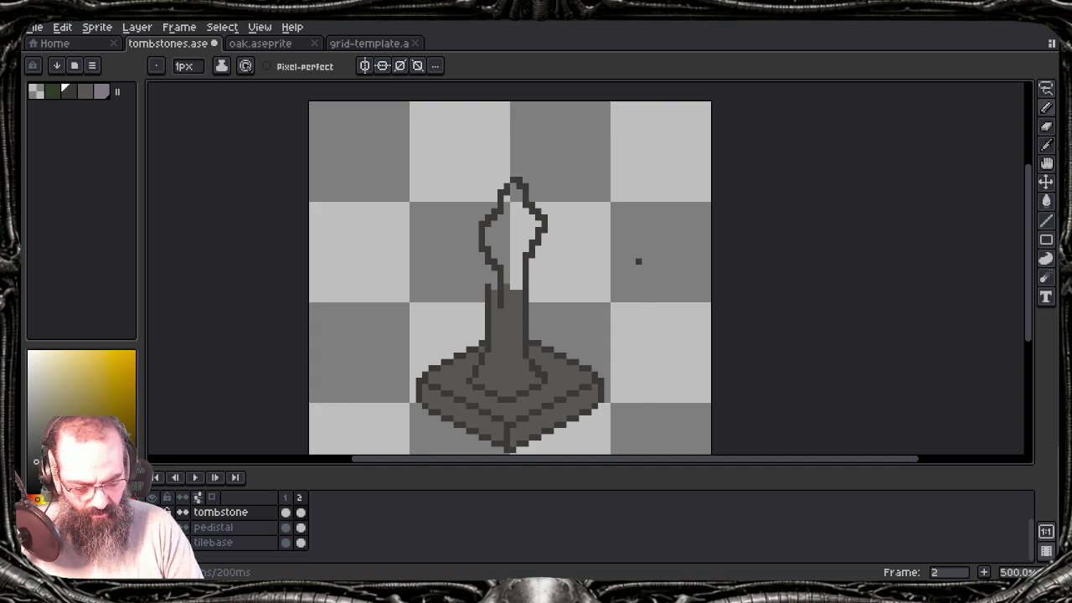
pyautogui.hotkey('ctrl', 'z')
pyautogui.hotkey('ctrl', 'z')
pyautogui.hotkey('ctrl', 'z')
pyautogui.hotkey('ctrl', 'z')
pyautogui.hotkey('ctrl', 'z')
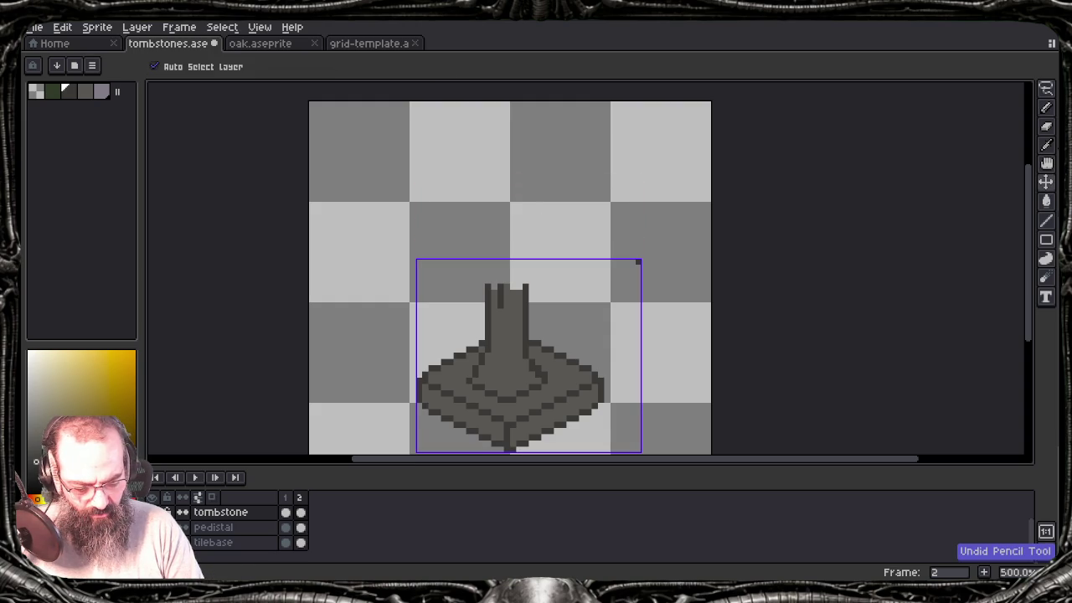
pyautogui.hotkey('ctrl', 'z')
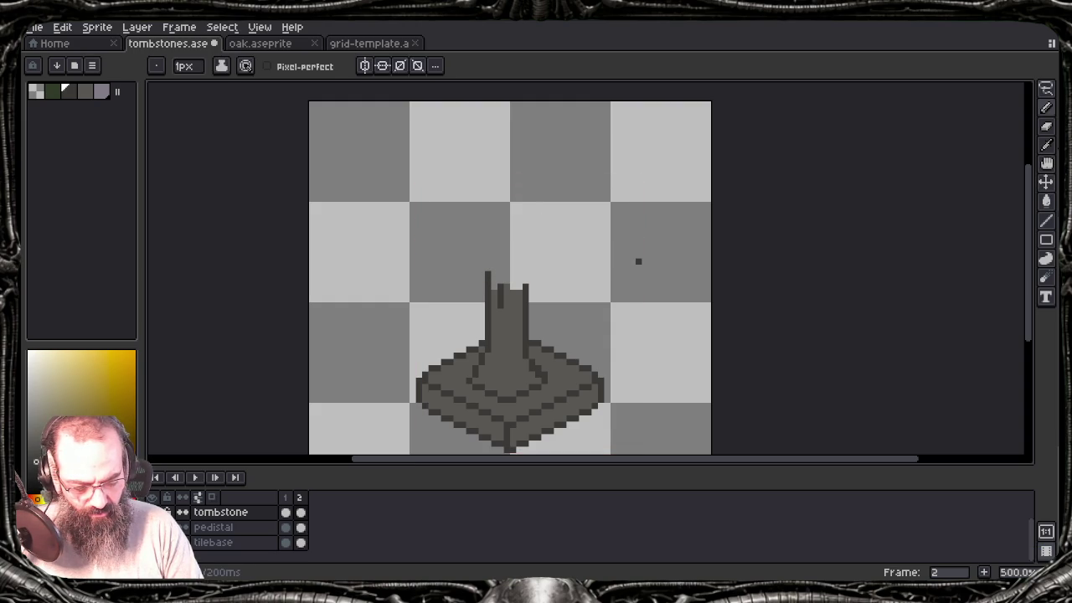
pyautogui.moveTo(486, 272)
pyautogui.mouseDown()
pyautogui.moveTo(455, 232)
pyautogui.moveTo(466, 216)
pyautogui.moveTo(453, 248)
pyautogui.moveTo(456, 222)
pyautogui.moveTo(462, 209)
pyautogui.moveTo(482, 219)
pyautogui.moveTo(488, 178)
pyautogui.moveTo(514, 166)
pyautogui.moveTo(535, 167)
pyautogui.moveTo(525, 194)
pyautogui.mouseUp()
pyautogui.hotkey('ctrl', 'z')
pyautogui.hotkey('ctrl', 'z')
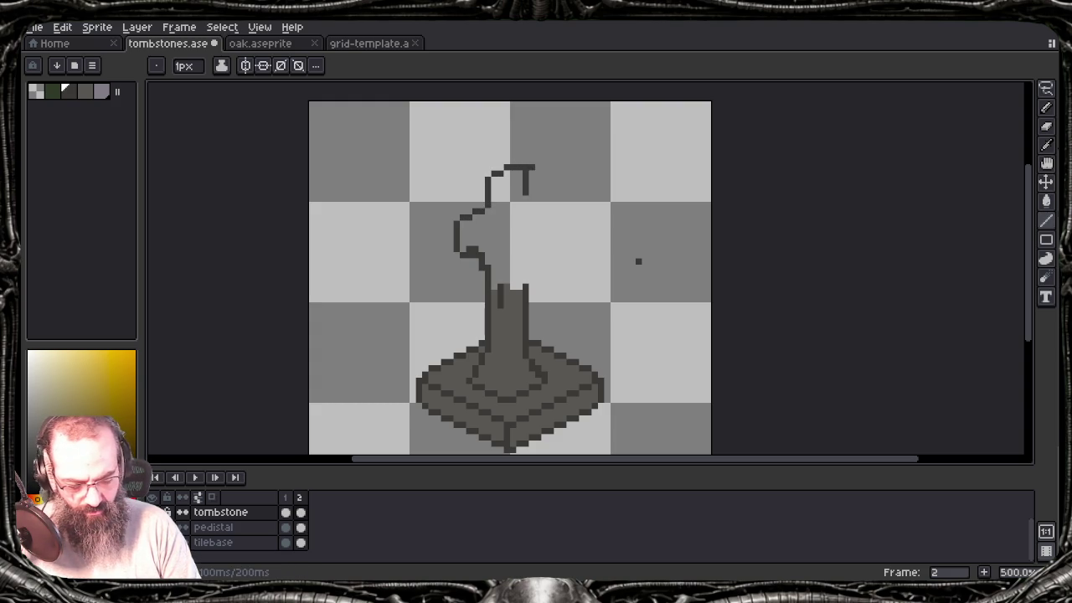
# Step: Complete the hand's top and right edges down to the stem and fill it medium grey
pyautogui.keyDown('shift'); pyautogui.click(545, 183); pyautogui.keyUp('shift')
pyautogui.moveTo(550, 188); pyautogui.dragTo(549, 233)
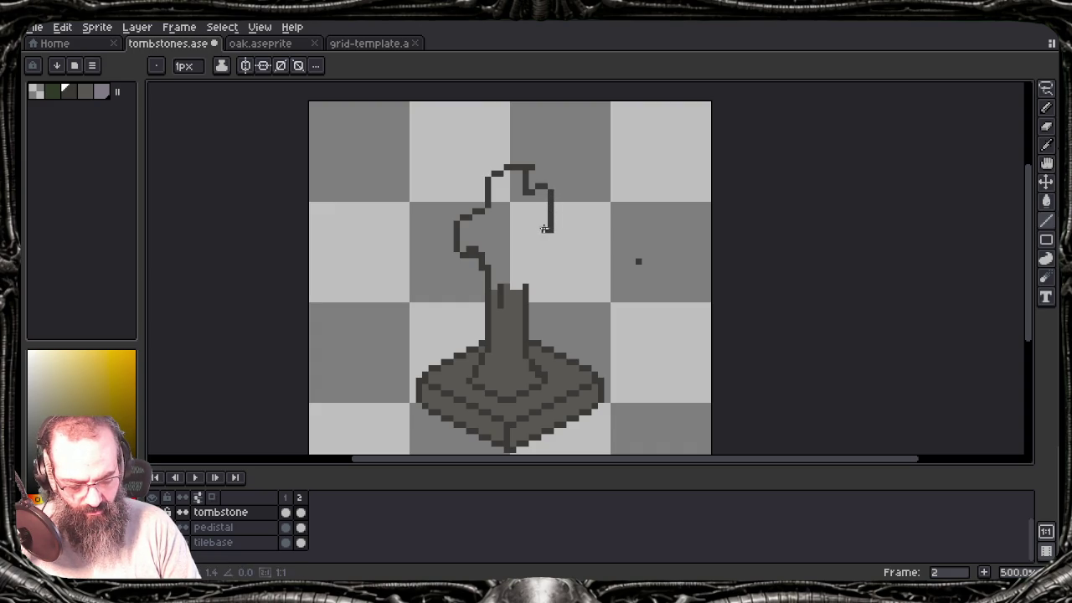
pyautogui.moveTo(550, 233); pyautogui.dragTo(526, 248)
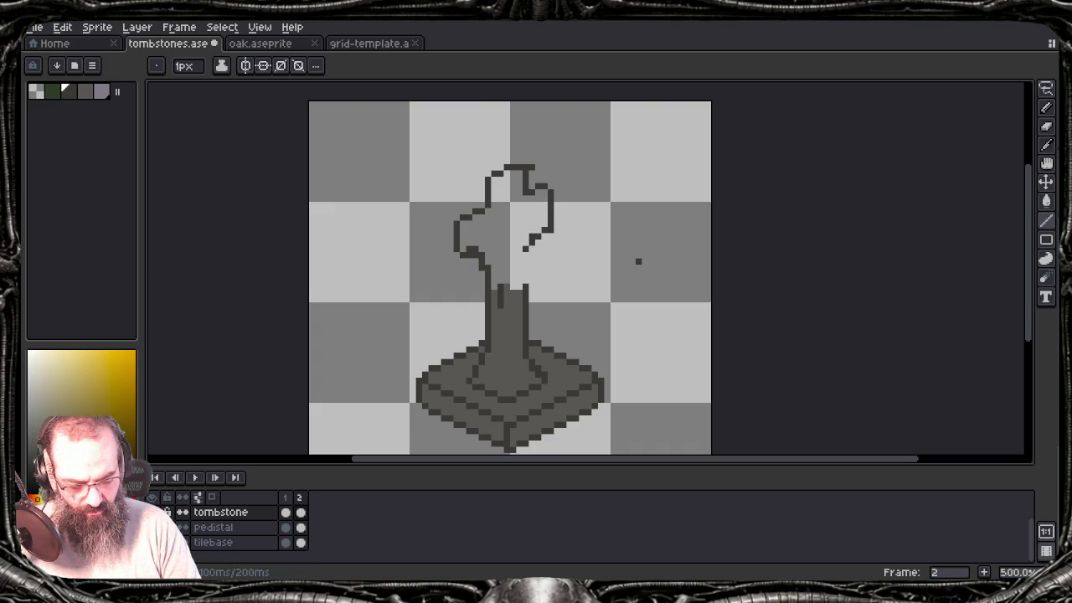
pyautogui.keyDown('shift'); pyautogui.click(525, 286); pyautogui.keyUp('shift')
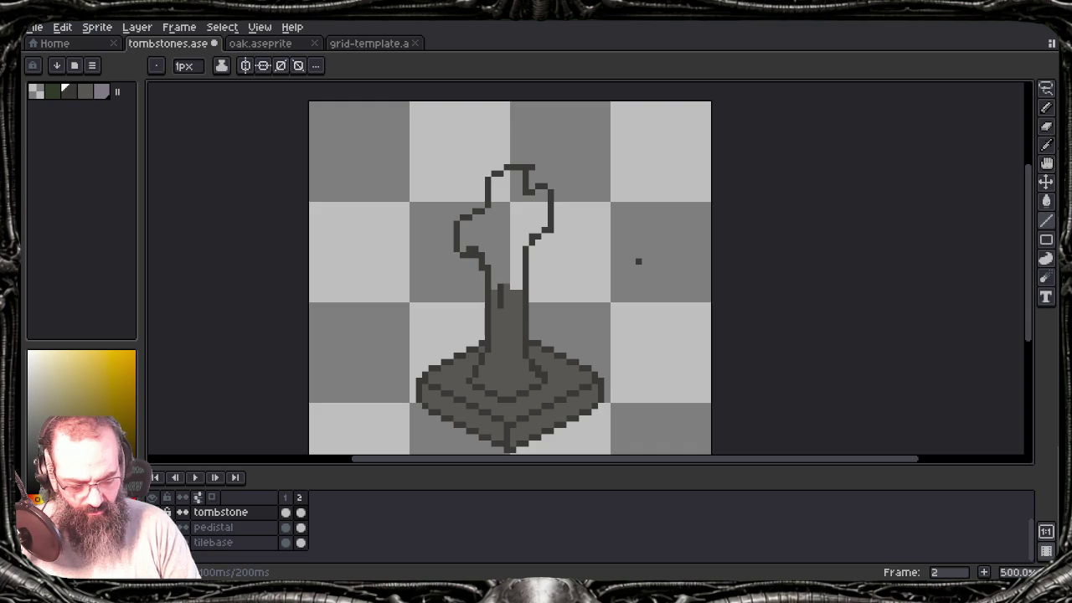
pyautogui.keyDown('alt'); pyautogui.click(507, 327); pyautogui.keyUp('alt')
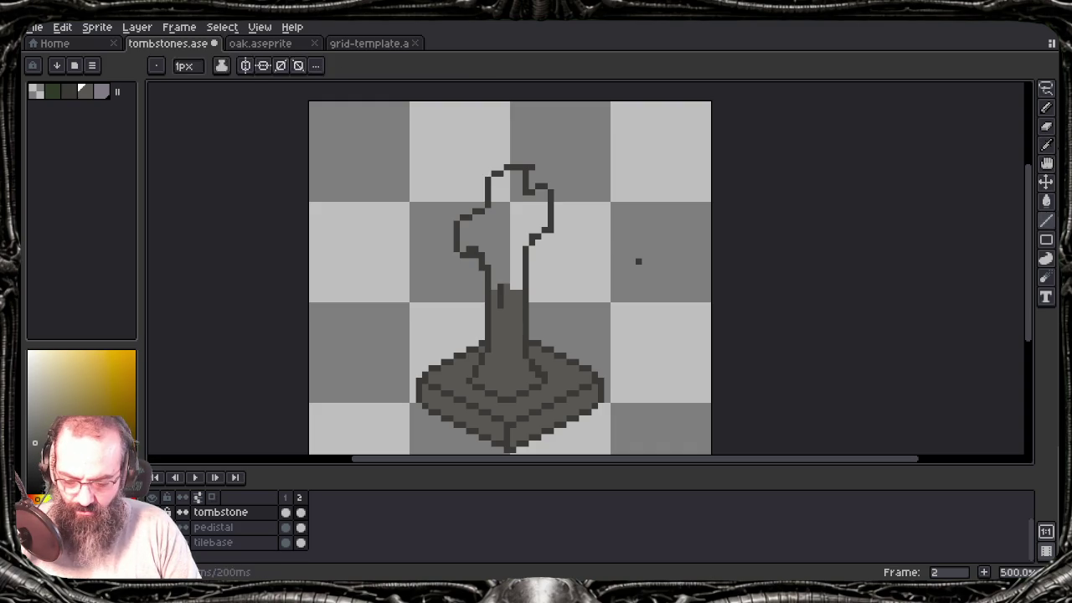
pyautogui.press('g')
pyautogui.click(505, 246)
pyautogui.press('b')
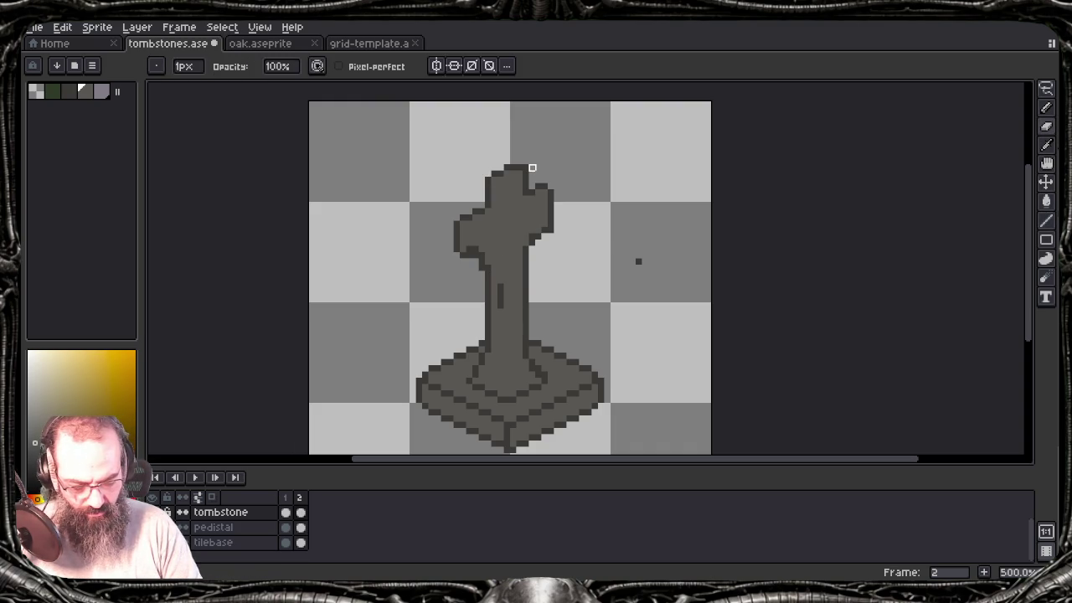
# Step: Undo several stray edits to the hand and preview the sprite animation
pyautogui.keyDown('alt'); pyautogui.click(531, 168); pyautogui.keyUp('alt')
pyautogui.press('e')
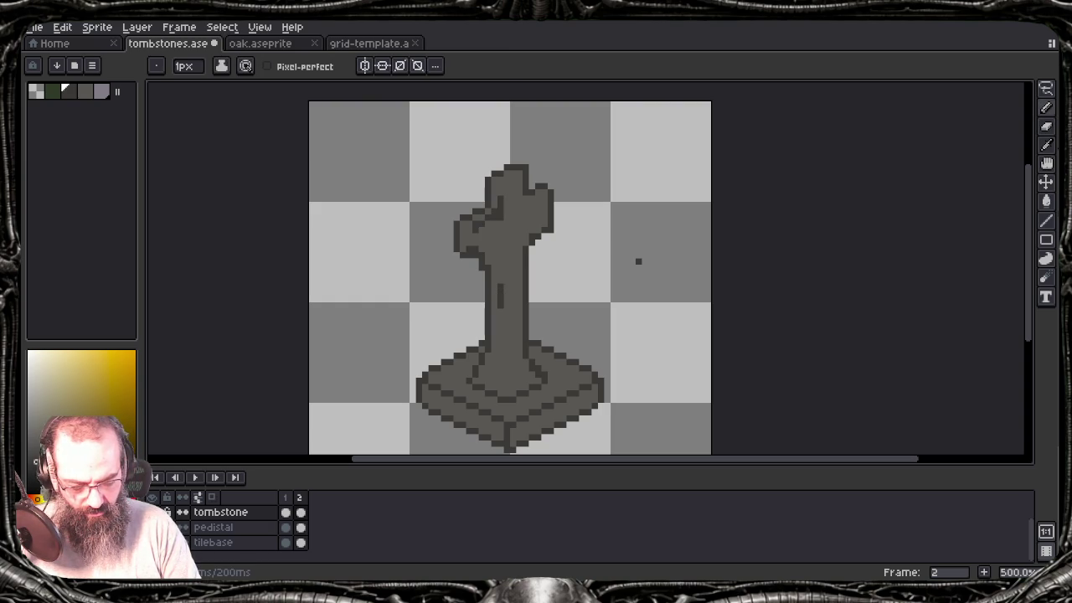
pyautogui.hotkey('ctrl', 'z')
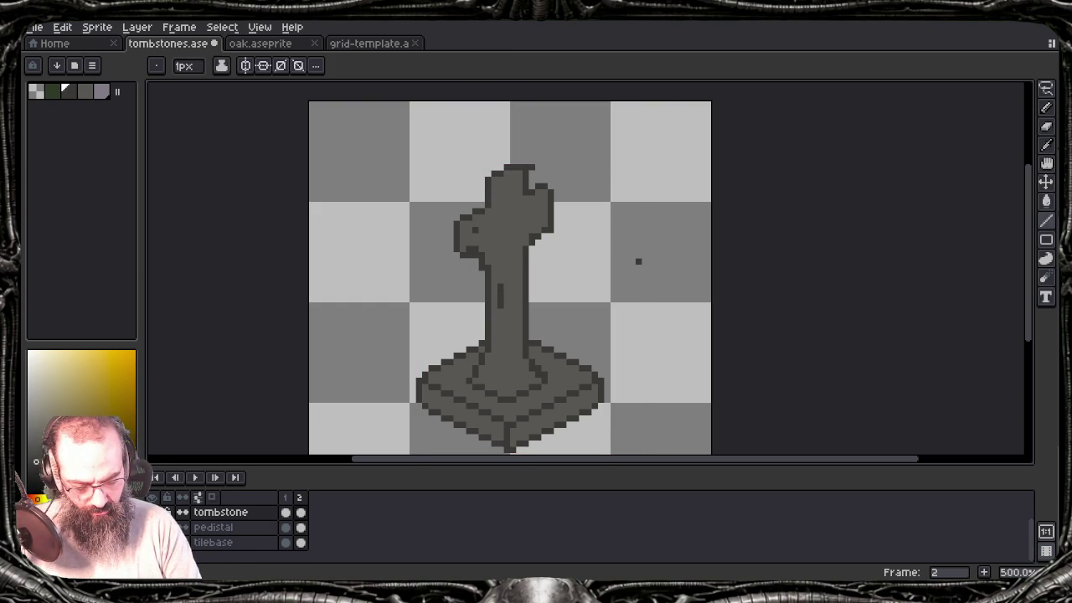
pyautogui.press('Return')
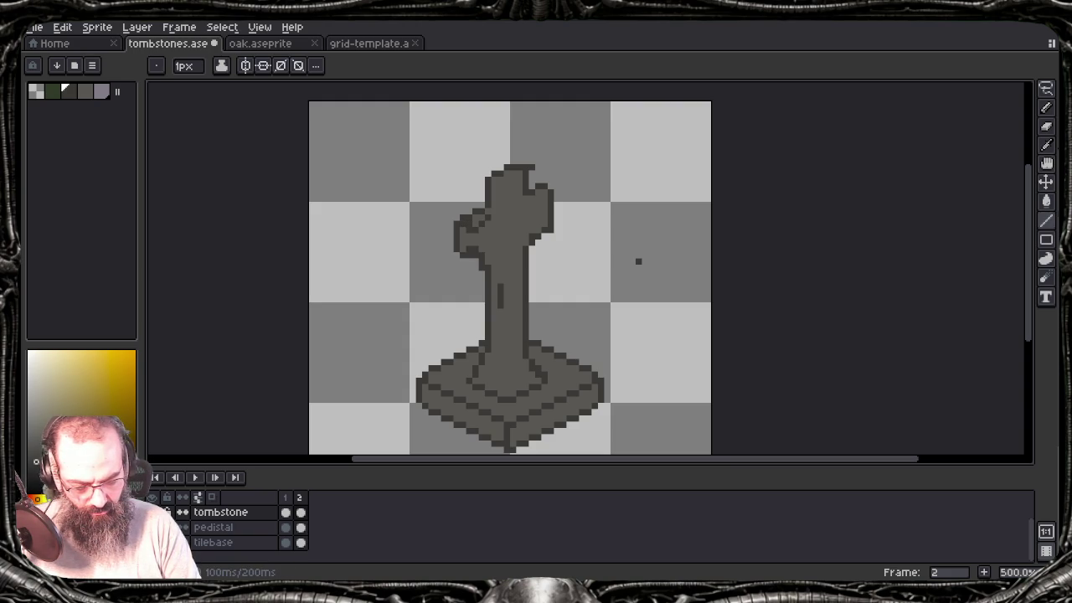
pyautogui.hotkey('ctrl', 'z')
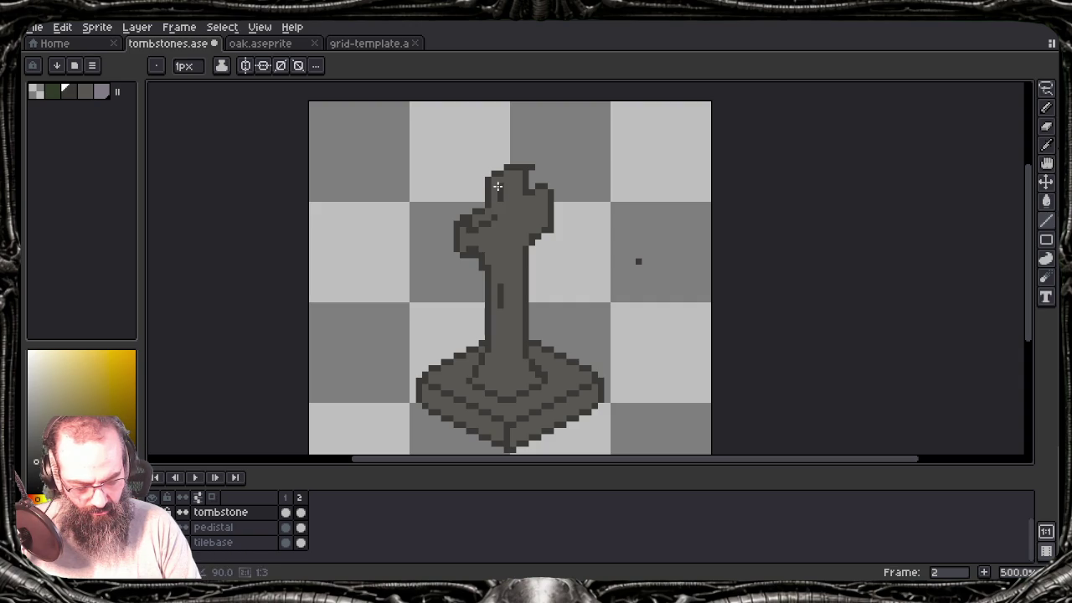
pyautogui.hotkey('ctrl', 'z')
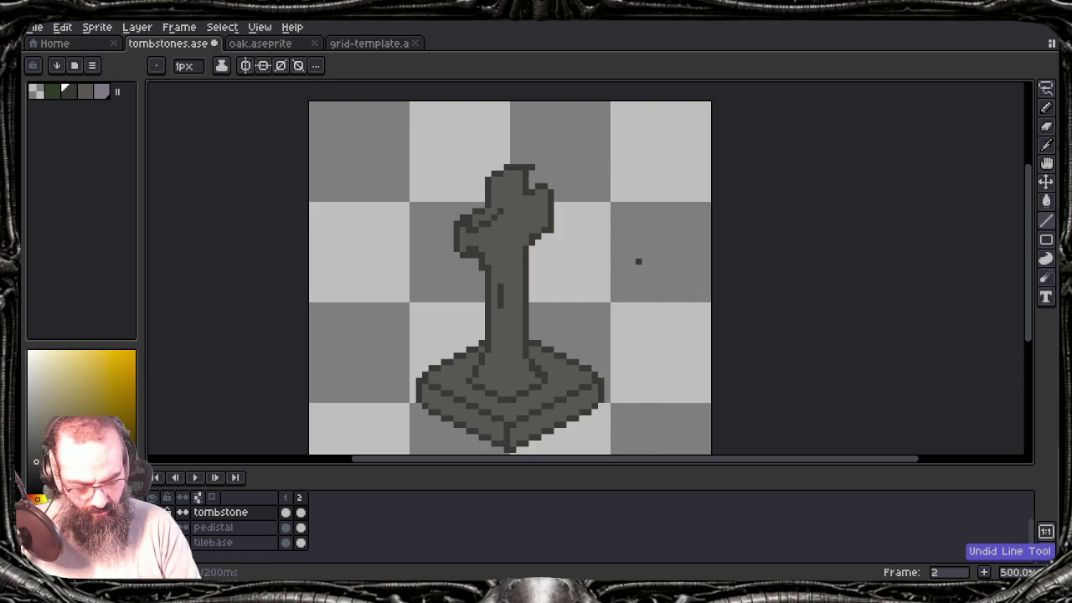
pyautogui.hotkey('ctrl', 'z')
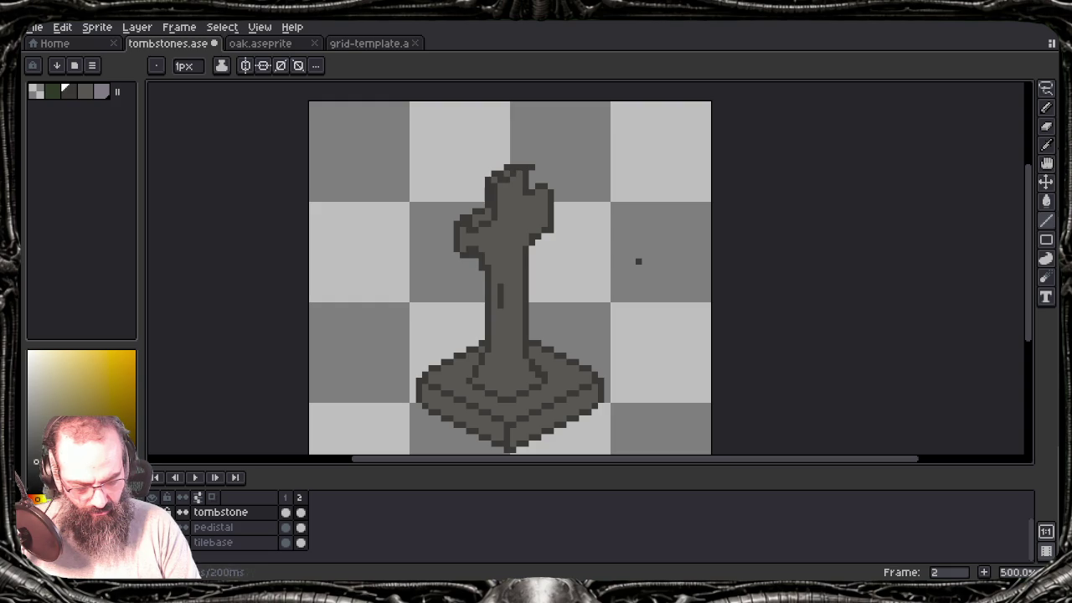
pyautogui.hotkey('ctrl', 'z')
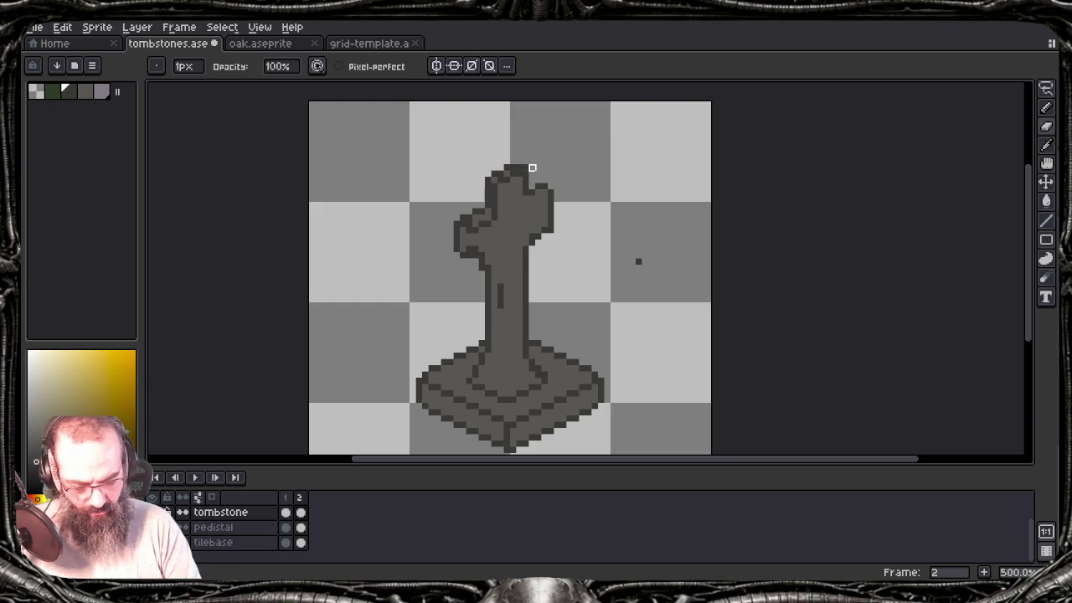
pyautogui.hotkey('ctrl', 'z')
pyautogui.hotkey('ctrl', 'z')
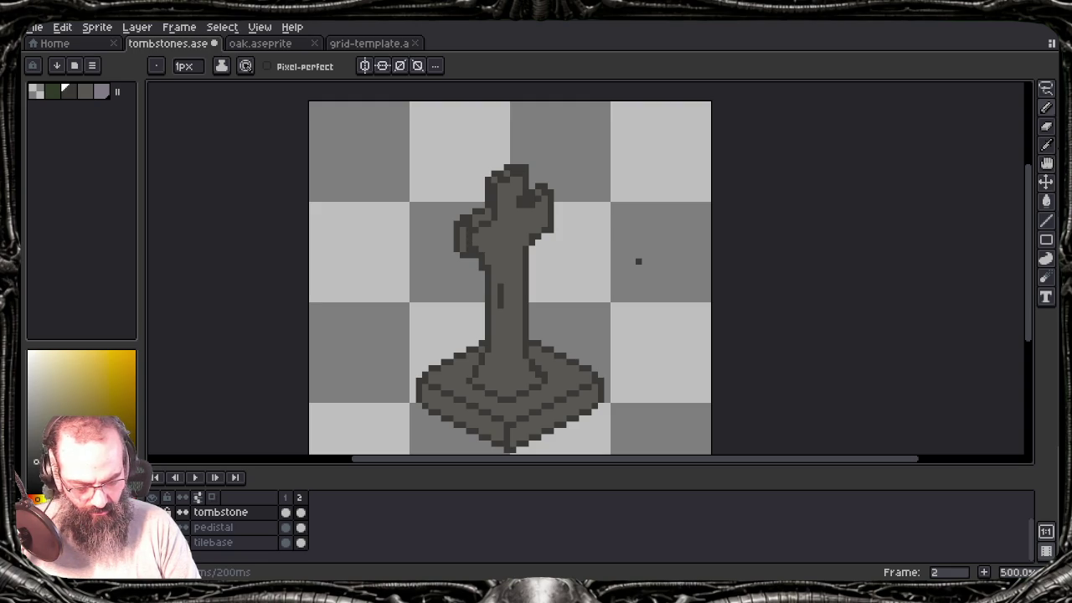
# Step: Add a dark shading pixel on the column's left edge using a sampled grey
pyautogui.keyDown('alt'); pyautogui.click(638, 261); pyautogui.keyUp('alt')
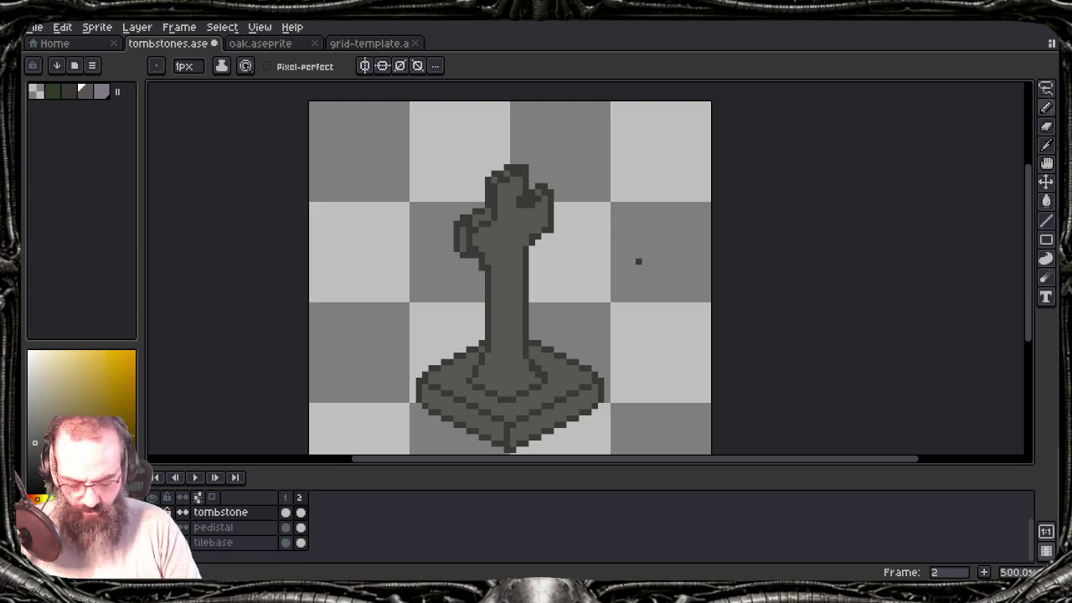
pyautogui.click(476, 262)
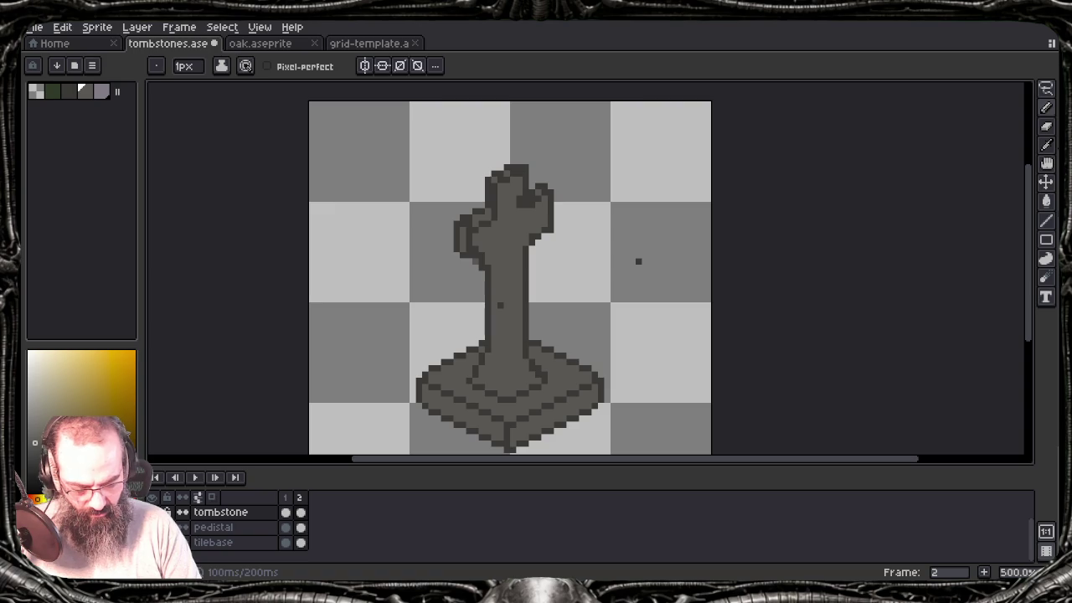
pyautogui.keyDown('alt'); pyautogui.click(639, 261); pyautogui.keyUp('alt')
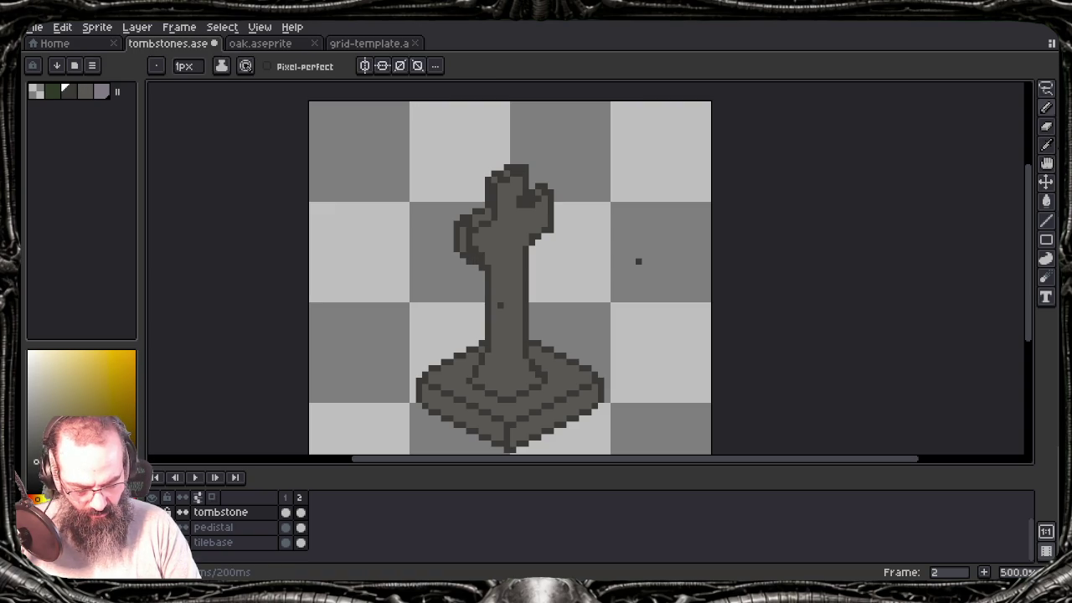
pyautogui.press(']')
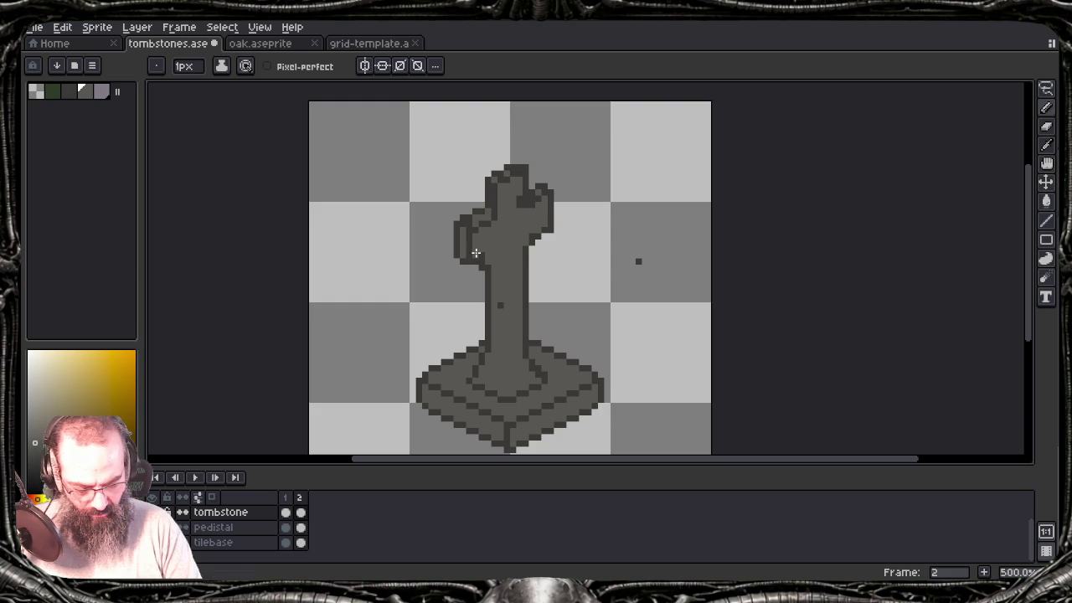
pyautogui.keyDown('alt'); pyautogui.click(639, 261); pyautogui.keyUp('alt')
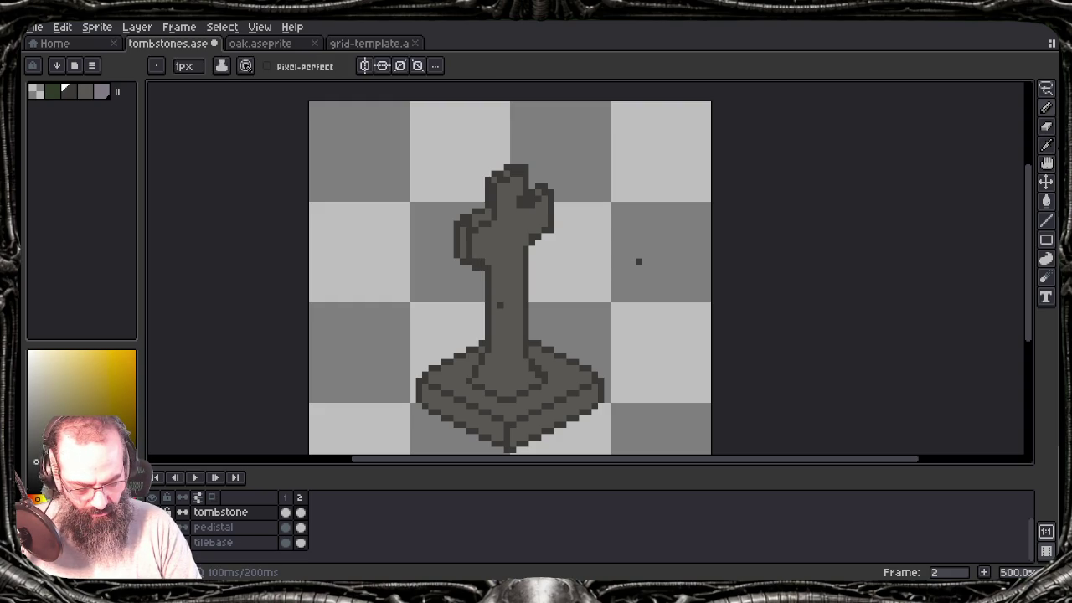
# Step: Place a light highlight pixel on the arm and pause the background music
pyautogui.press('b')
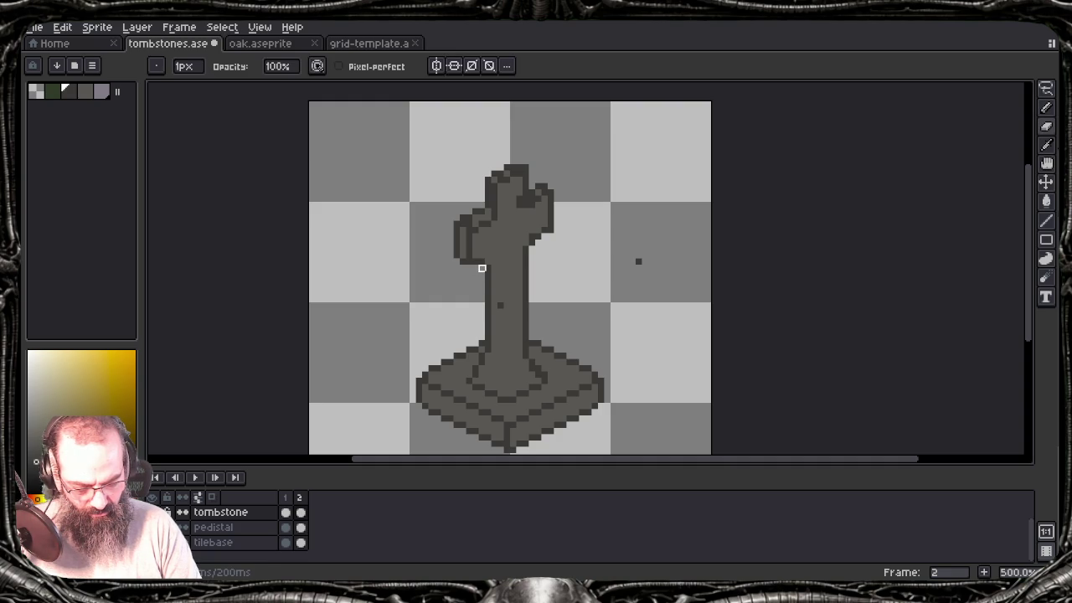
pyautogui.keyDown('alt'); pyautogui.click(500, 303); pyautogui.keyUp('alt')
pyautogui.click(500, 306)
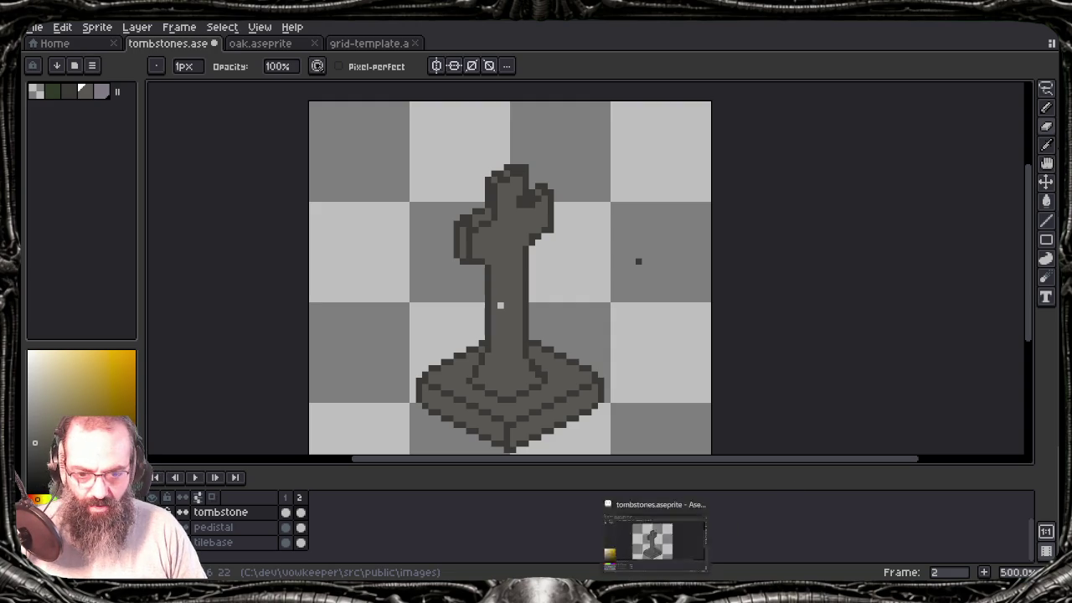
pyautogui.click(635, 566)
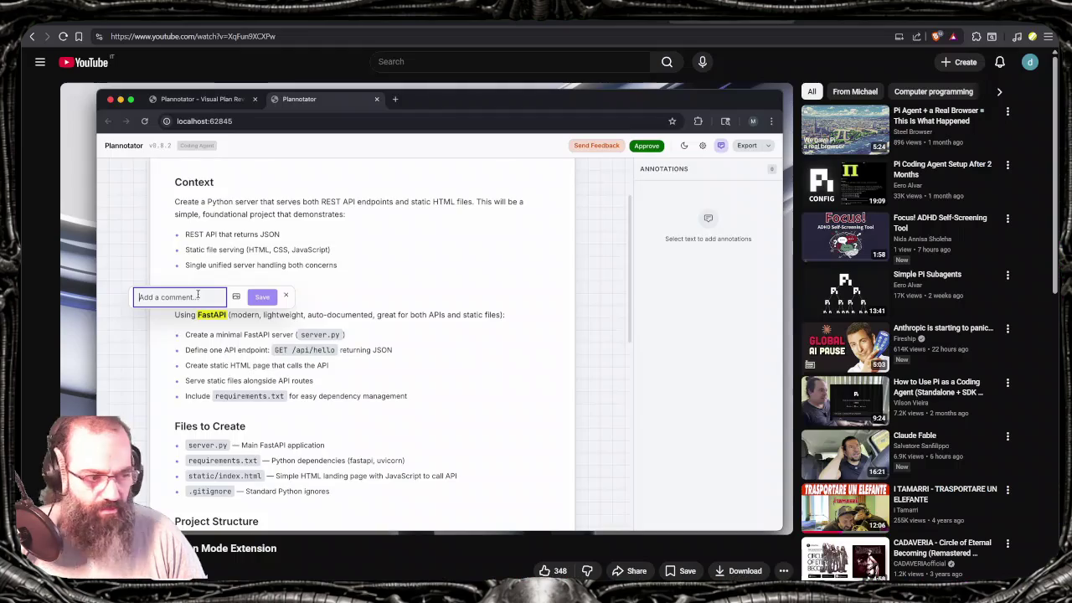
# Step: Pause, then scrub the video between the annotated FastAPI plan and the revised Flask plan
pyautogui.press('space')
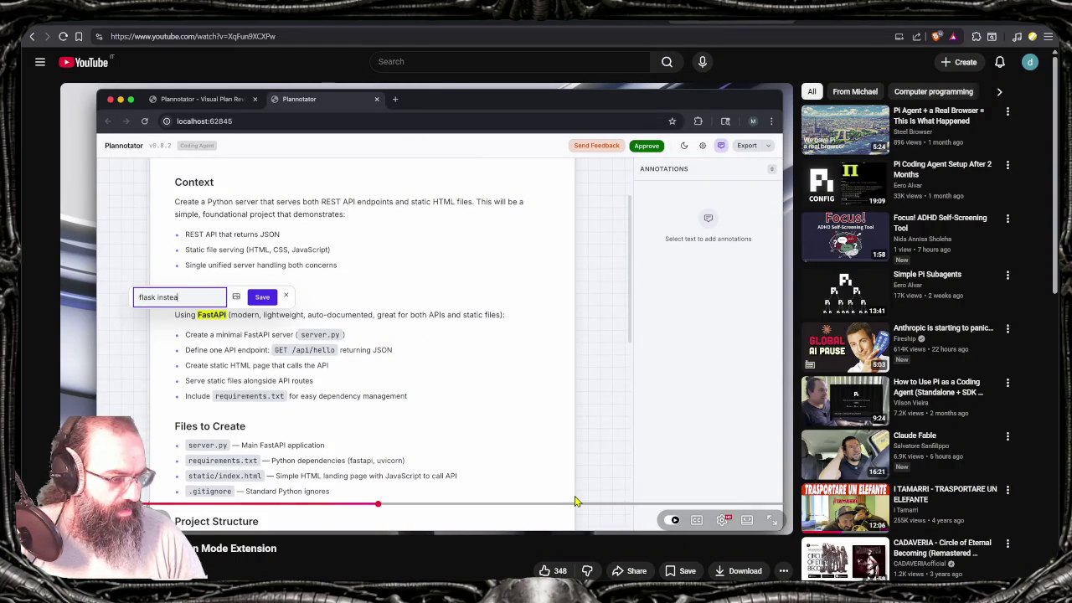
pyautogui.click(574, 392)
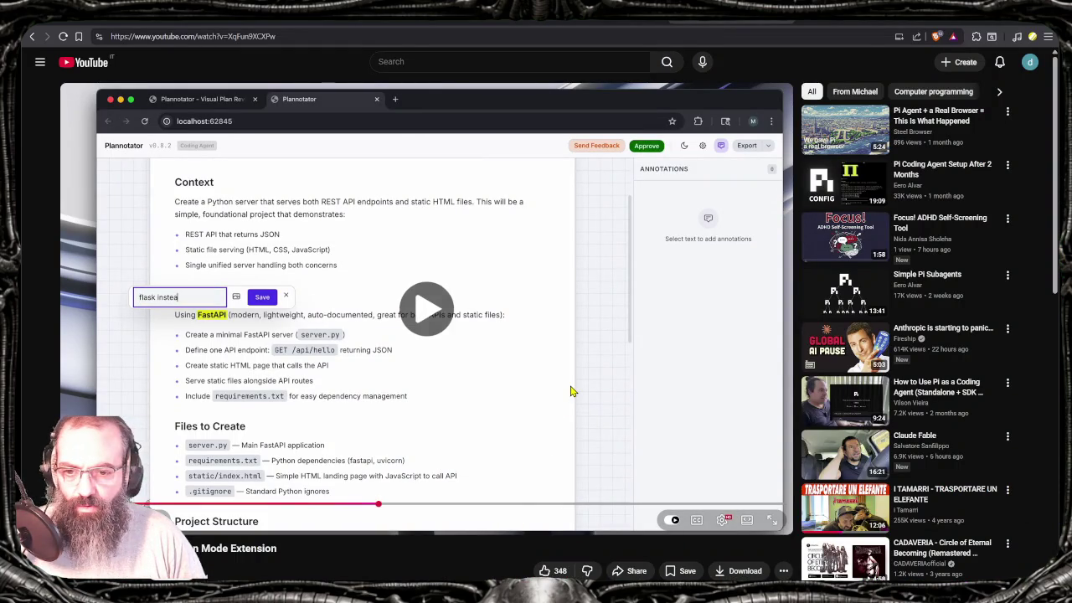
pyautogui.click(513, 506)
pyautogui.click(590, 506)
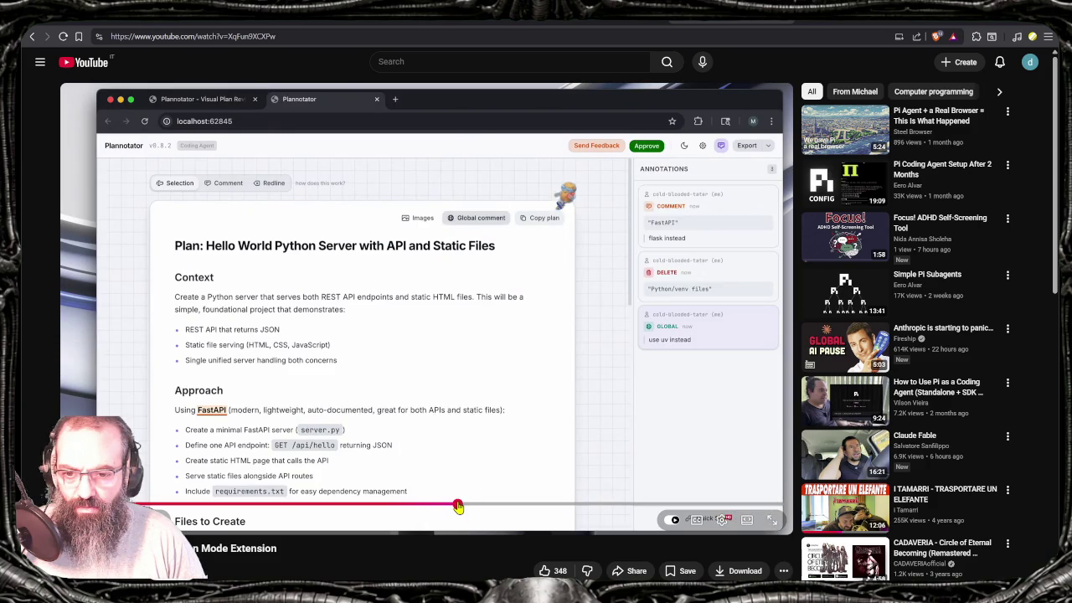
pyautogui.click(539, 507)
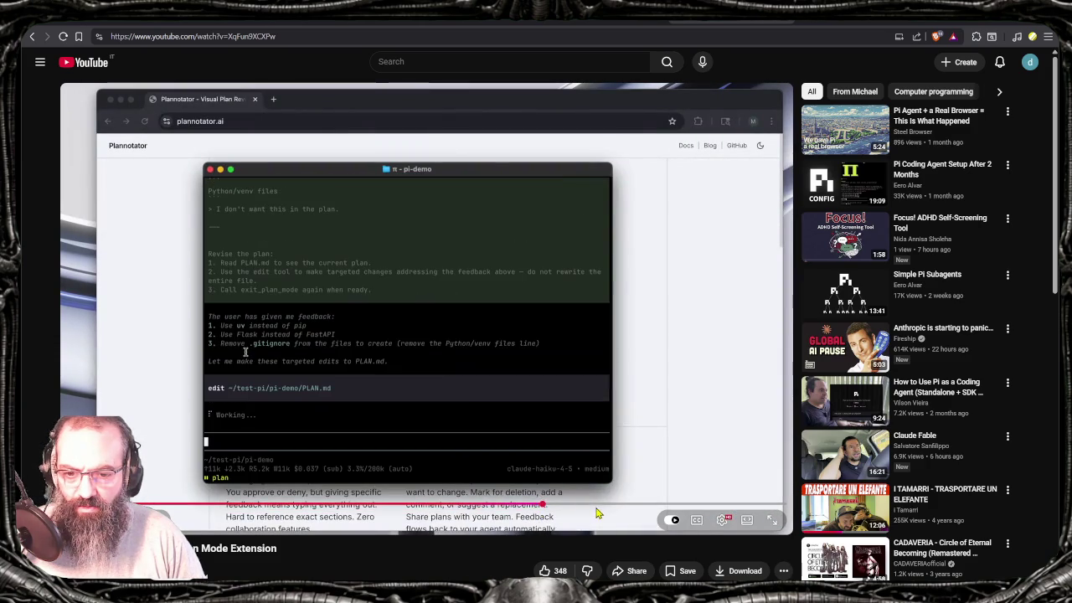
pyautogui.click(602, 507)
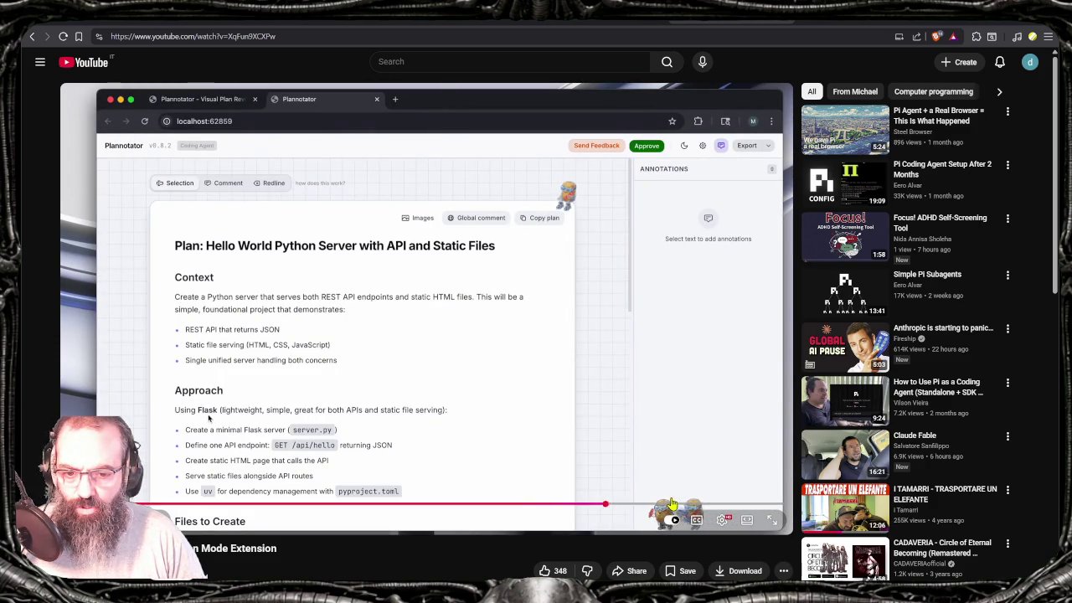
# Step: Rewatch the earlier plan views, pause the video, and resume the background music
pyautogui.press('Left')
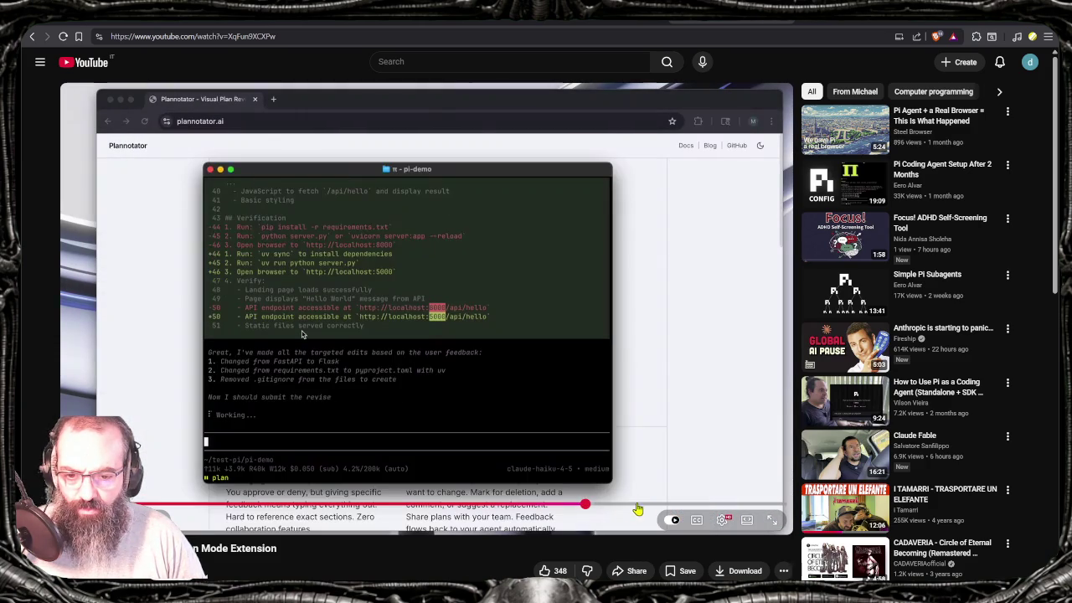
pyautogui.click(649, 507)
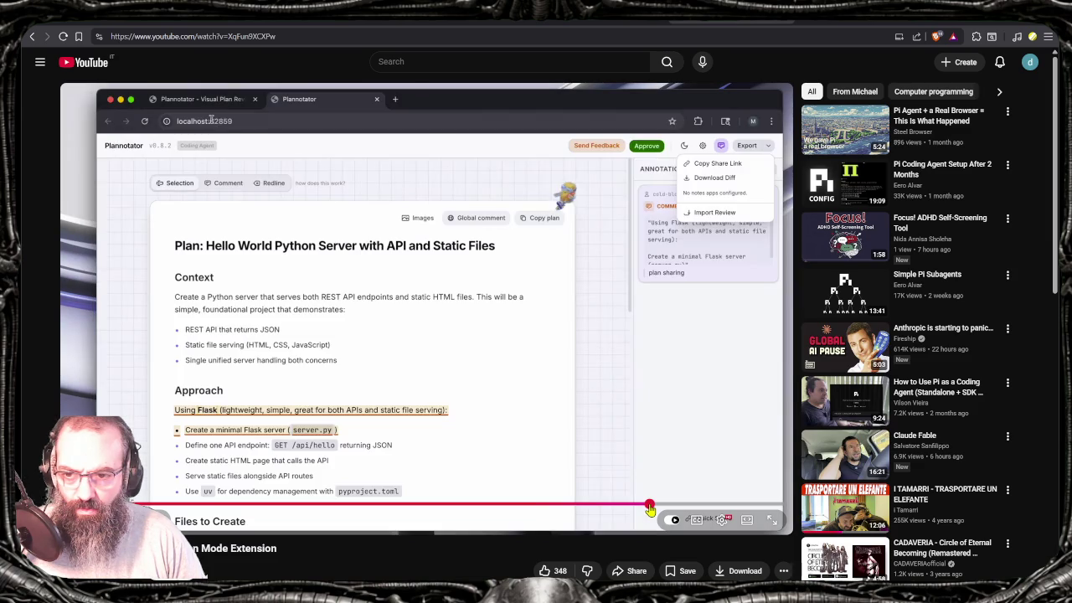
pyautogui.click(450, 506)
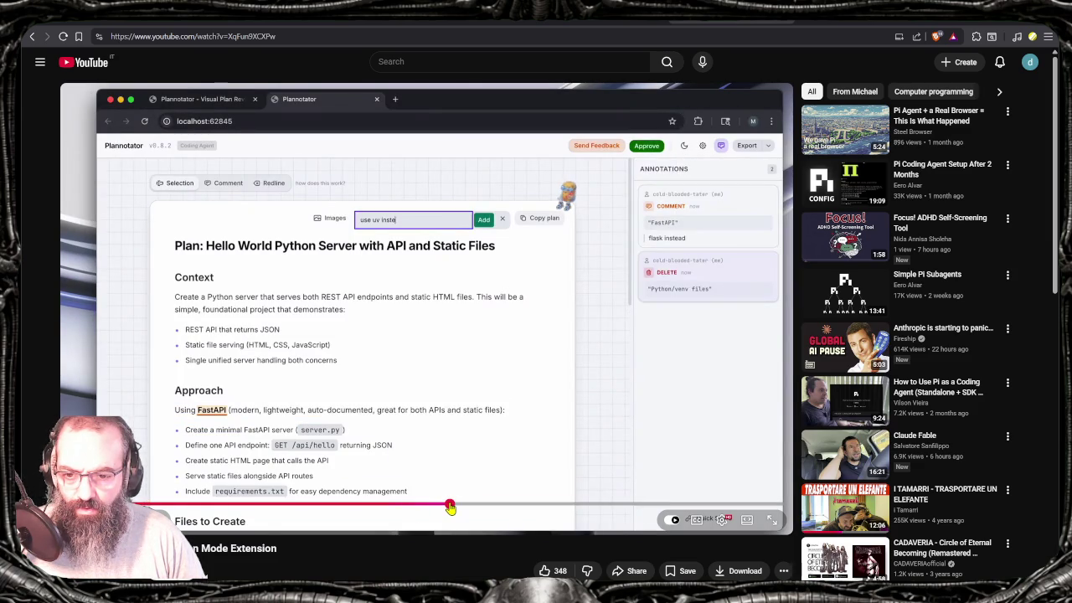
pyautogui.click(390, 509)
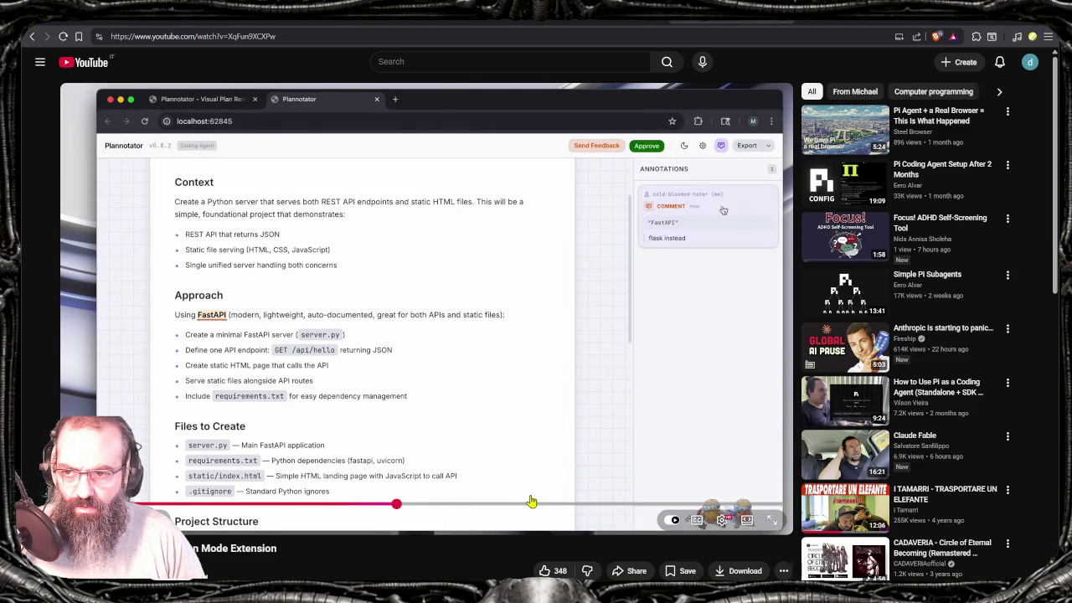
pyautogui.click(707, 504)
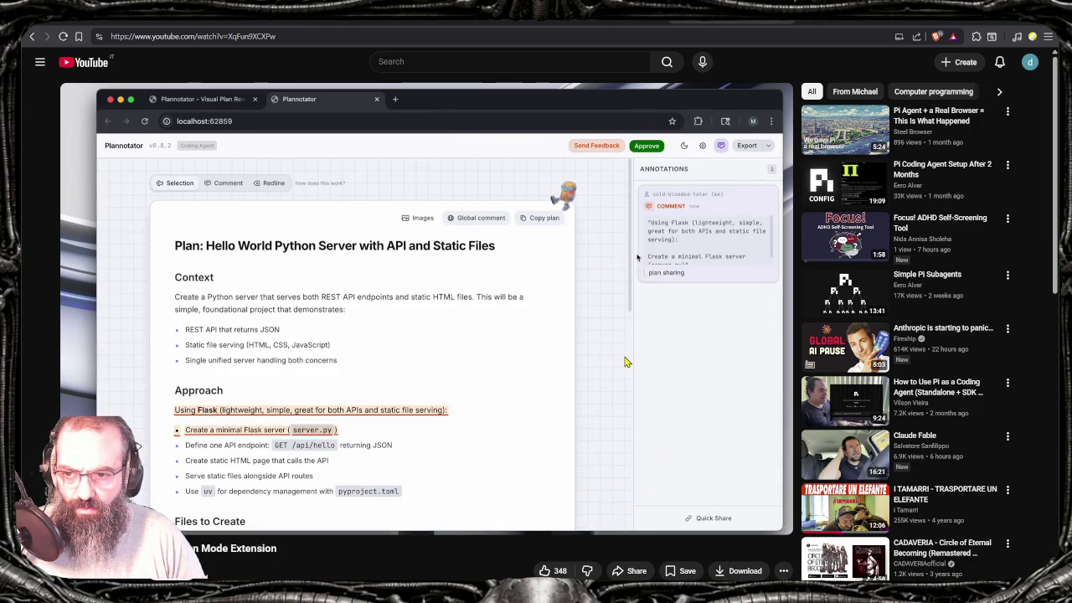
pyautogui.click(627, 360)
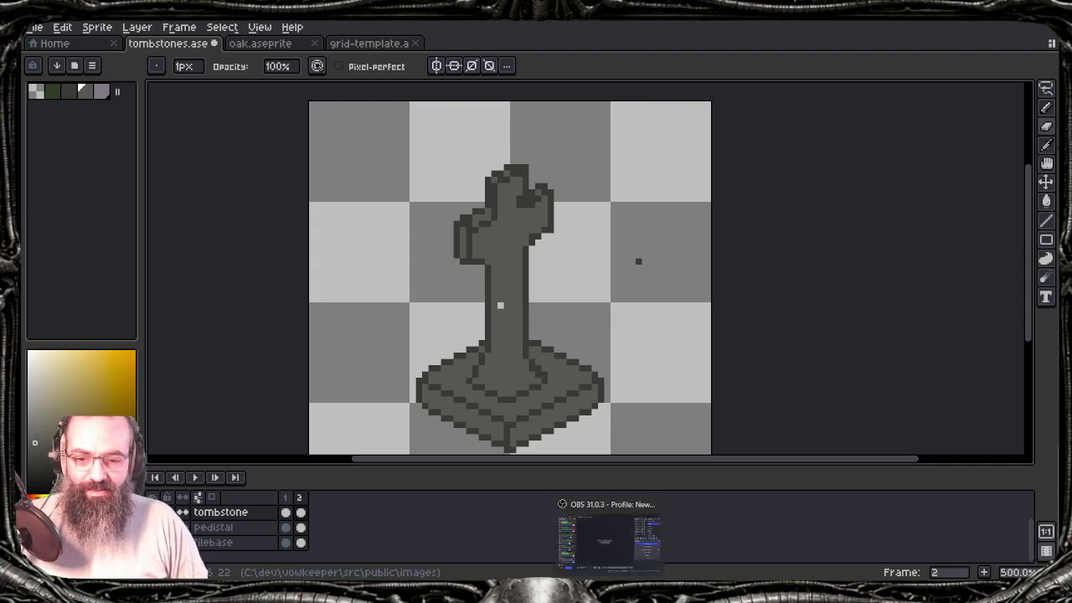
pyautogui.click(634, 566)
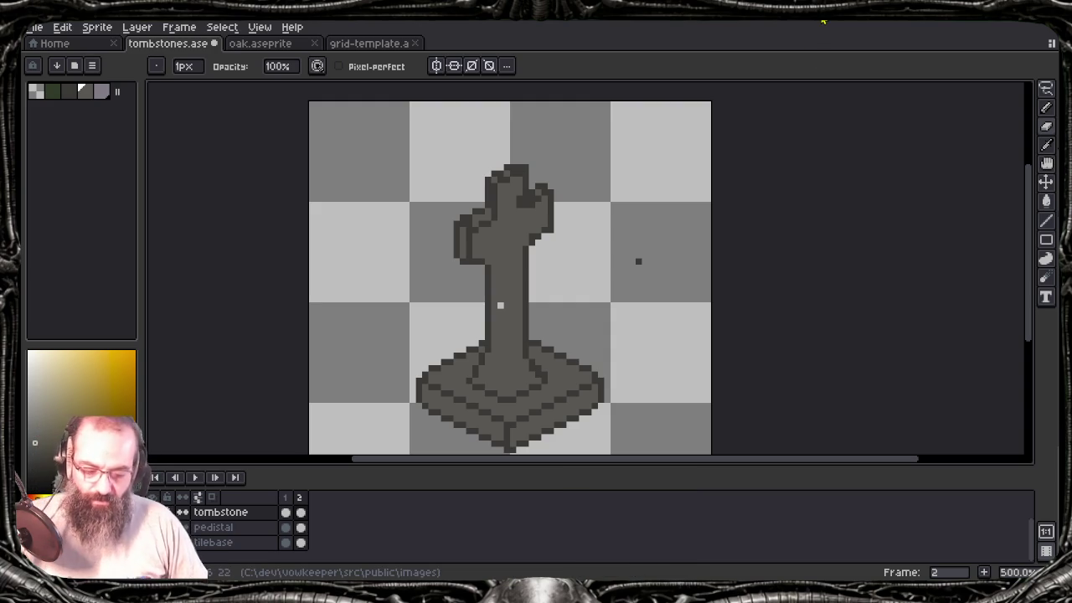
pyautogui.press('i')
pyautogui.press('b')
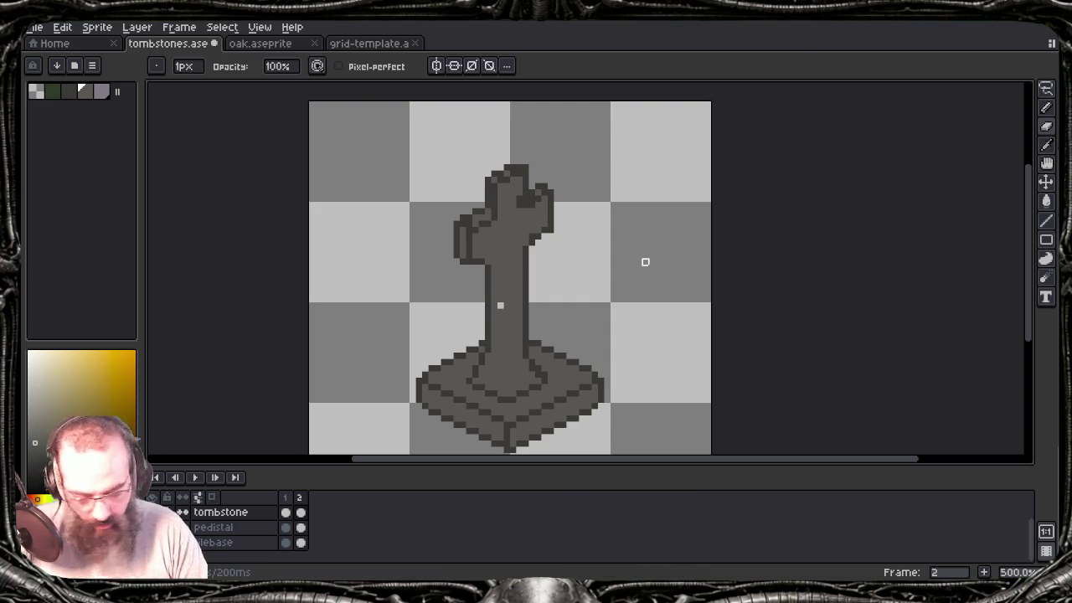
pyautogui.press('i')
pyautogui.press('b')
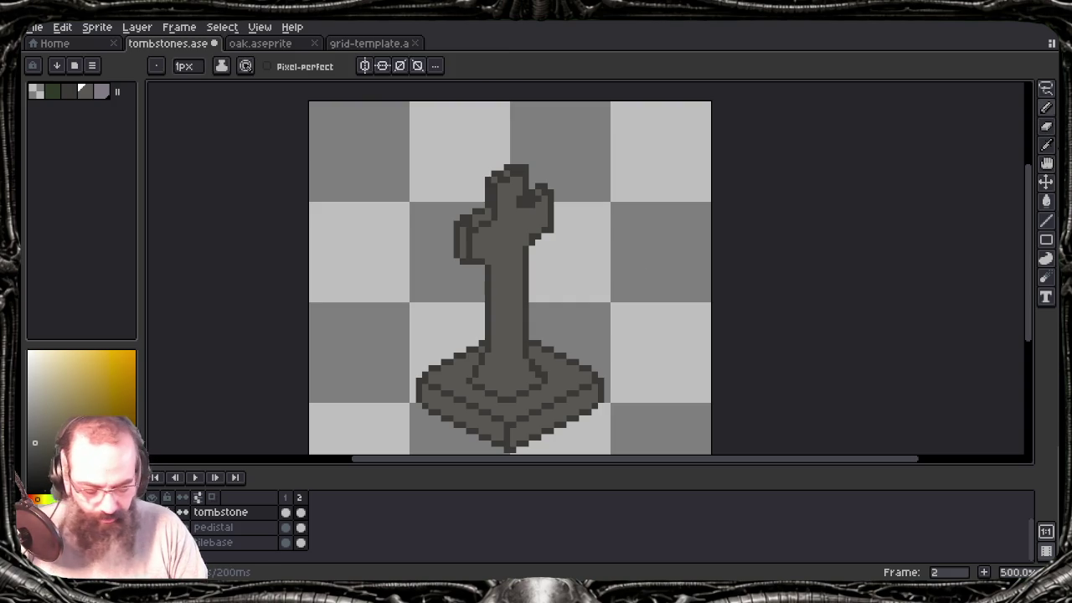
pyautogui.press('alt')
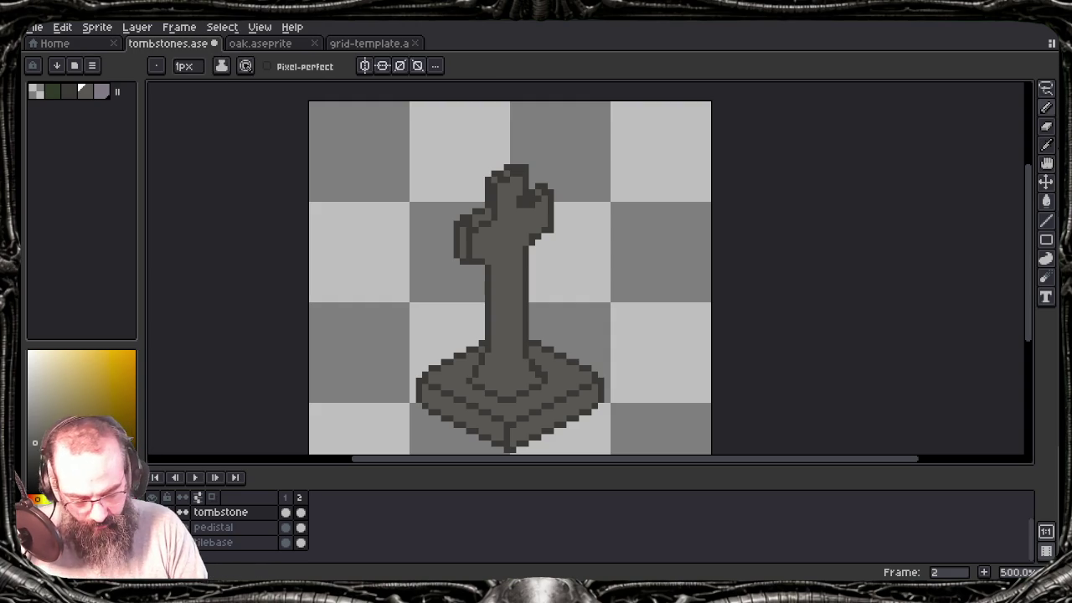
pyautogui.press('Return')
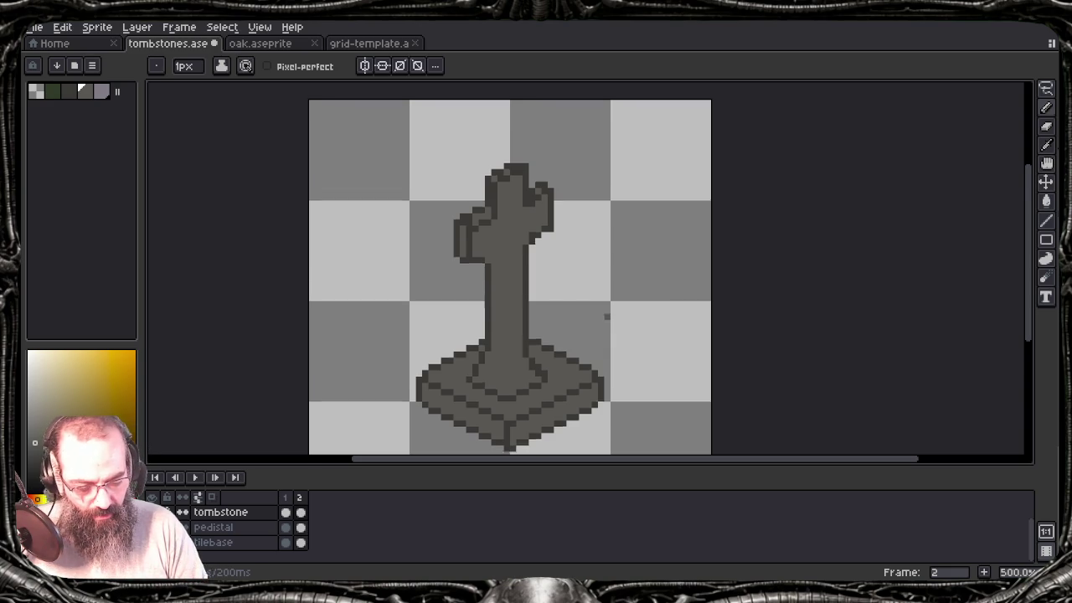
pyautogui.scroll(-2, 607, 317)
pyautogui.scroll(2, 605, 318)
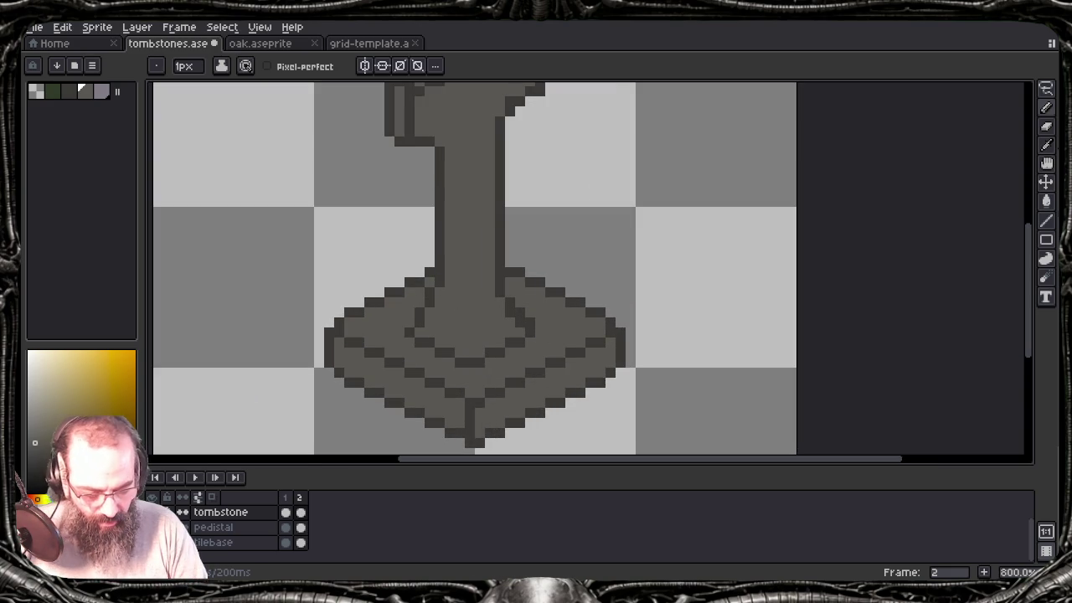
pyautogui.press('alt')
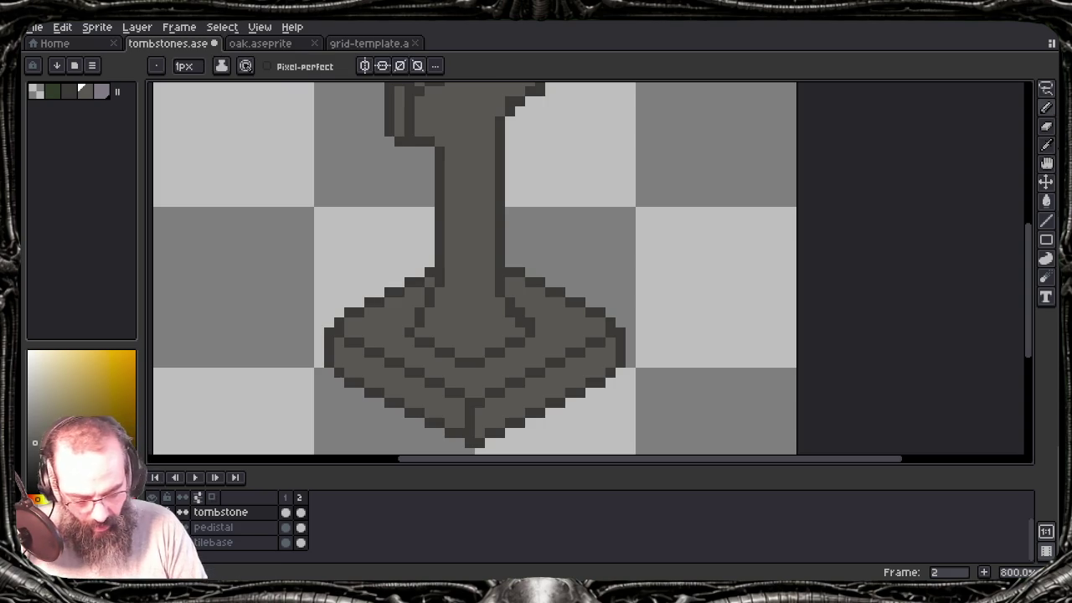
pyautogui.press('alt')
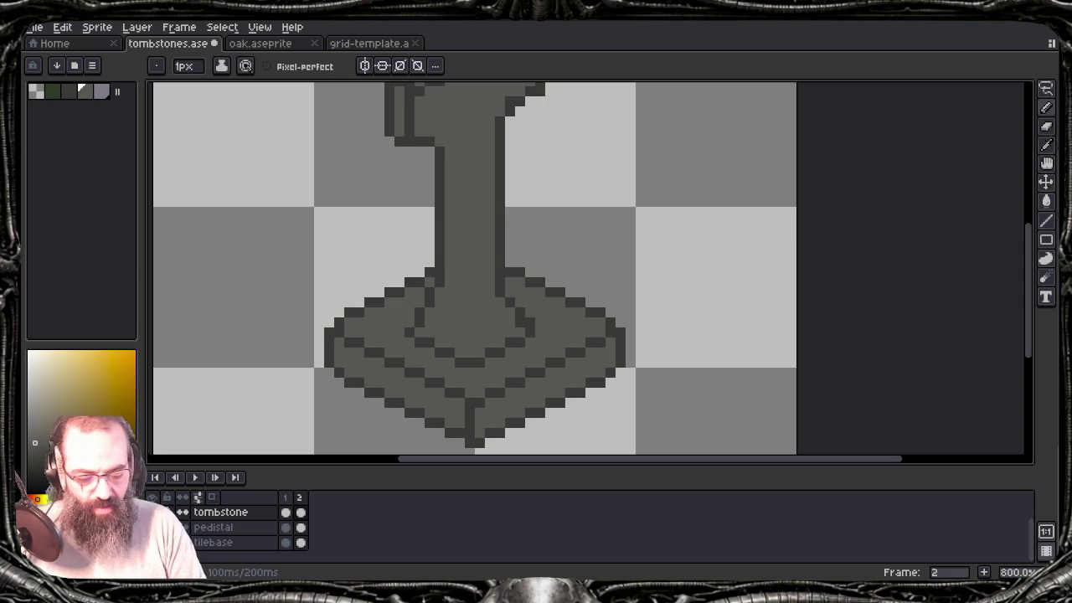
pyautogui.keyDown('alt'); pyautogui.click(507, 292); pyautogui.keyUp('alt')
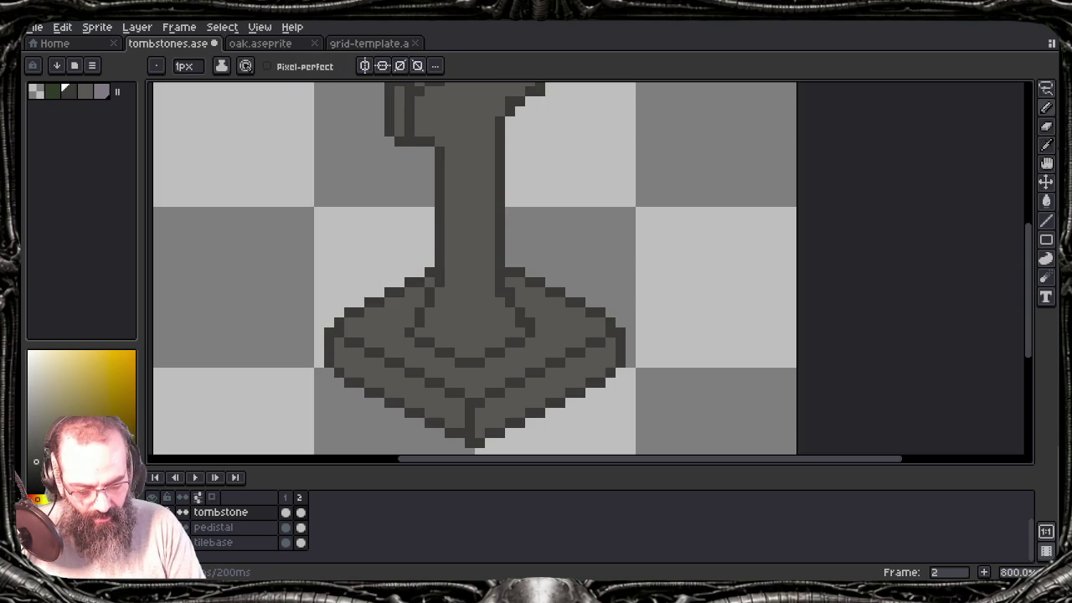
pyautogui.keyDown('alt'); pyautogui.click(501, 293); pyautogui.keyUp('alt')
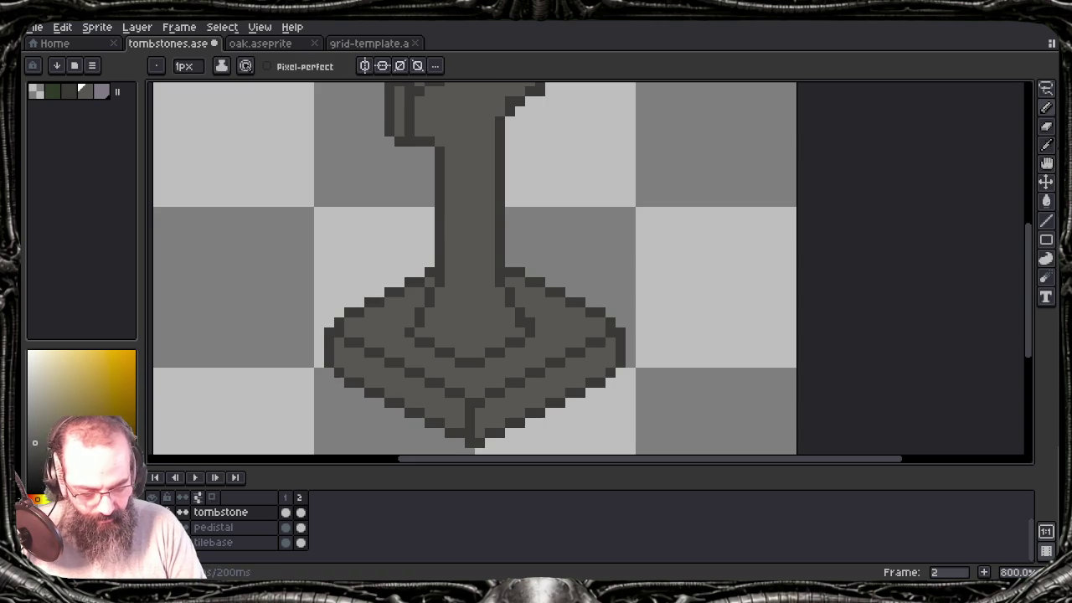
pyautogui.keyDown('alt'); pyautogui.click(500, 293); pyautogui.keyUp('alt')
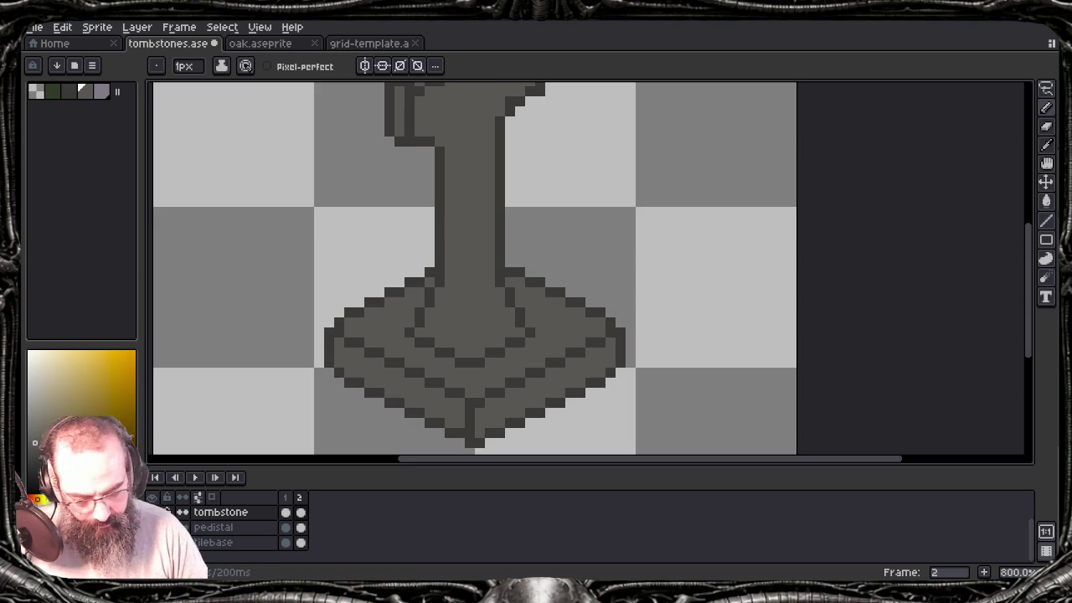
pyautogui.moveTo(471, 246); pyautogui.dragTo(498, 283)
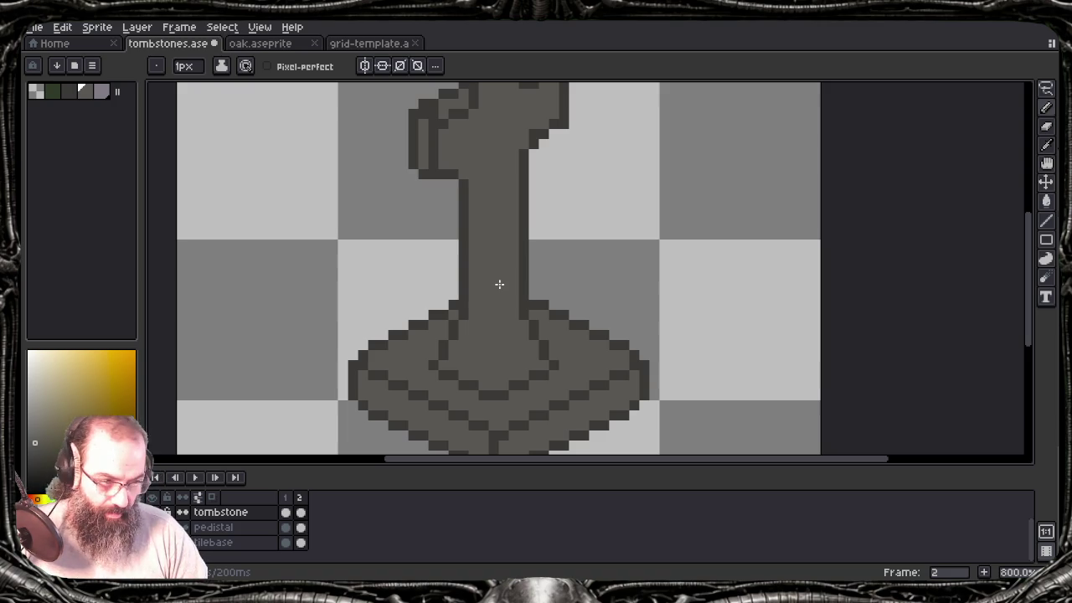
pyautogui.scroll(1, 499, 285)
pyautogui.scroll(3, 509, 341)
pyautogui.scroll(-1, 520, 357)
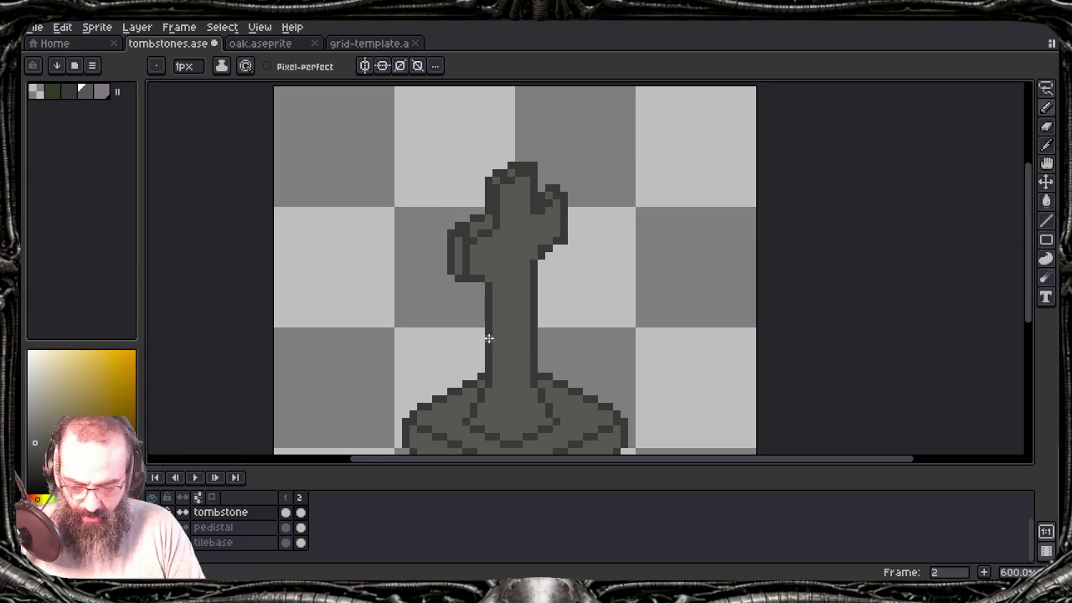
# Step: Repaint the tallest finger's top pixels into a narrow dark-outlined point, shading below it
pyautogui.press('m')
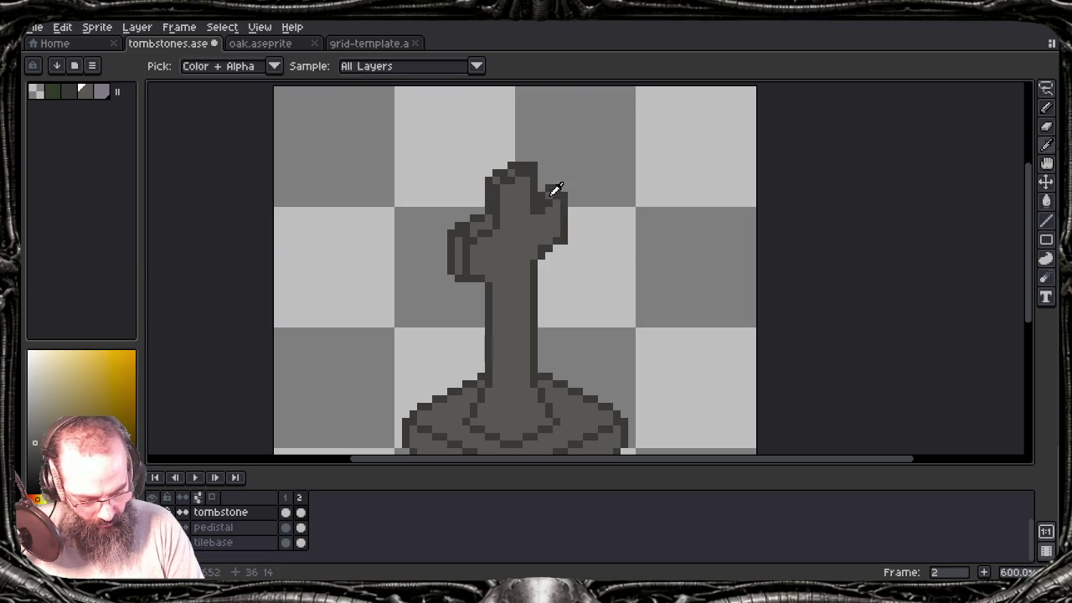
pyautogui.press('b')
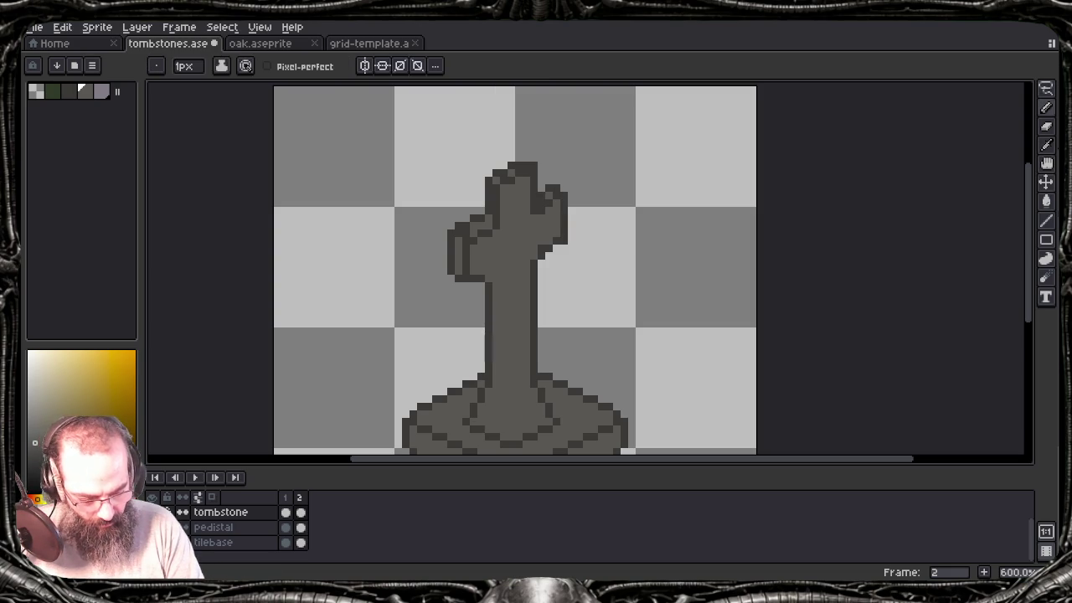
pyautogui.keyDown('alt'); pyautogui.click(521, 158); pyautogui.keyUp('alt')
pyautogui.click(526, 157)
pyautogui.keyDown('alt'); pyautogui.click(521, 176); pyautogui.keyUp('alt')
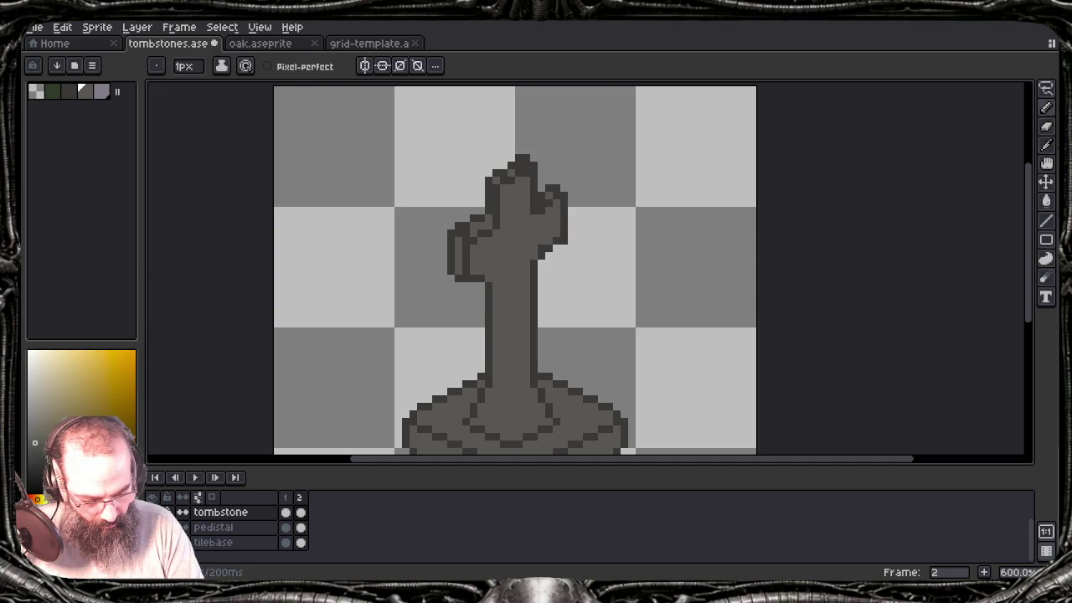
pyautogui.keyDown('alt'); pyautogui.click(522, 162); pyautogui.keyUp('alt')
pyautogui.click(534, 158)
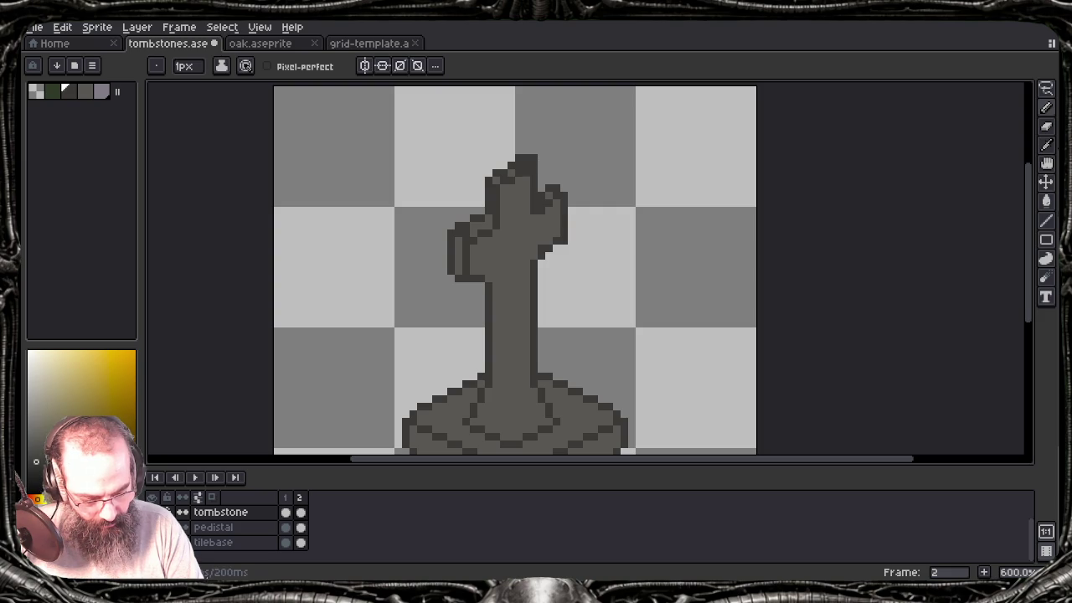
pyautogui.keyDown('alt'); pyautogui.click(519, 159); pyautogui.keyUp('alt')
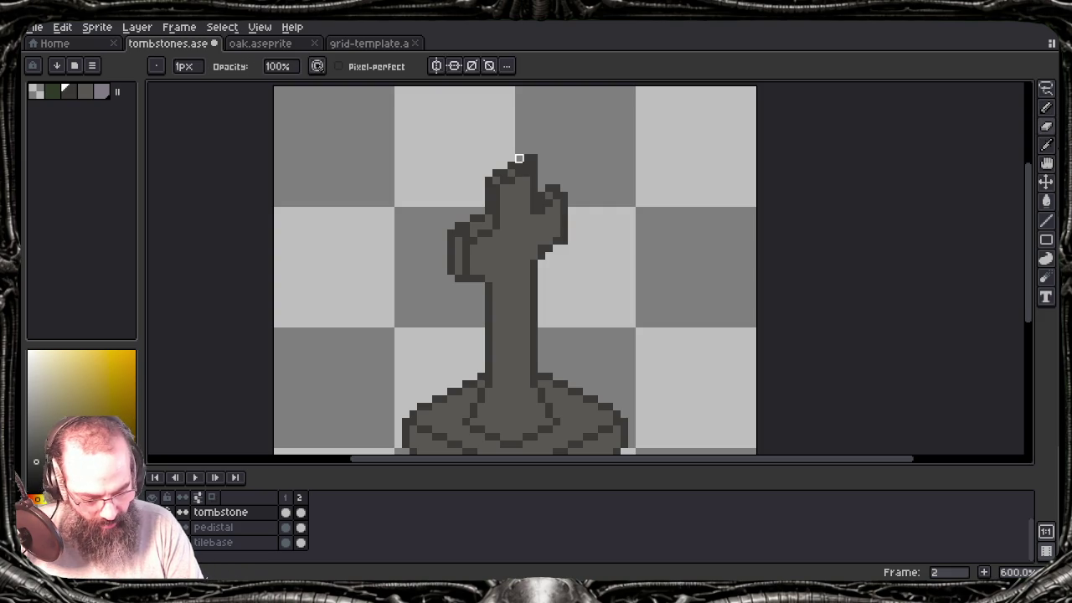
pyautogui.keyDown('alt'); pyautogui.click(527, 165); pyautogui.keyUp('alt')
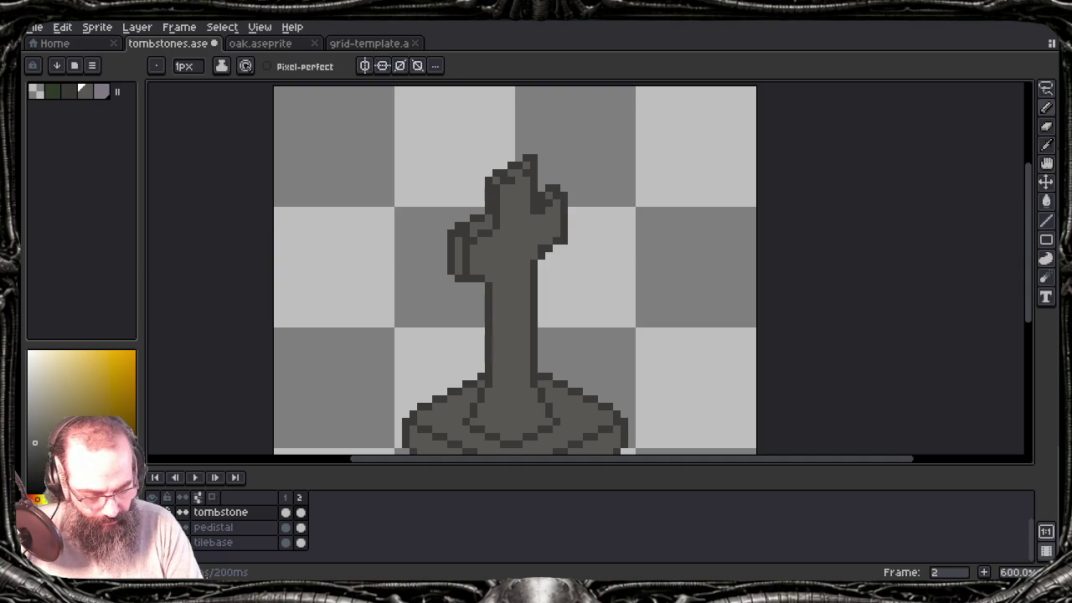
pyautogui.keyDown('alt'); pyautogui.click(511, 335); pyautogui.keyUp('alt')
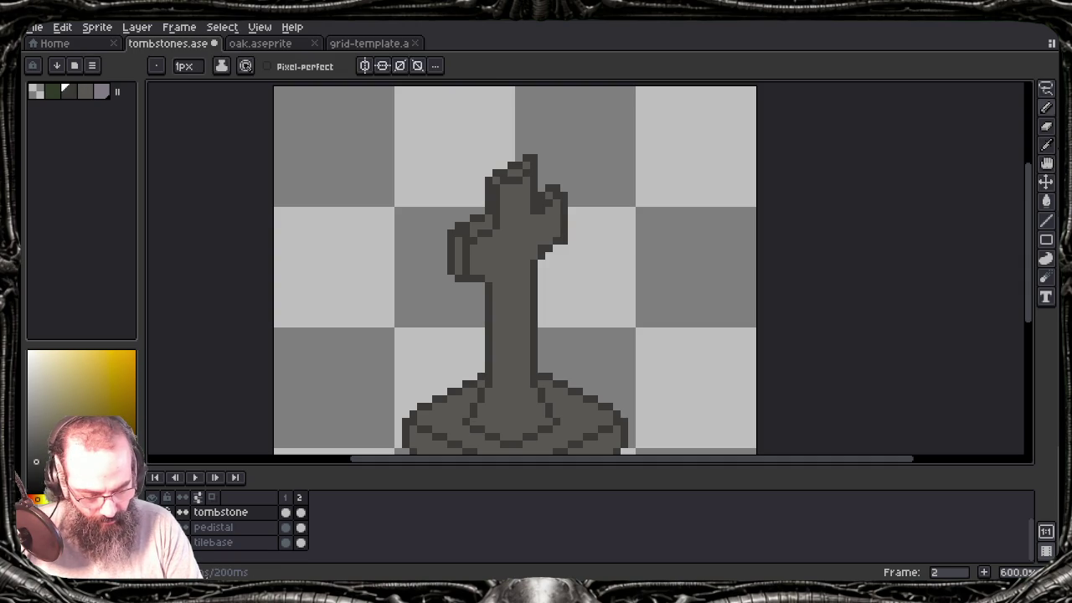
pyautogui.moveTo(527, 218); pyautogui.dragTo(529, 183)
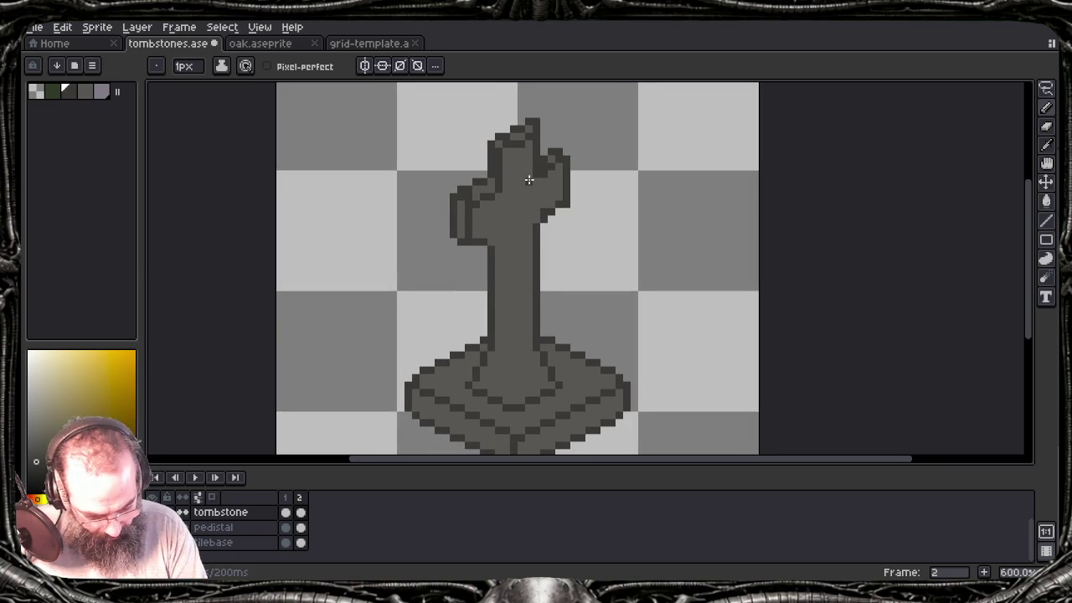
# Step: Lighten an upper-right hand pixel, remove a stray right-finger pixel, and dark-outline the left thumb
pyautogui.keyDown('alt'); pyautogui.click(522, 136); pyautogui.keyUp('alt')
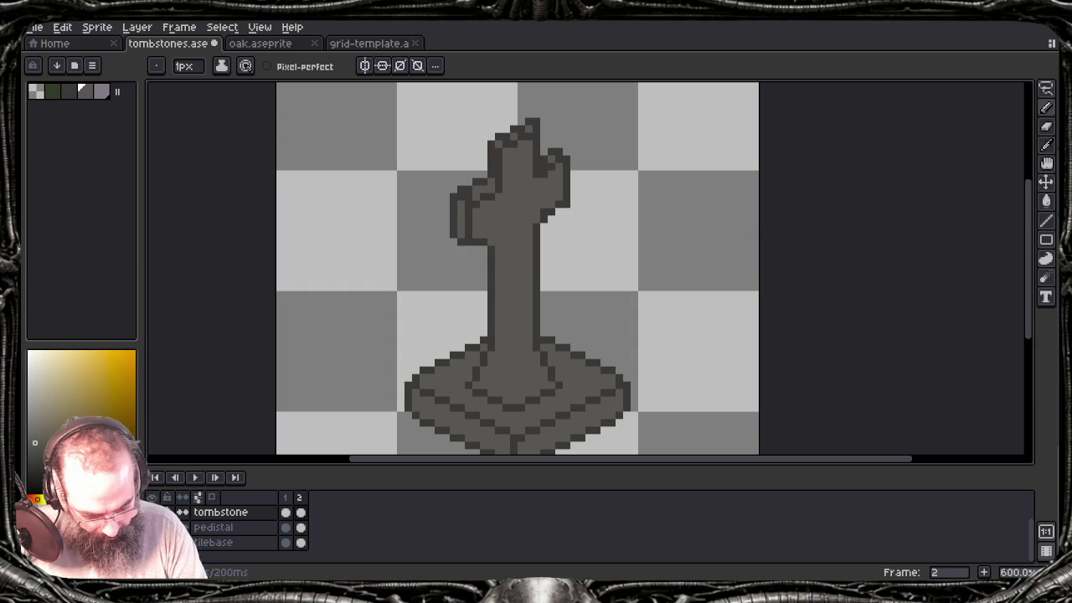
pyautogui.click(544, 167)
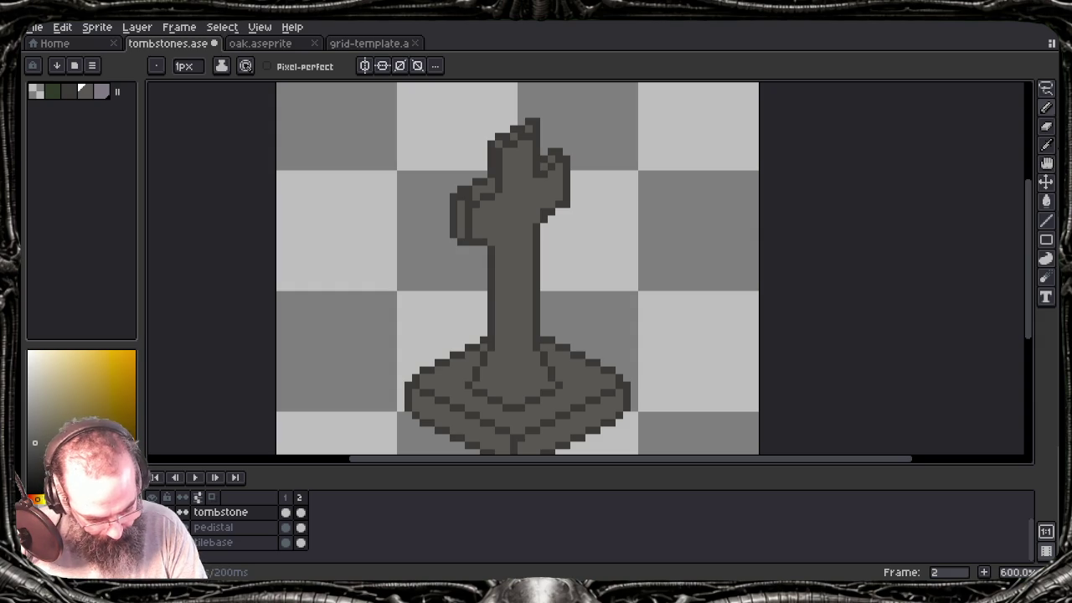
pyautogui.keyDown('alt'); pyautogui.click(460, 160); pyautogui.keyUp('alt')
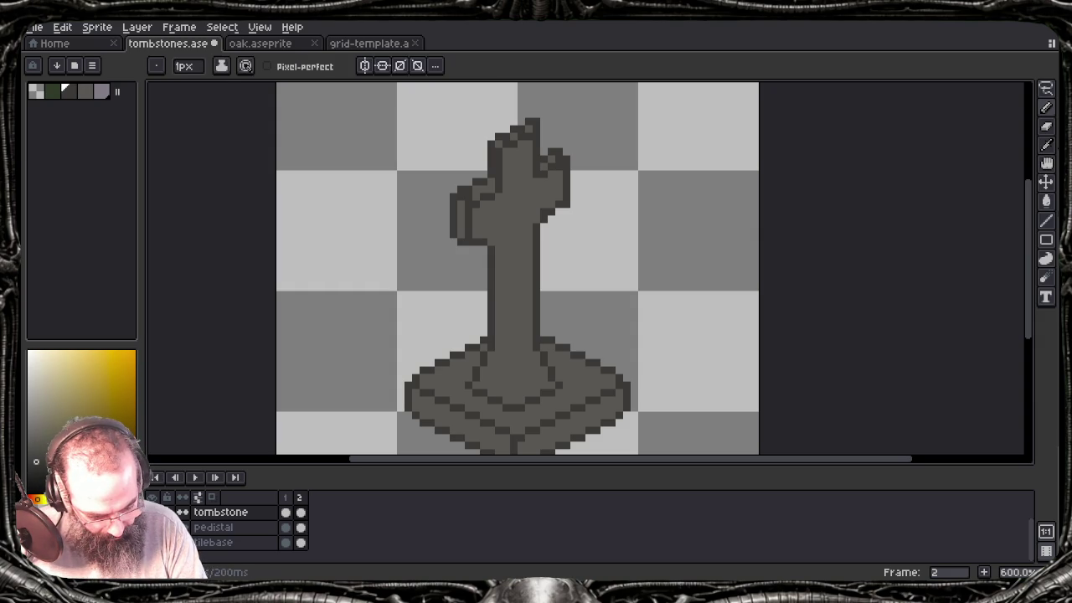
pyautogui.click(567, 144)
pyautogui.hotkey('ctrl', 'z')
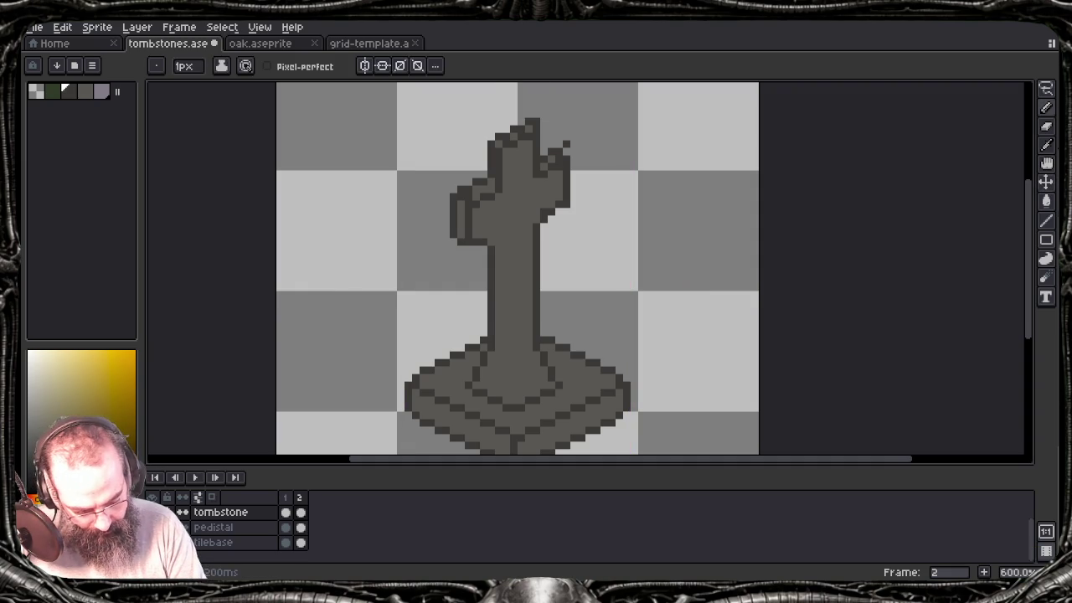
pyautogui.hotkey('ctrl', 'z')
pyautogui.keyDown('alt'); pyautogui.click(470, 196); pyautogui.keyUp('alt')
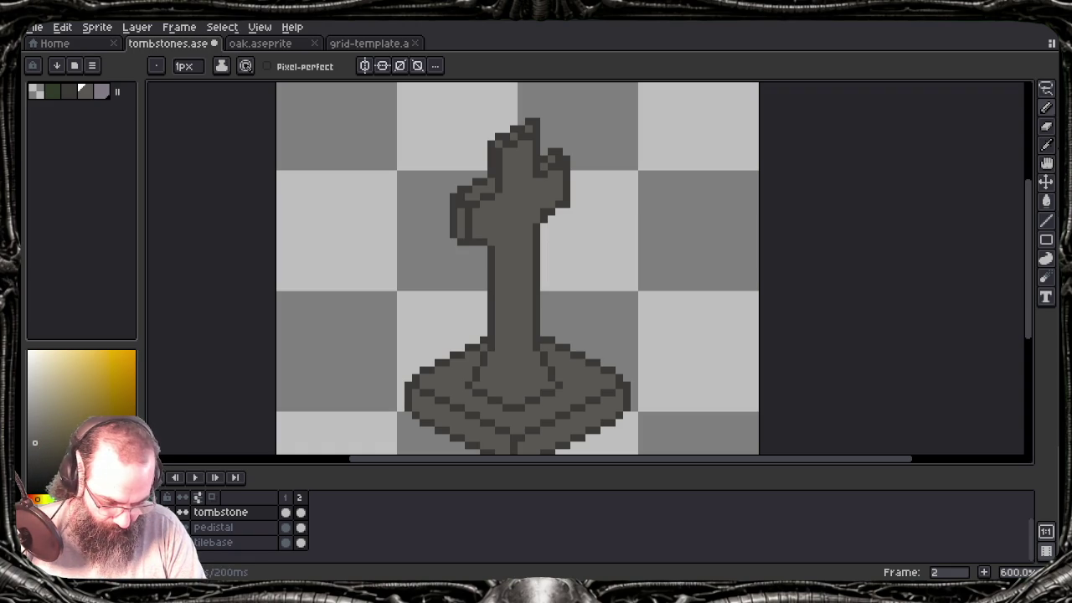
pyautogui.keyDown('alt'); pyautogui.click(511, 293); pyautogui.keyUp('alt')
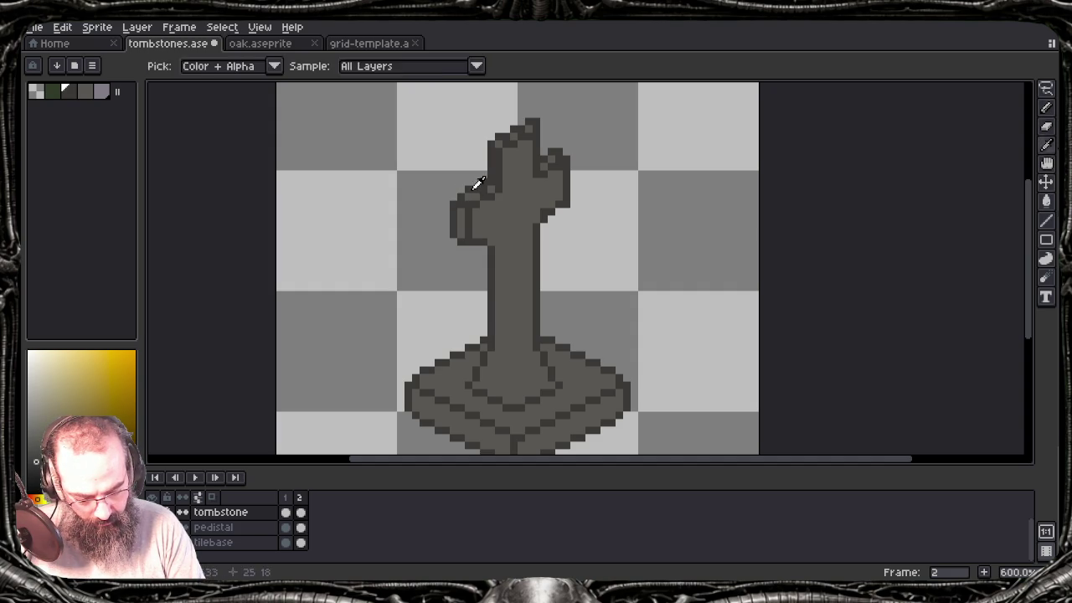
pyautogui.click(469, 196)
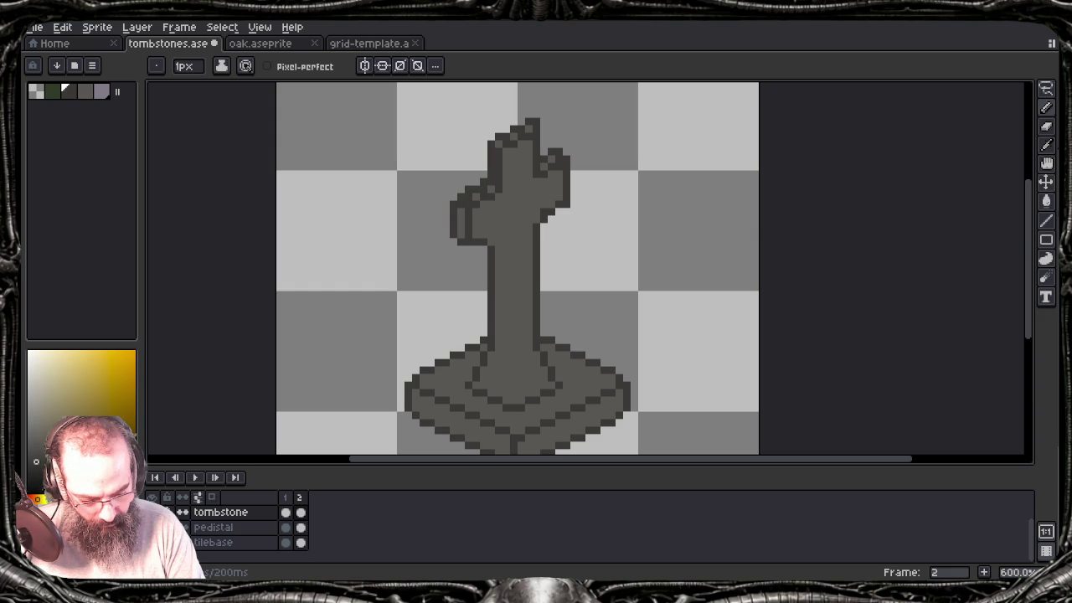